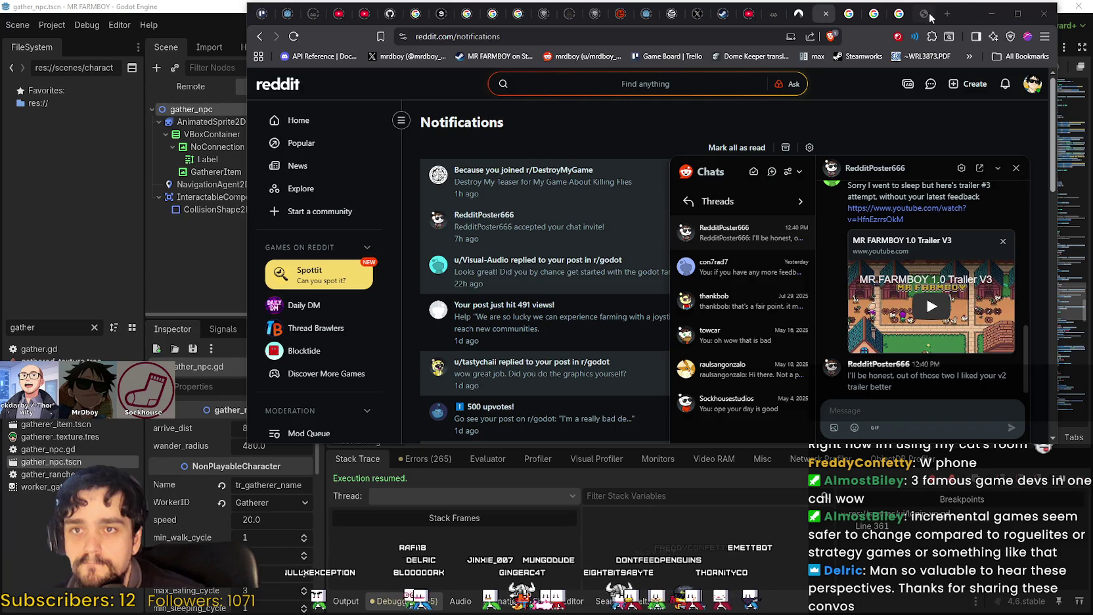
Minimize Chrome's Reddit page and put the caret on empty line 323 of gather_npc.gd
left_click(992, 14)
left_click(616, 318)
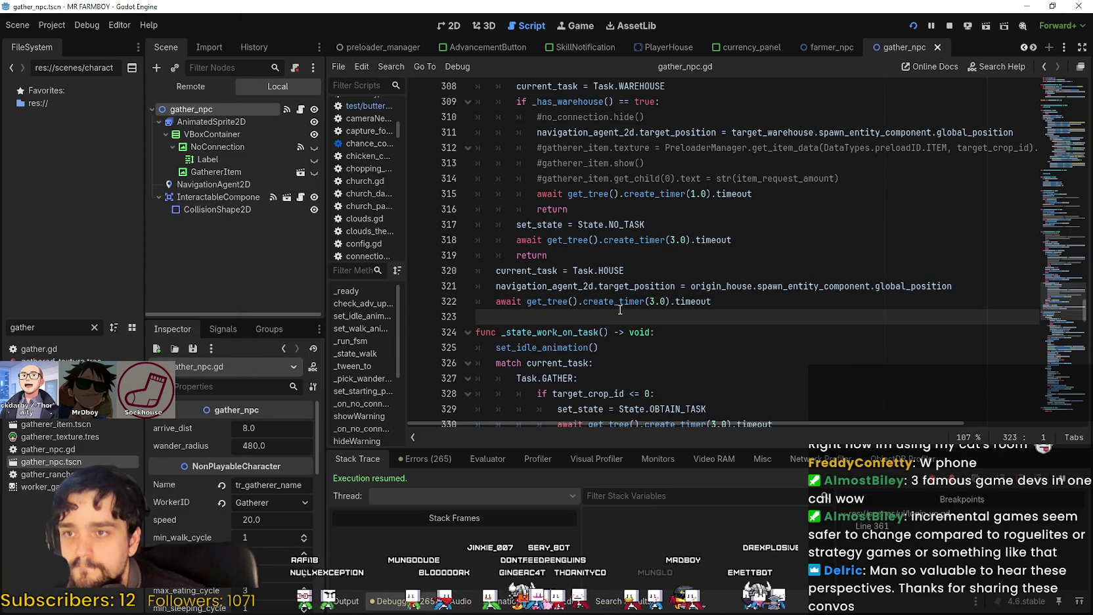
Scroll through gather_npc.gd toward the _tween_to function
scroll(628, 307, "down", 4)
scroll(1055, 325, "down", 8)
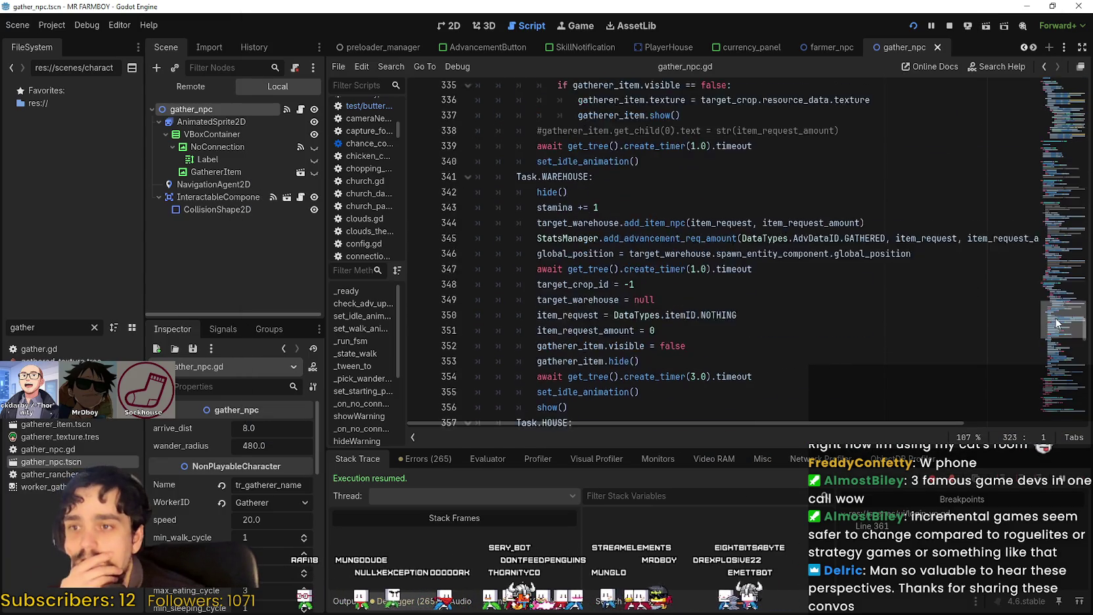
mouse_move(1055, 325)
left_mouse_down()
mouse_move(1045, 307)
mouse_move(1038, 318)
left_mouse_up()
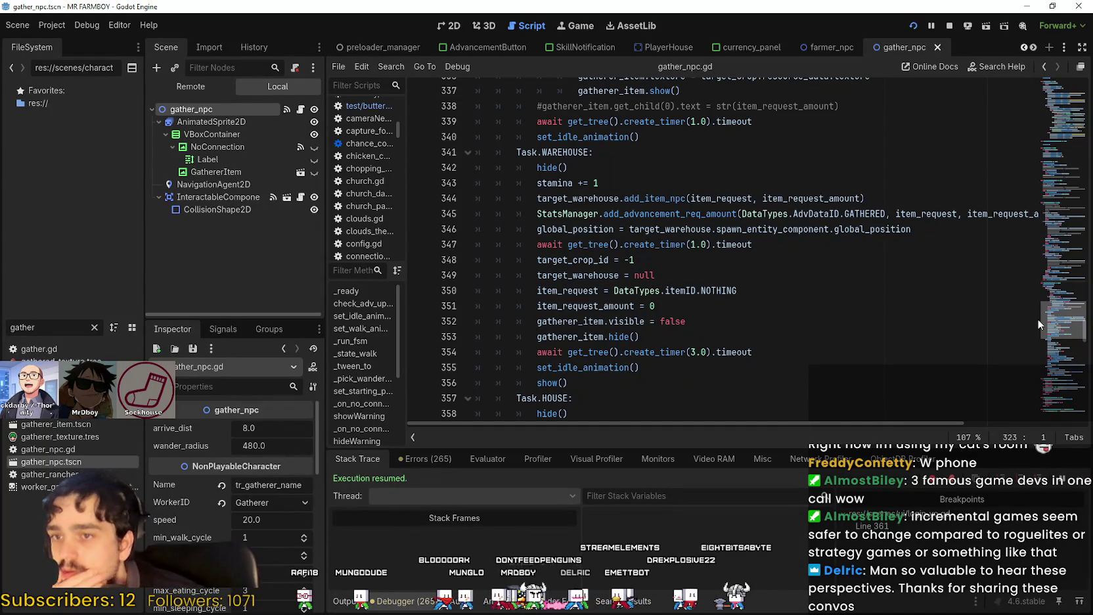
left_click_drag(1038, 318, 1038, 339)
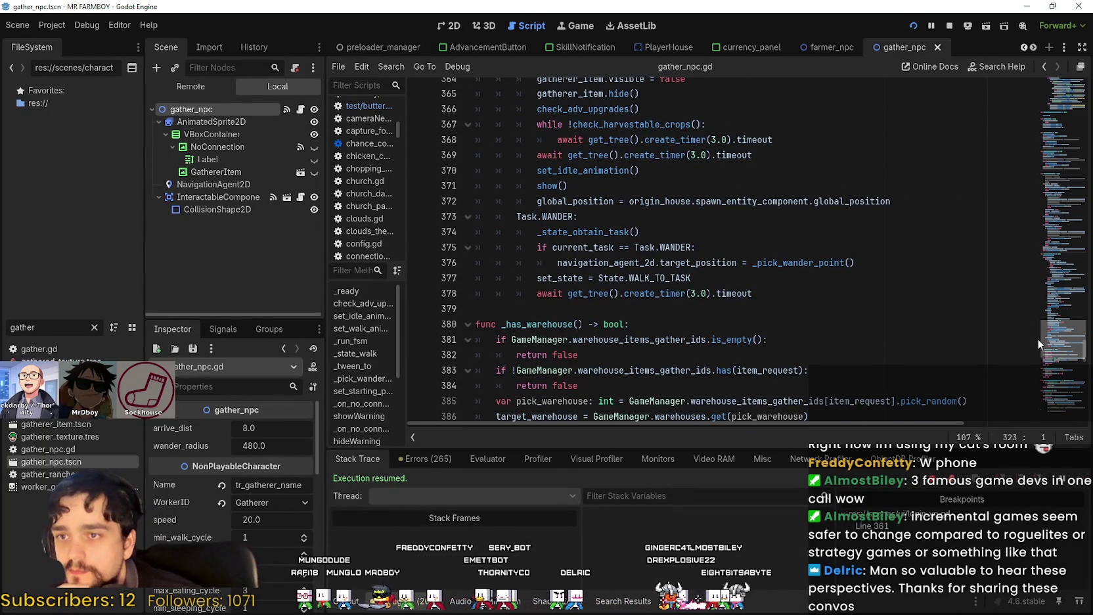
left_click(838, 291)
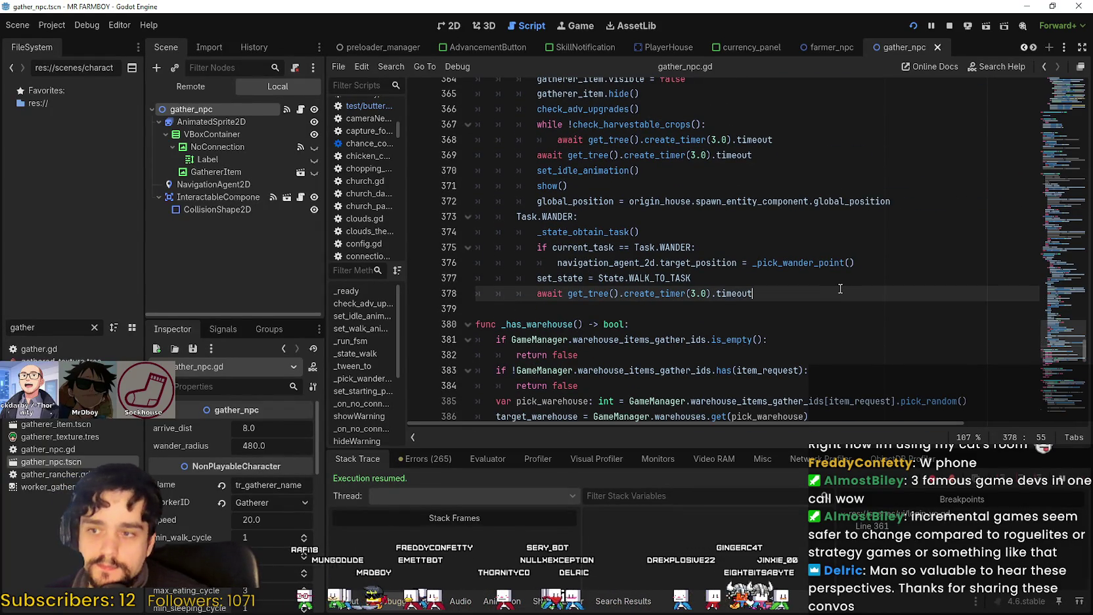
scroll(840, 289, "down", 5)
left_click(1074, 398)
mouse_move(1074, 398)
left_mouse_down()
mouse_move(1072, 414)
mouse_move(1049, 212)
left_mouse_up()
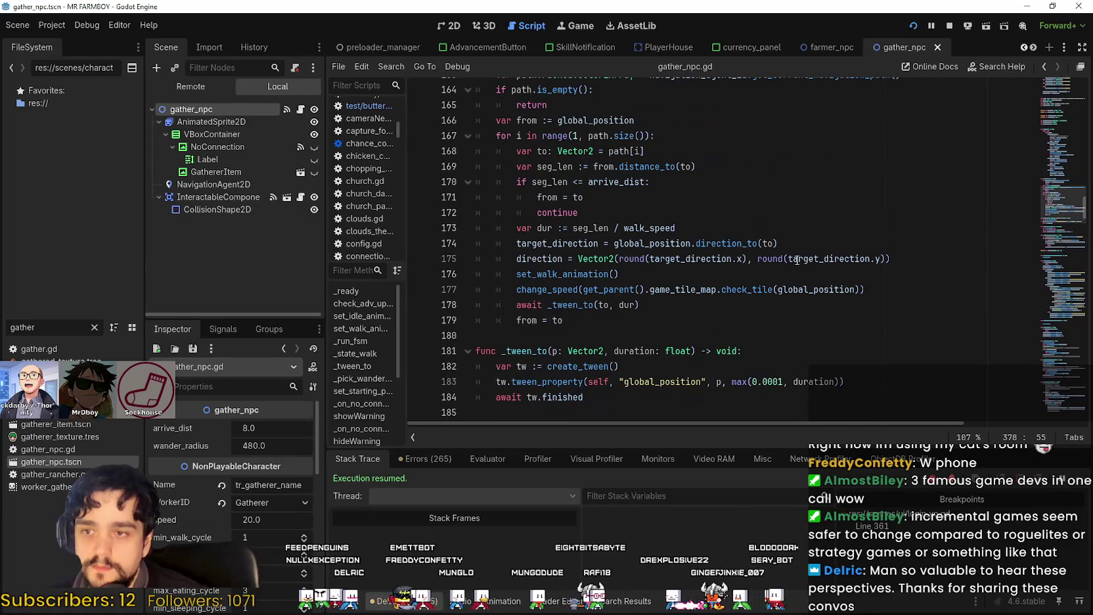
Inspect the await _tween_to call on line 178 and the tween lines below
left_click(580, 289)
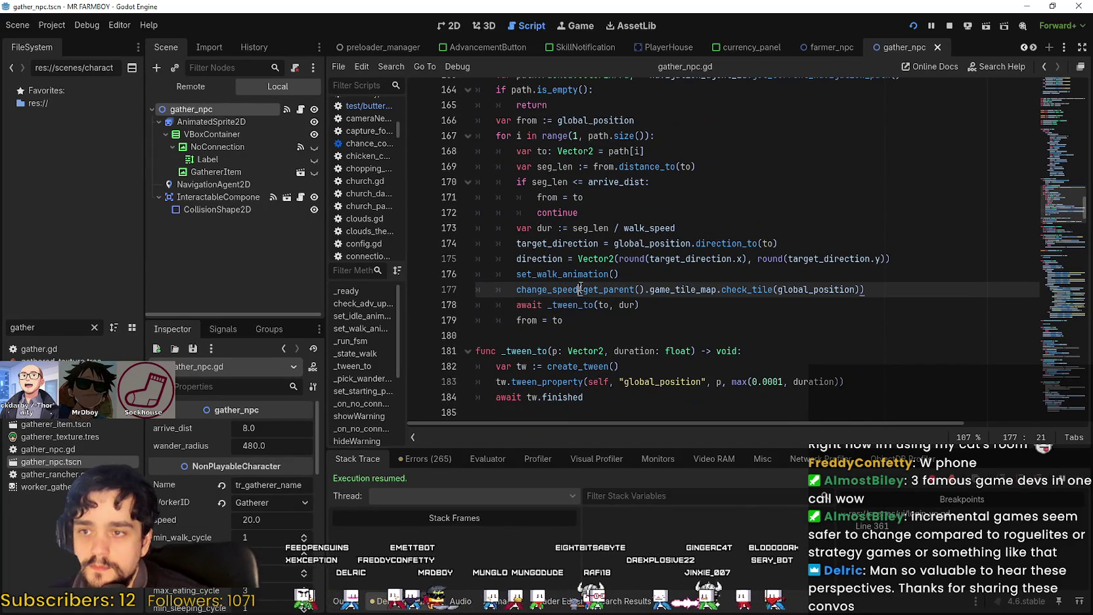
mouse_move(538, 305)
left_mouse_down()
mouse_move(634, 305)
mouse_move(529, 290)
mouse_move(511, 304)
left_mouse_up()
left_click(659, 303)
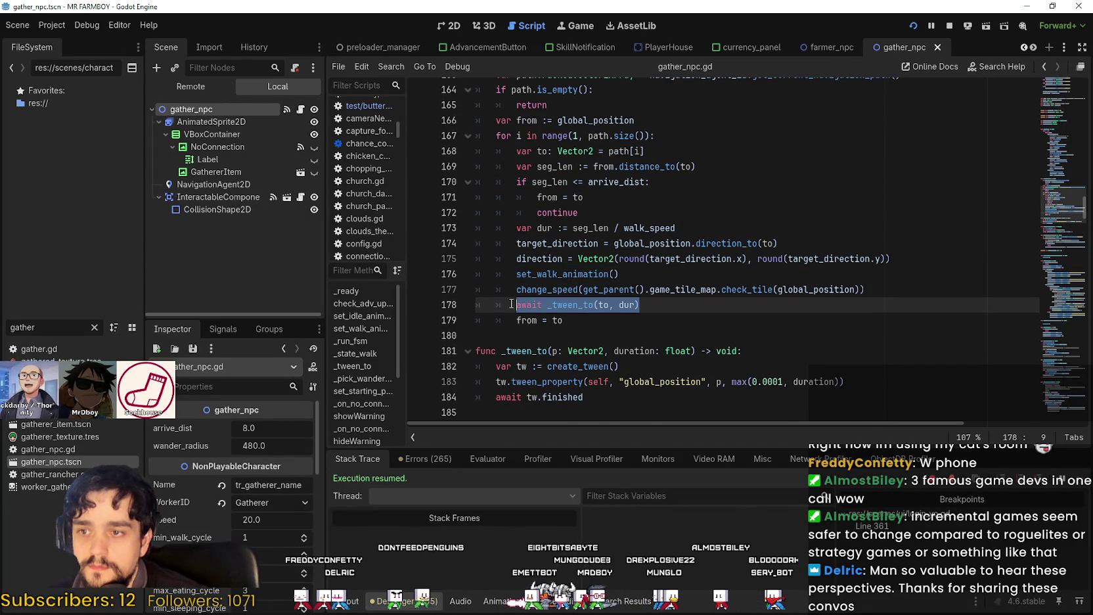
scroll(511, 304, "down", 2)
double_click(601, 307)
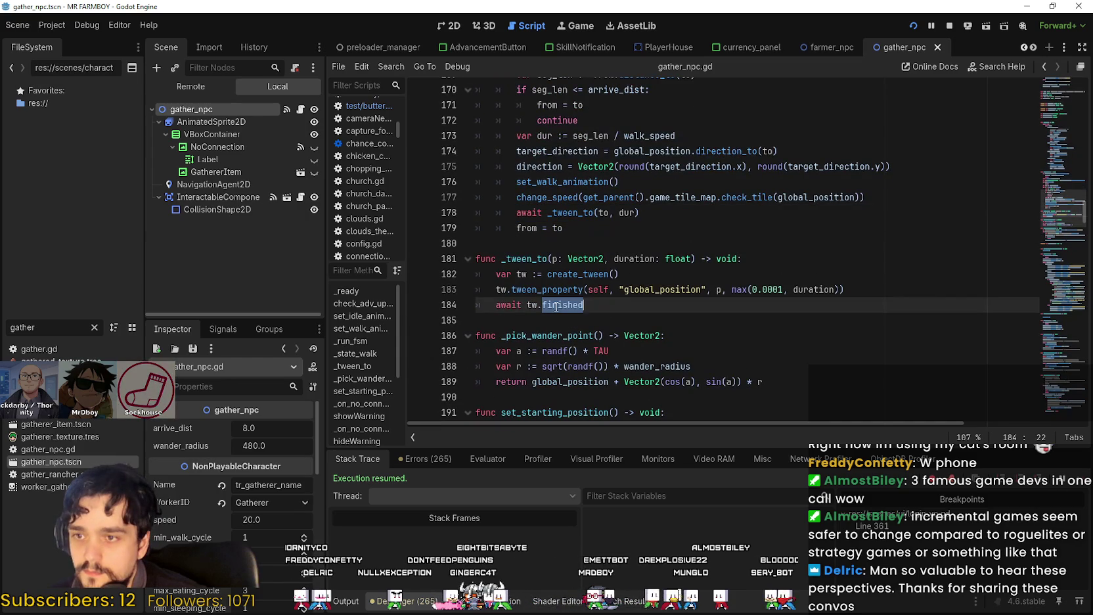
left_click(665, 311)
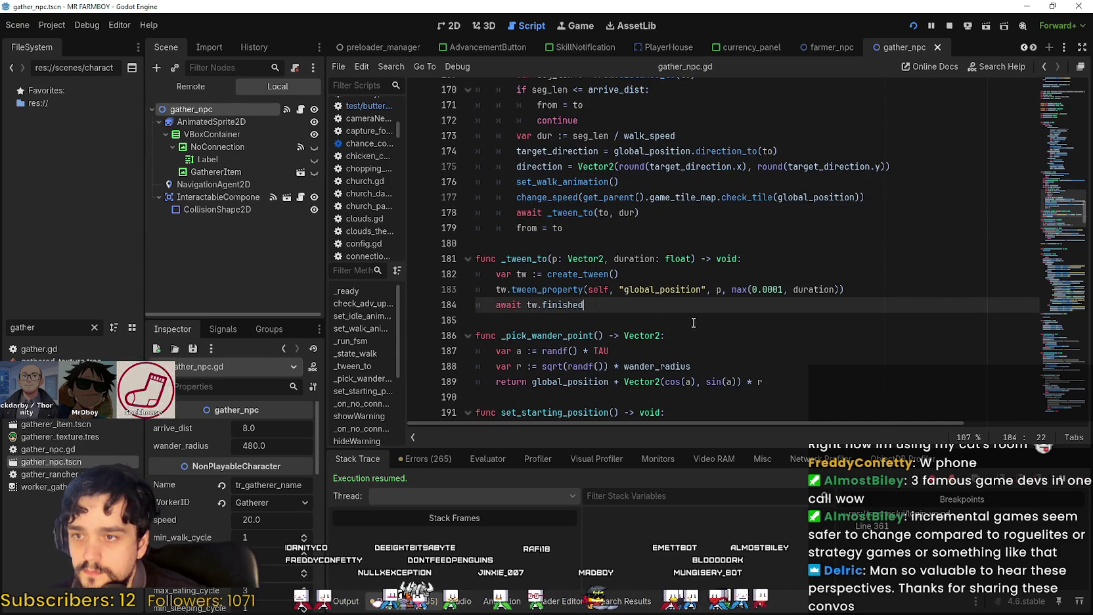
Copy lines 182–184, the whole tween body of _tween_to
left_click(553, 289)
double_click(553, 289)
left_click_drag(584, 306, 466, 271)
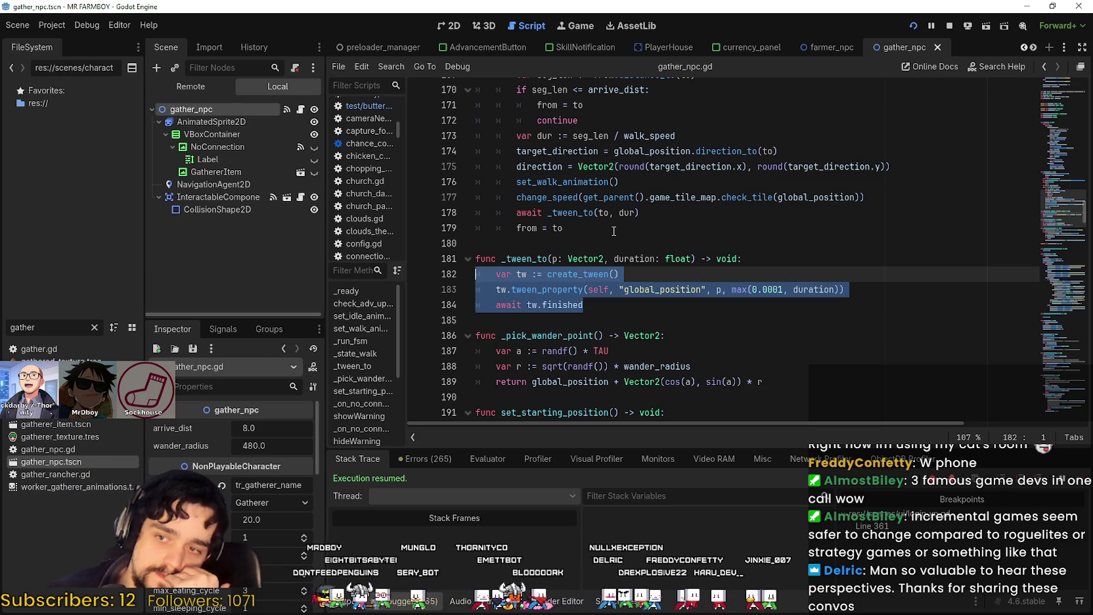
right_click(557, 272)
left_click(574, 348)
left_click(583, 304)
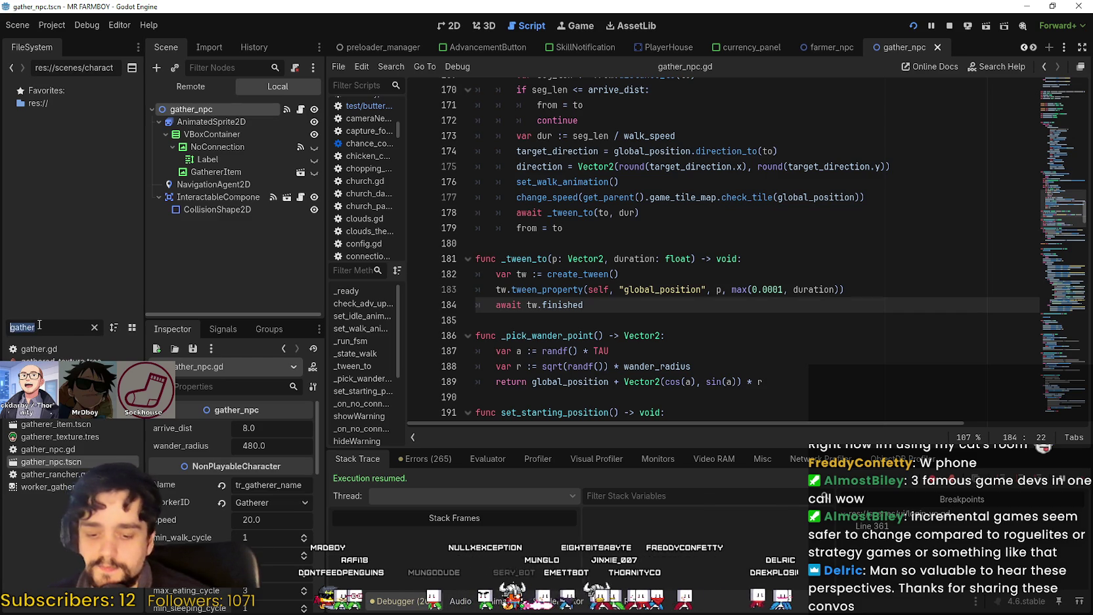
Filter FileSystem by 'thir', open Third_Map.tscn, and open the butterfly node's script
type("bu")
key("BackSpace")
key("BackSpace")
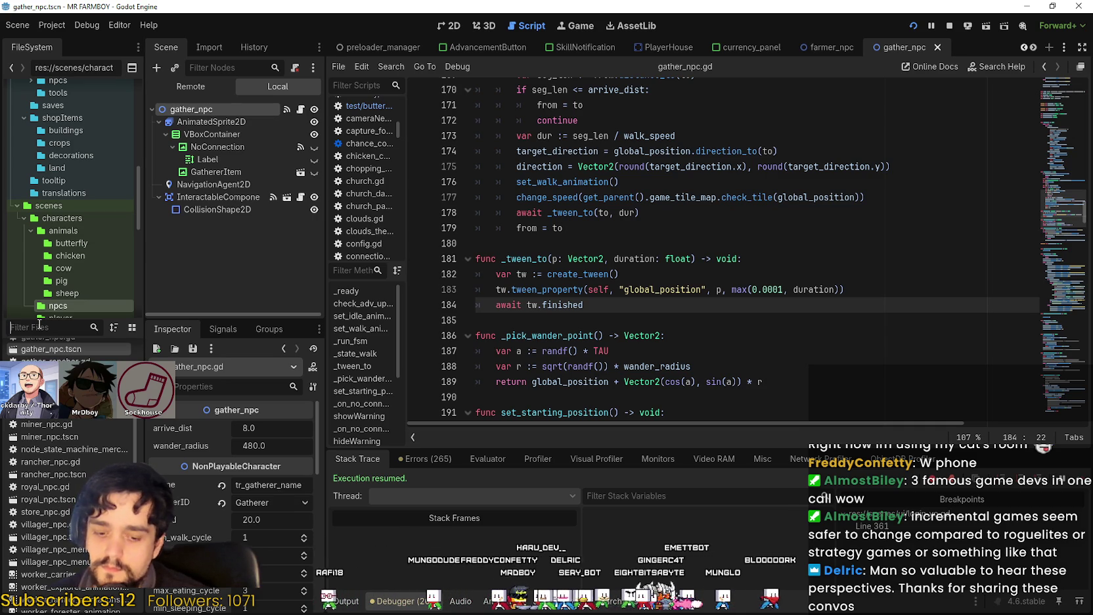
type("thir")
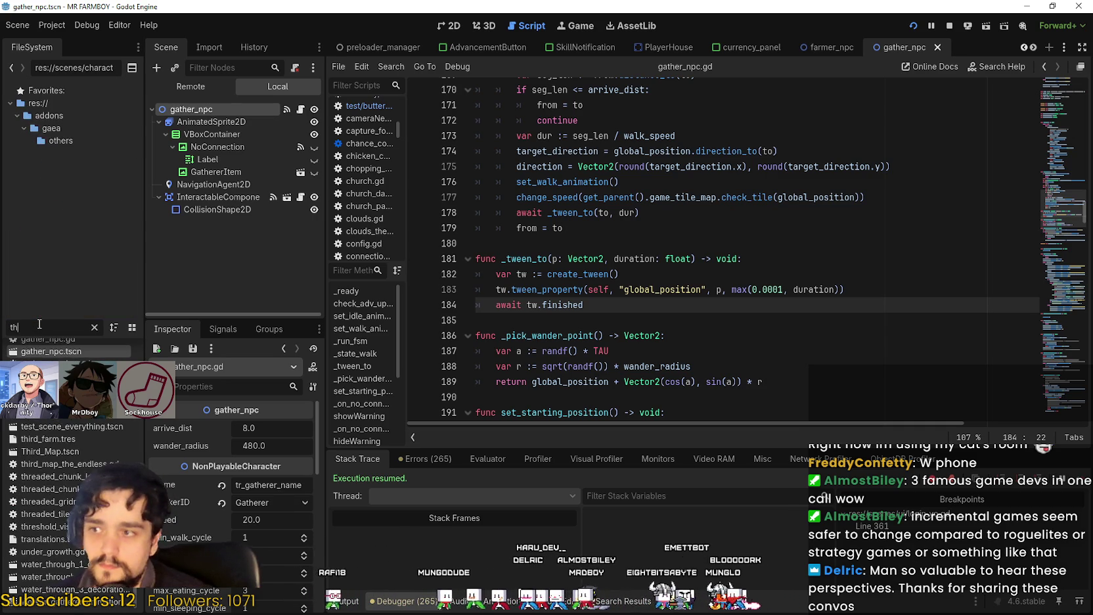
double_click(46, 361)
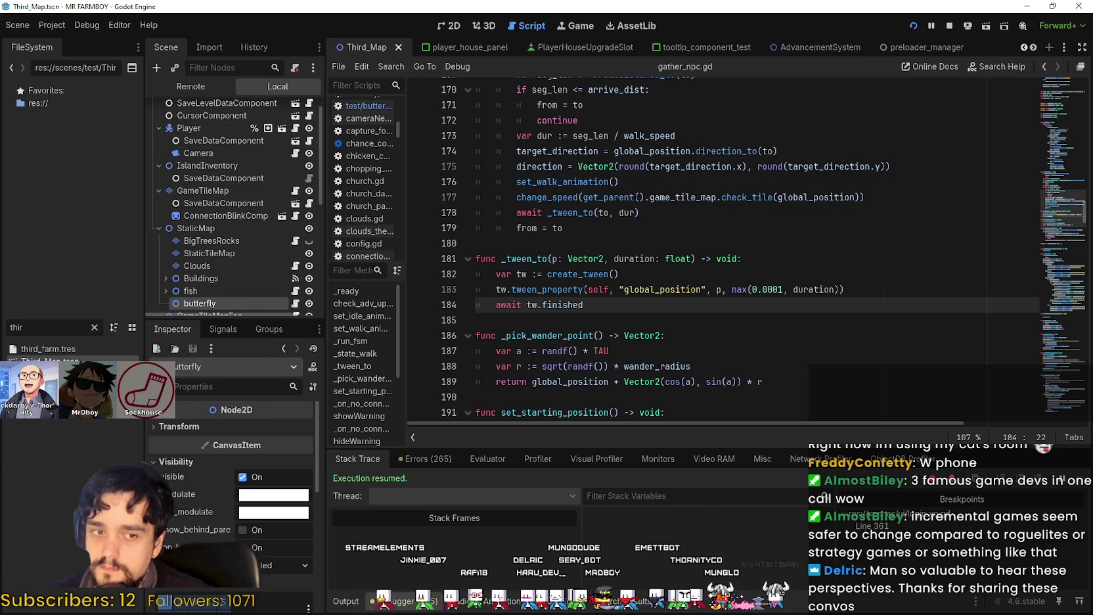
scroll(258, 254, "down", 2)
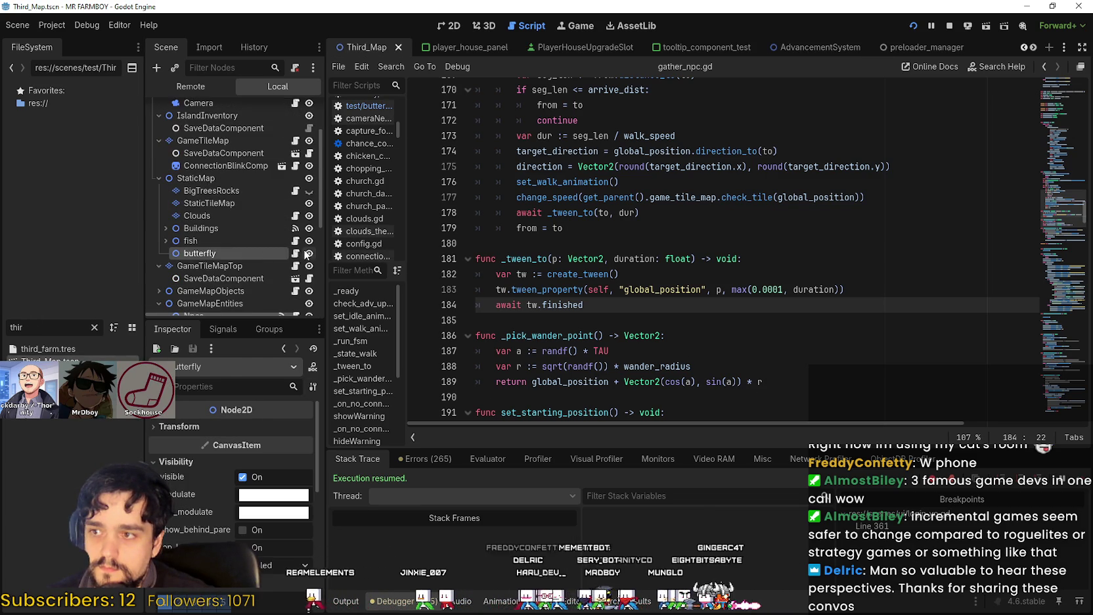
left_click(296, 254)
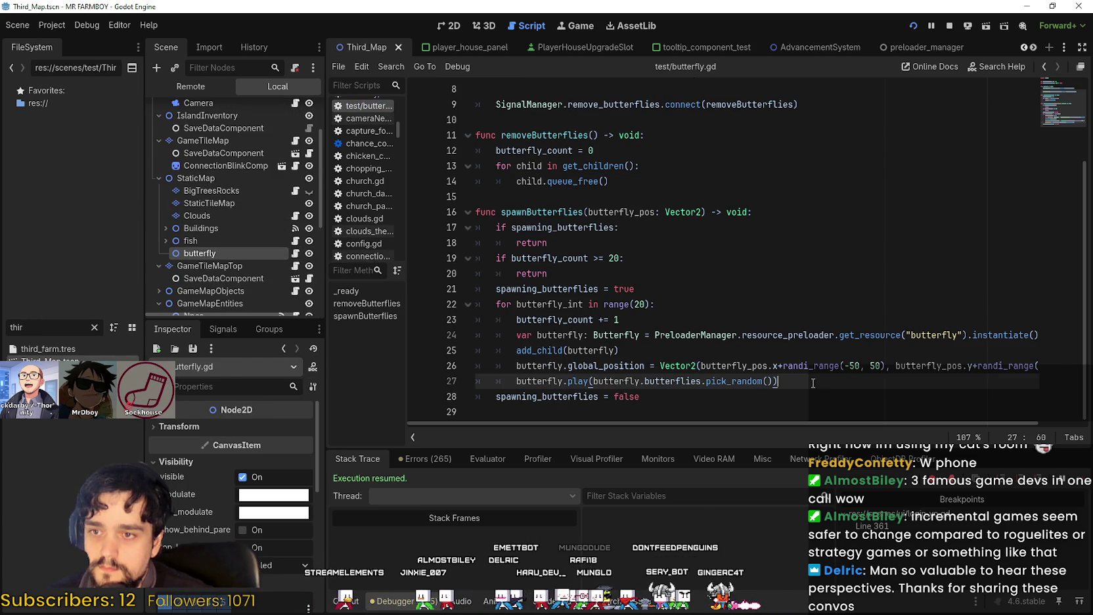
Paste the copied tween lines after the play call and indent them into the loop
key("Return")
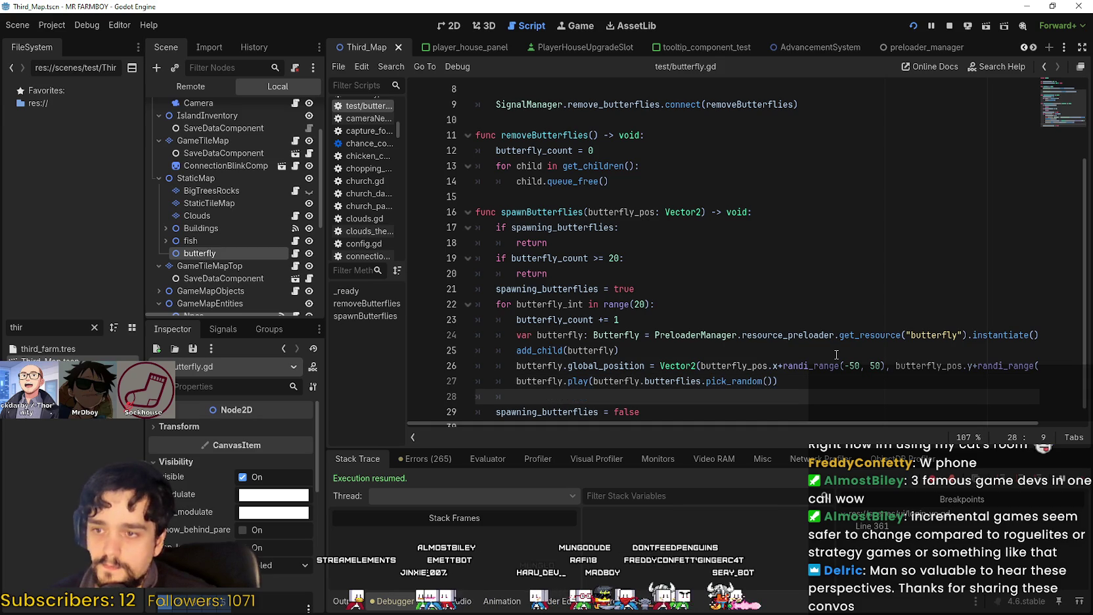
key("ctrl+v")
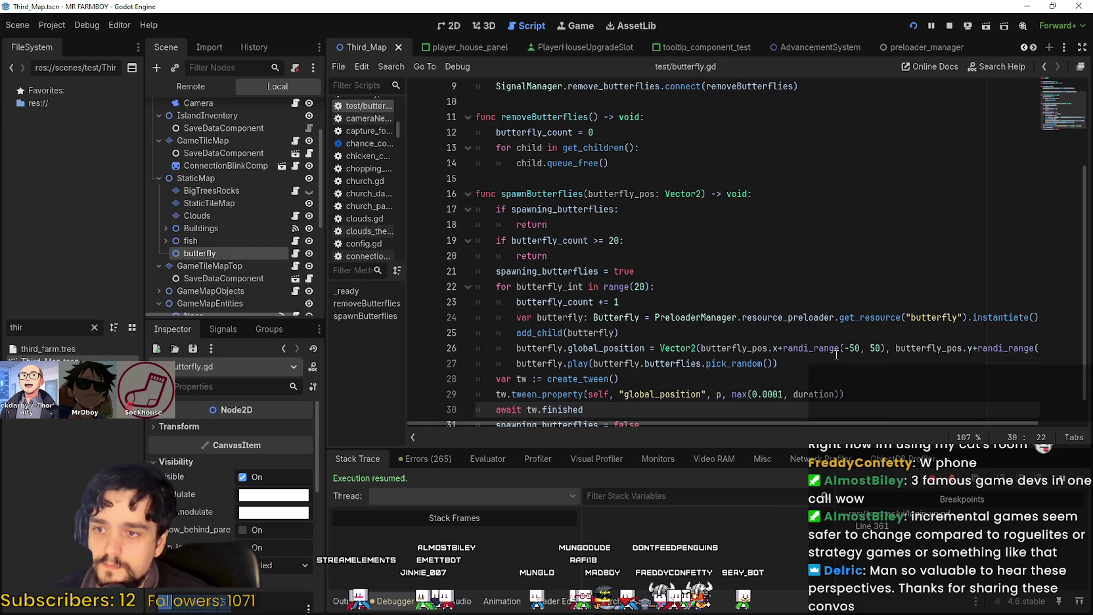
scroll(588, 272, "down", 1)
left_click_drag(603, 381, 473, 356)
key("Tab")
Delete the create_tween line from the loop and open a new line above the loop
left_click(642, 366)
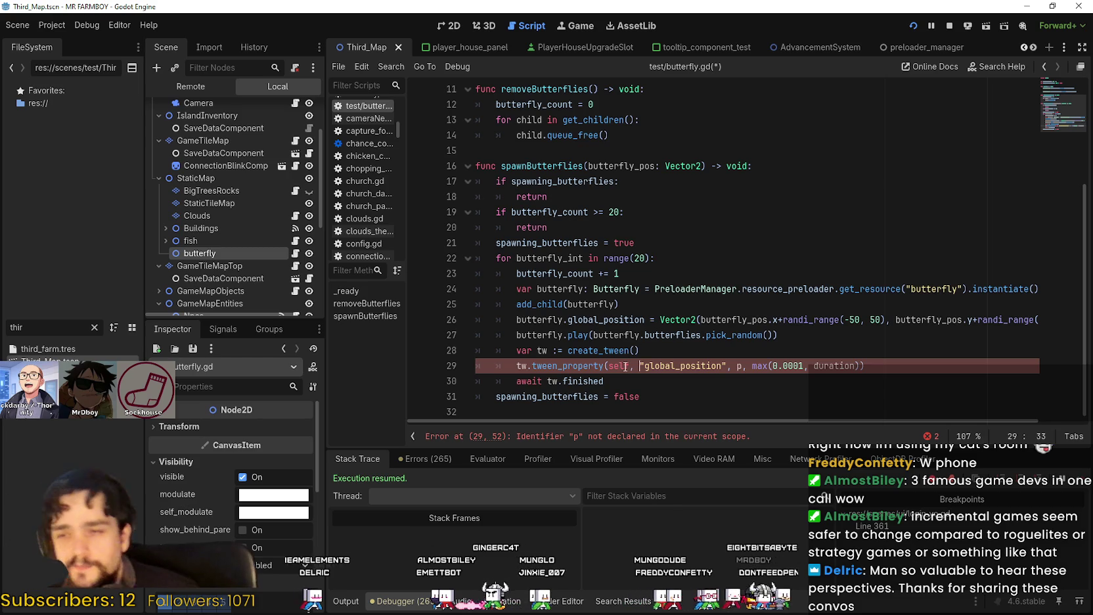
left_click_drag(538, 344, 558, 350)
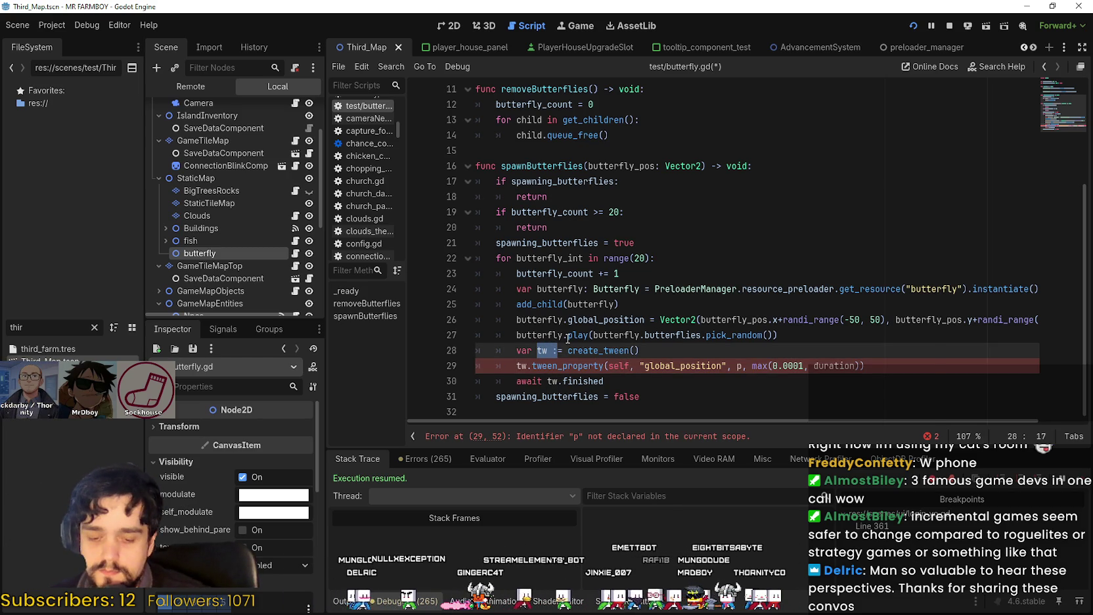
mouse_move(568, 338)
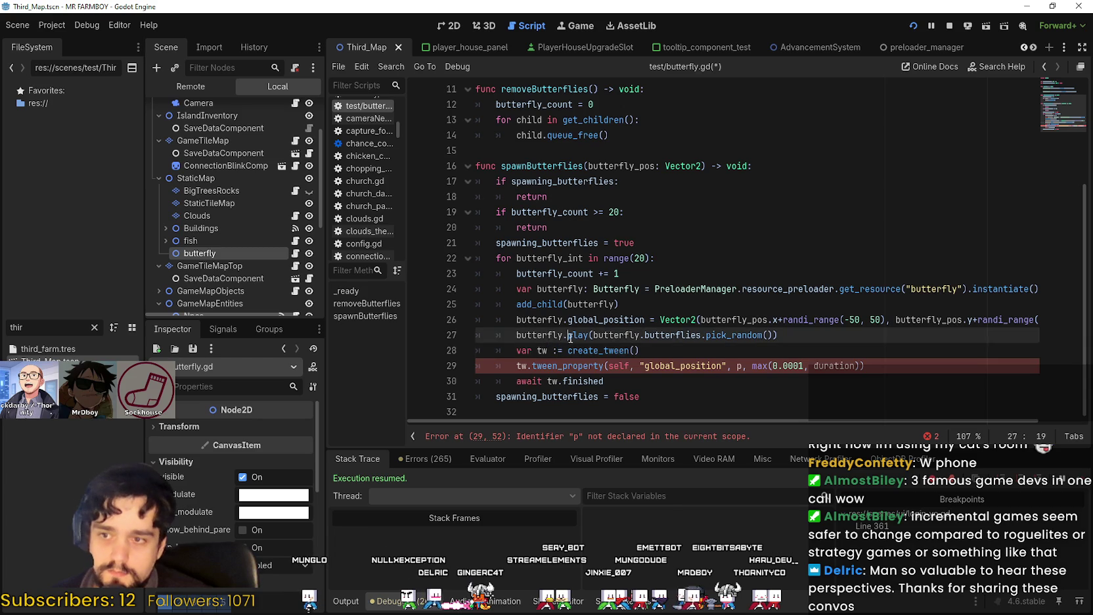
left_click_drag(639, 352, 515, 355)
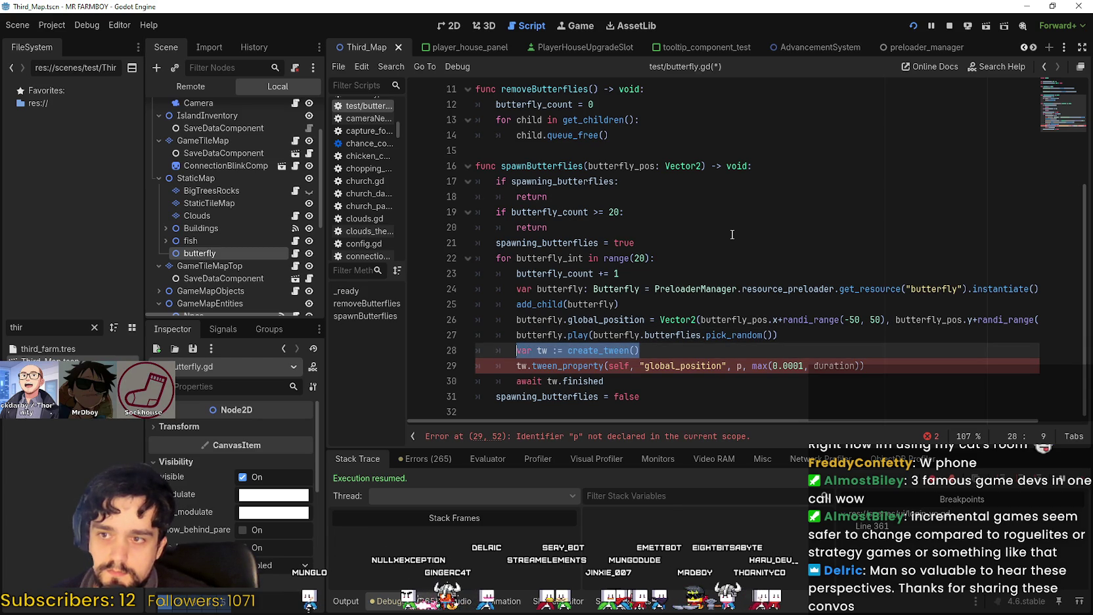
key("BackSpace")
key("BackSpace")
key("BackSpace")
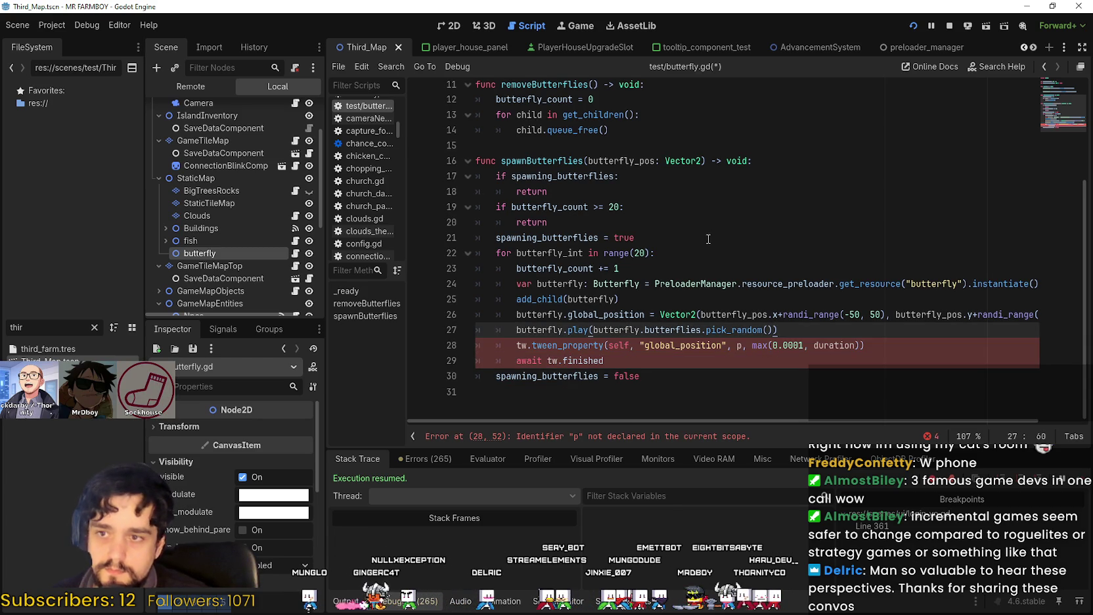
left_click(714, 236)
key("Return")
type("var tw := create_tween(")
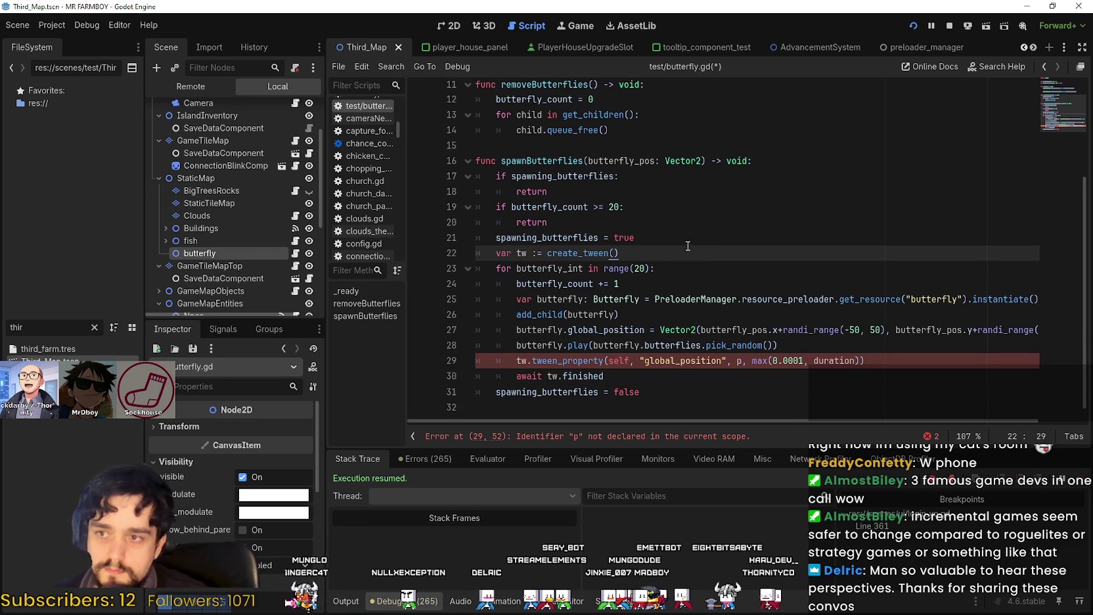
Declare var butterflies_tween :Tween on line 22 via autocomplete
type("butterflies_tw")
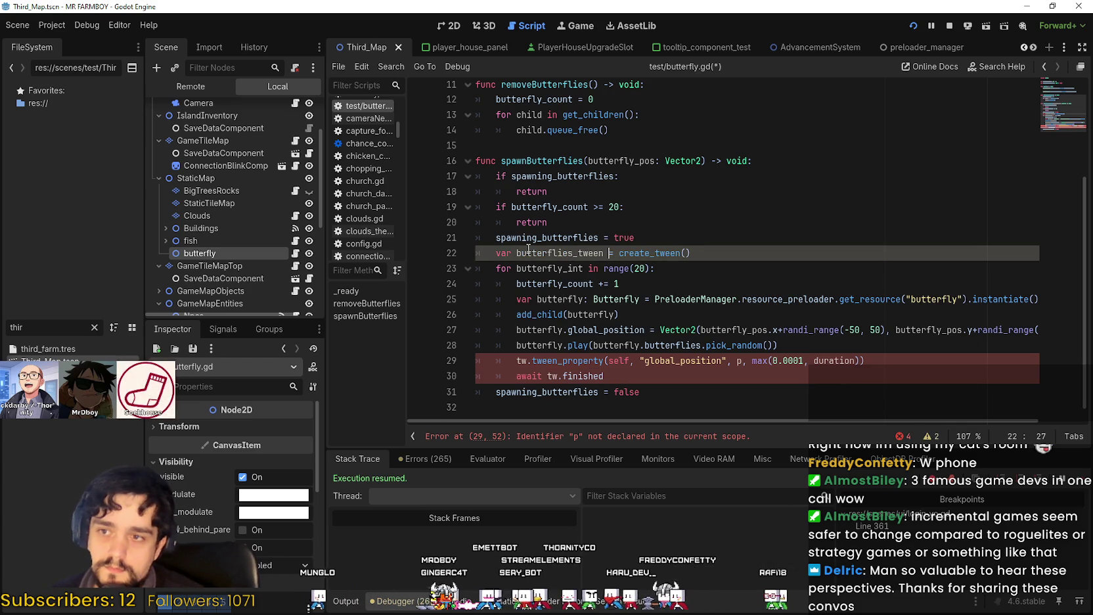
type(" een")
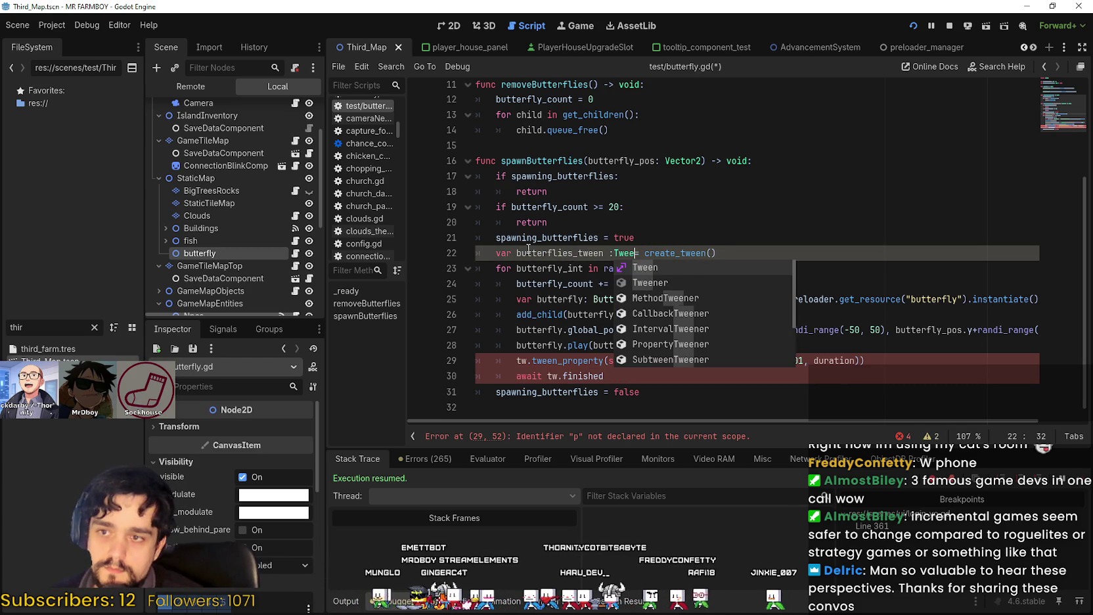
type("n")
left_click(703, 236)
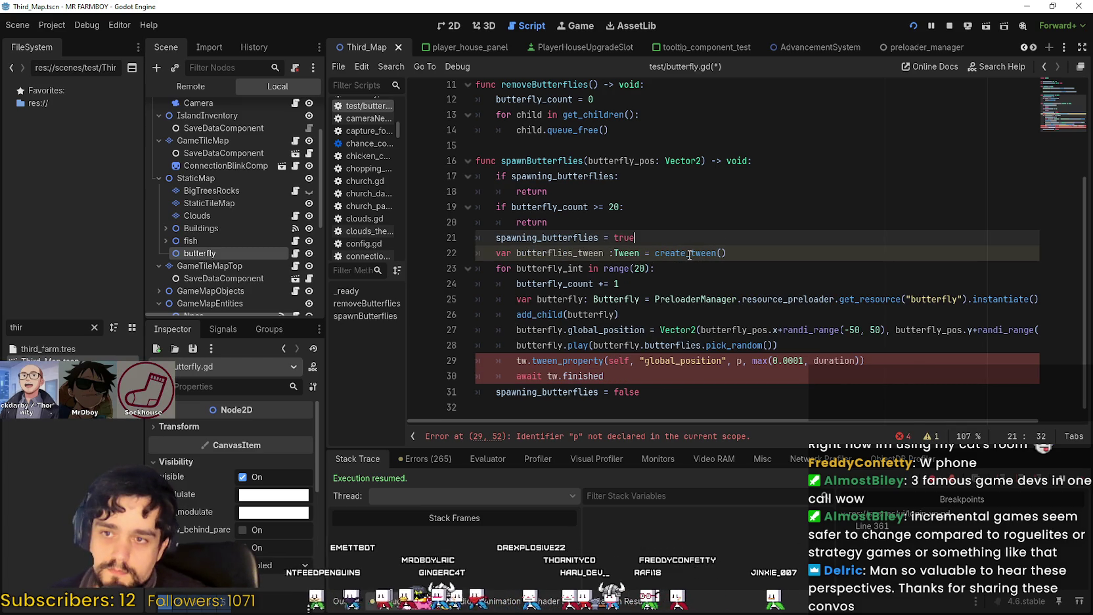
mouse_move(688, 255)
left_click(833, 252)
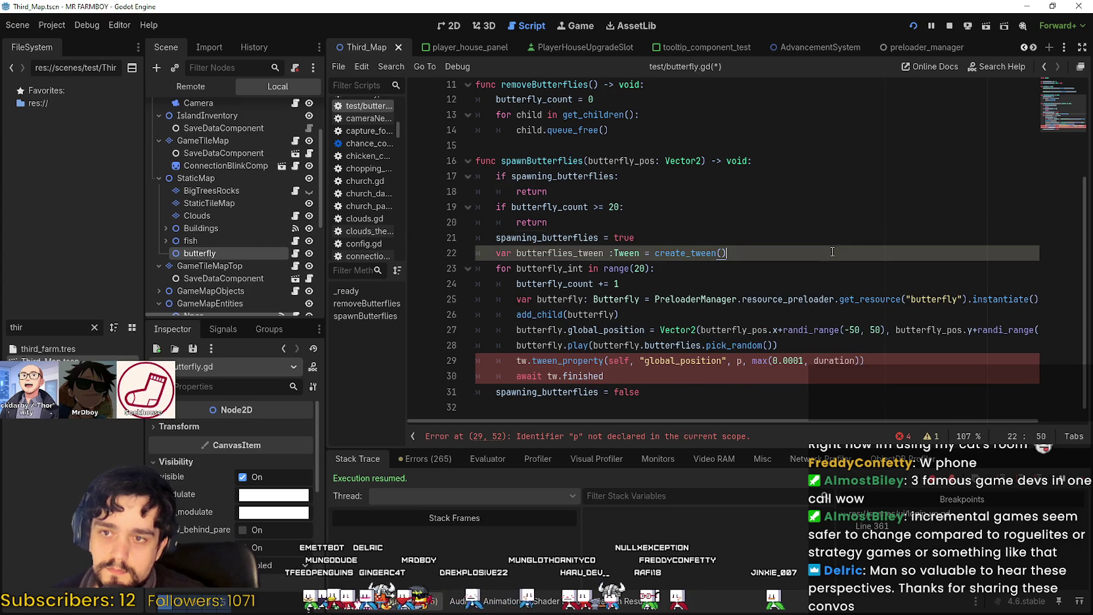
Replace tw with butterflies_tween on line 29
double_click(558, 253)
key("ctrl+c")
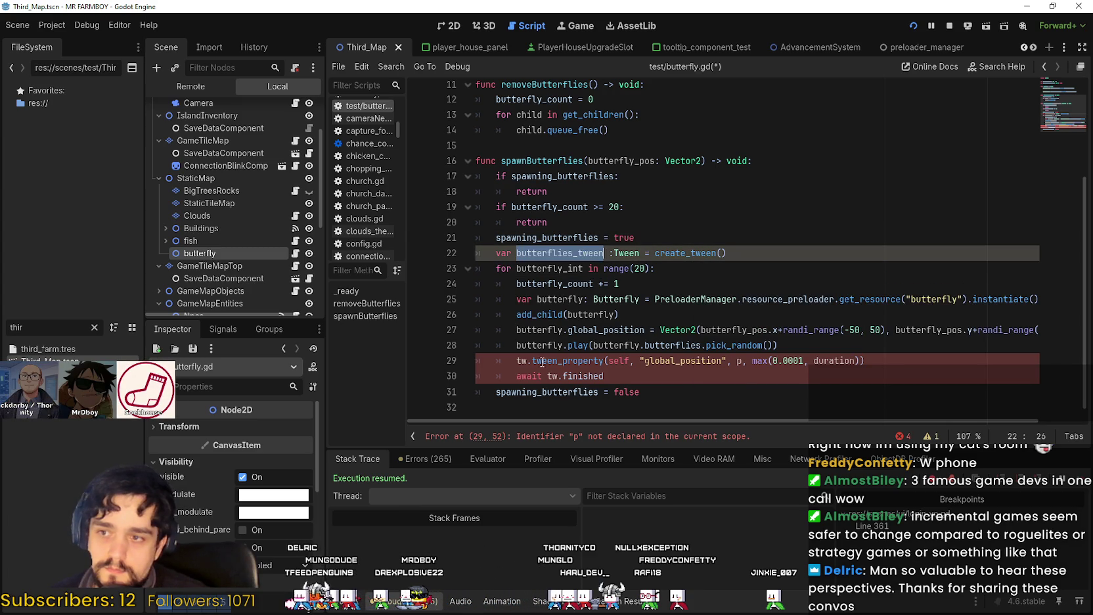
double_click(521, 360)
key("ctrl+v")
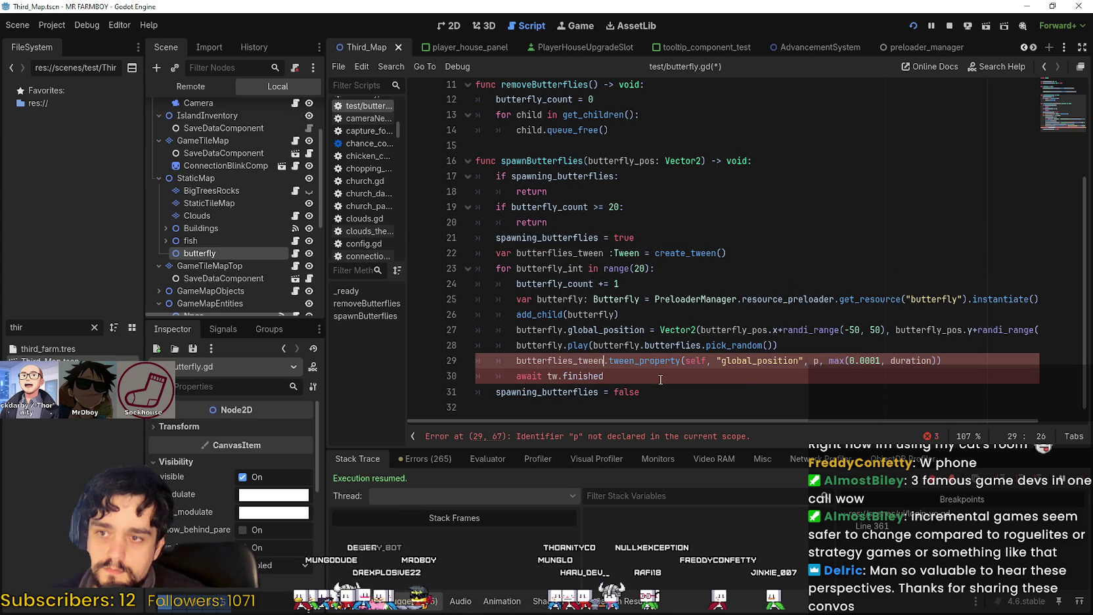
double_click(759, 360)
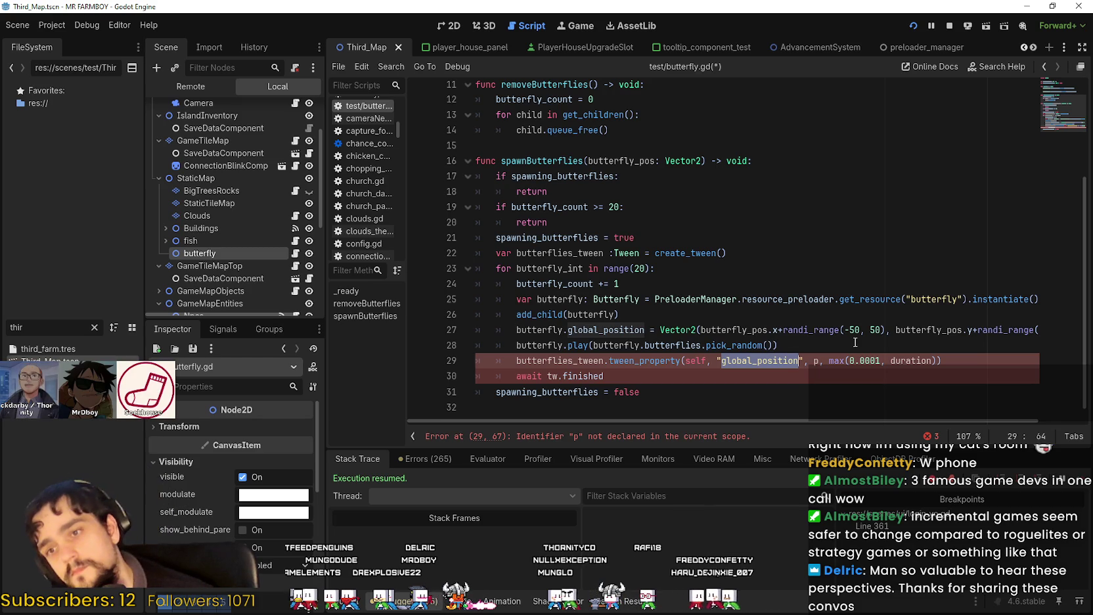
left_click(814, 361)
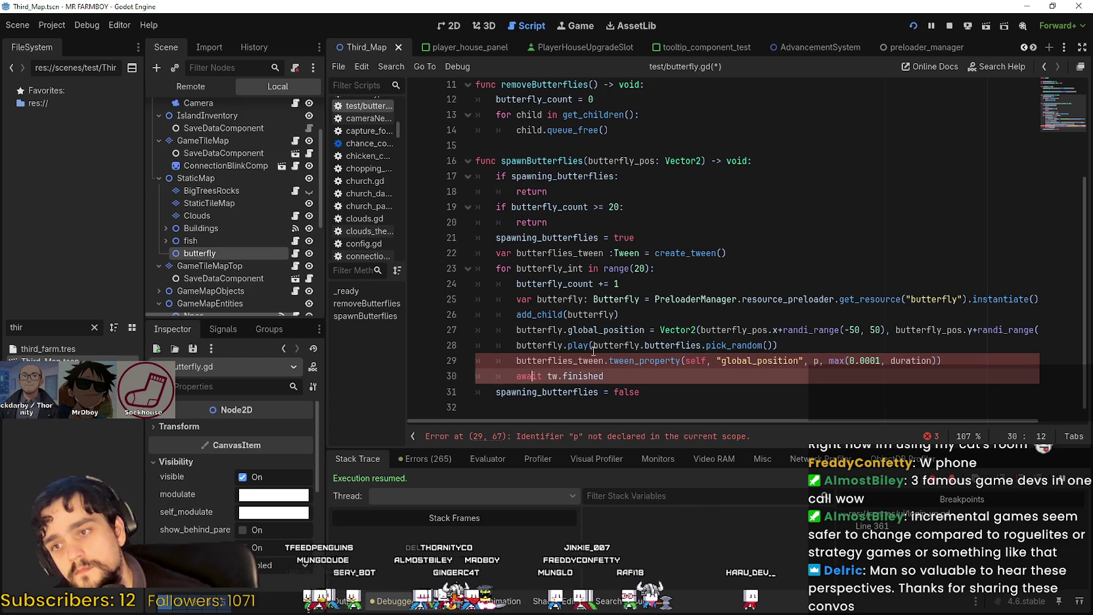
double_click(576, 360)
double_click(538, 252)
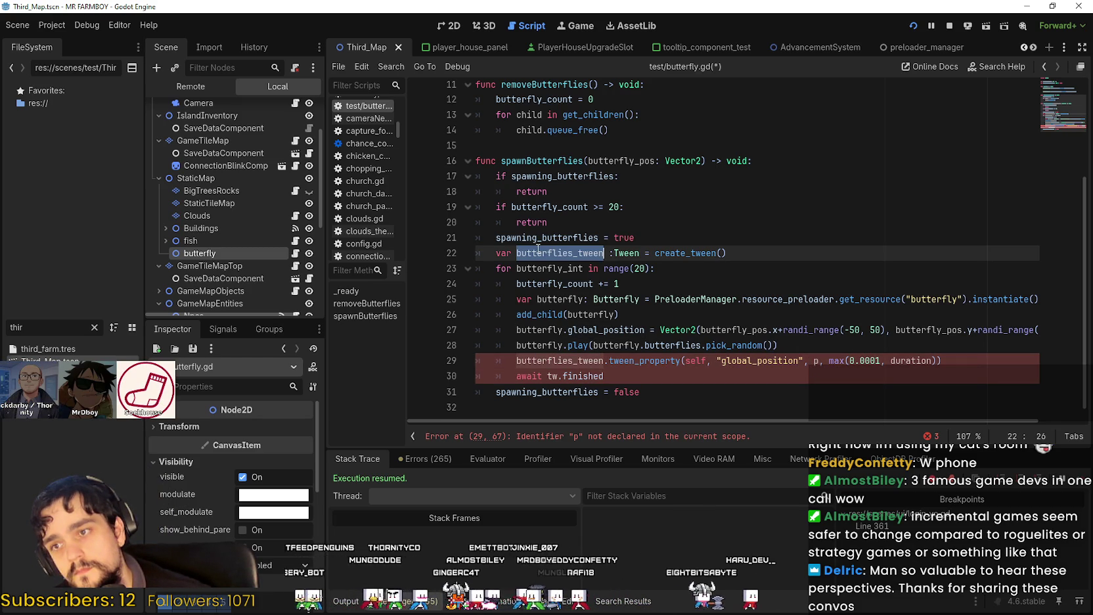
left_click(658, 377)
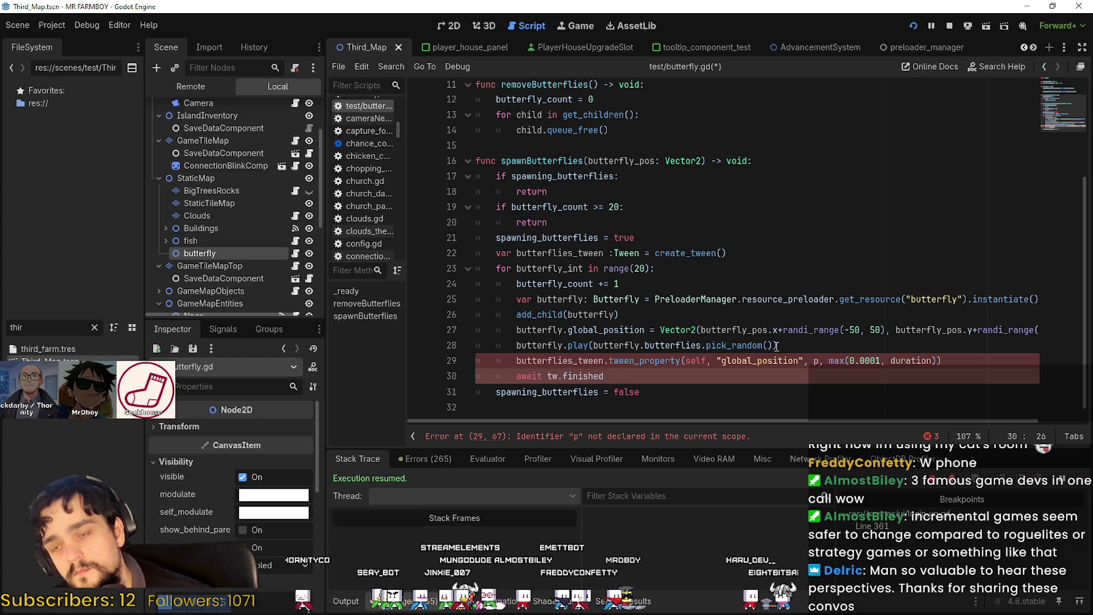
Make the spawned butterfly, not self, the tween_property target on line 29
left_click_drag(962, 361, 688, 361)
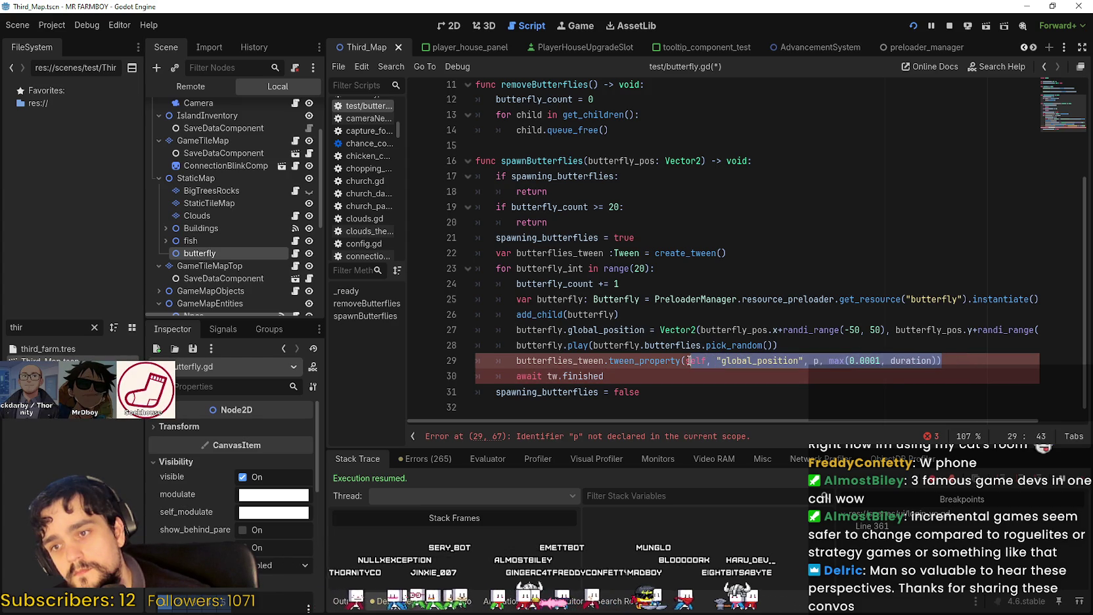
double_click(691, 361)
double_click(520, 267)
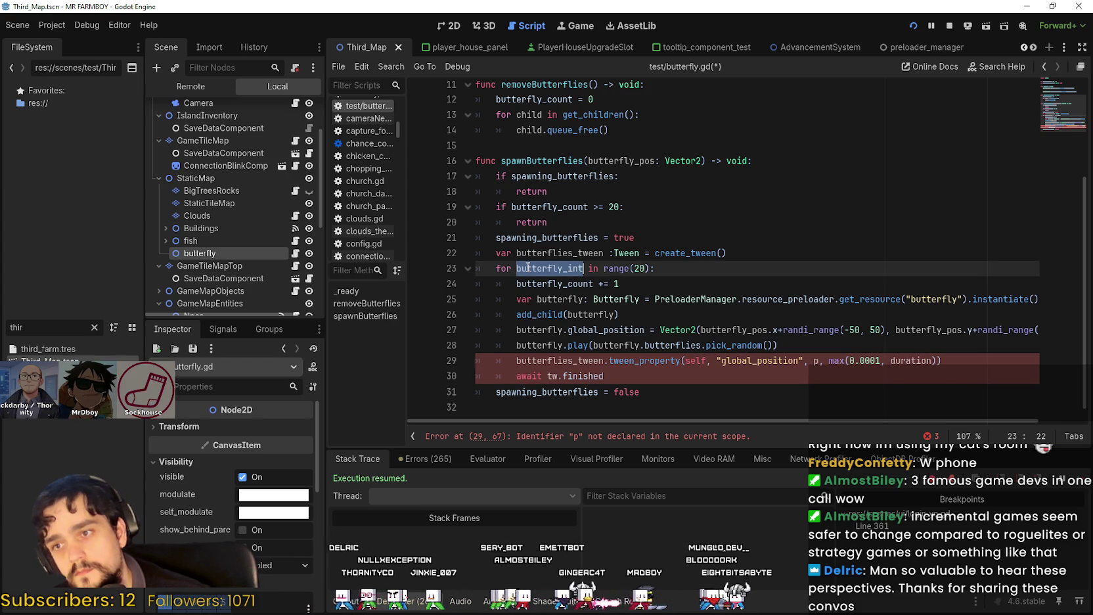
left_click(544, 314)
double_click(539, 329)
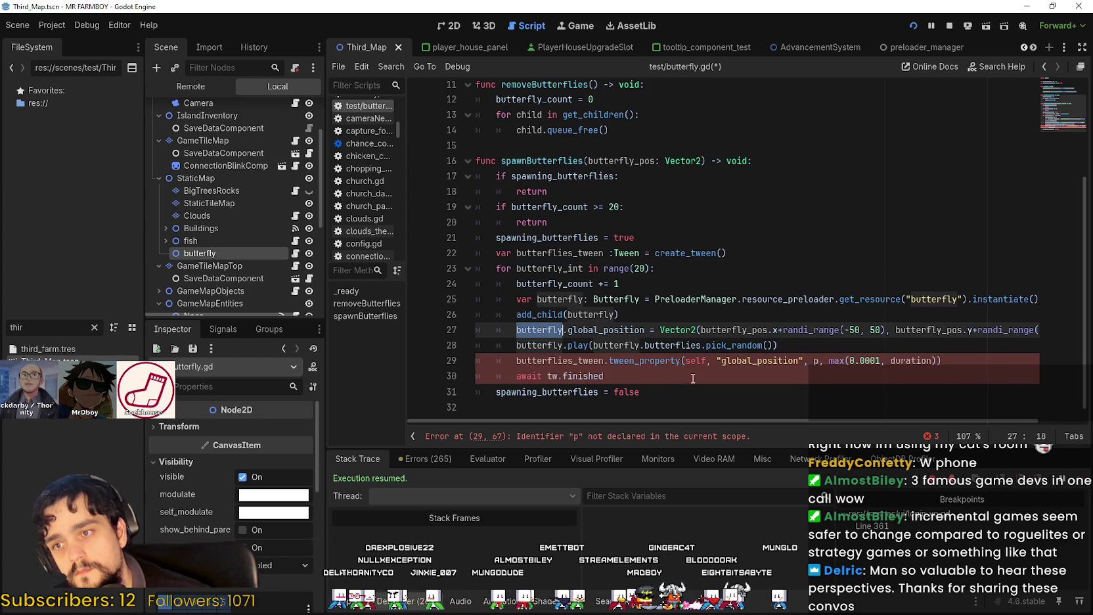
key("ctrl+c")
double_click(697, 361)
key("ctrl+v")
Replace the duration argument inside max with 100
double_click(936, 360)
left_click(674, 376)
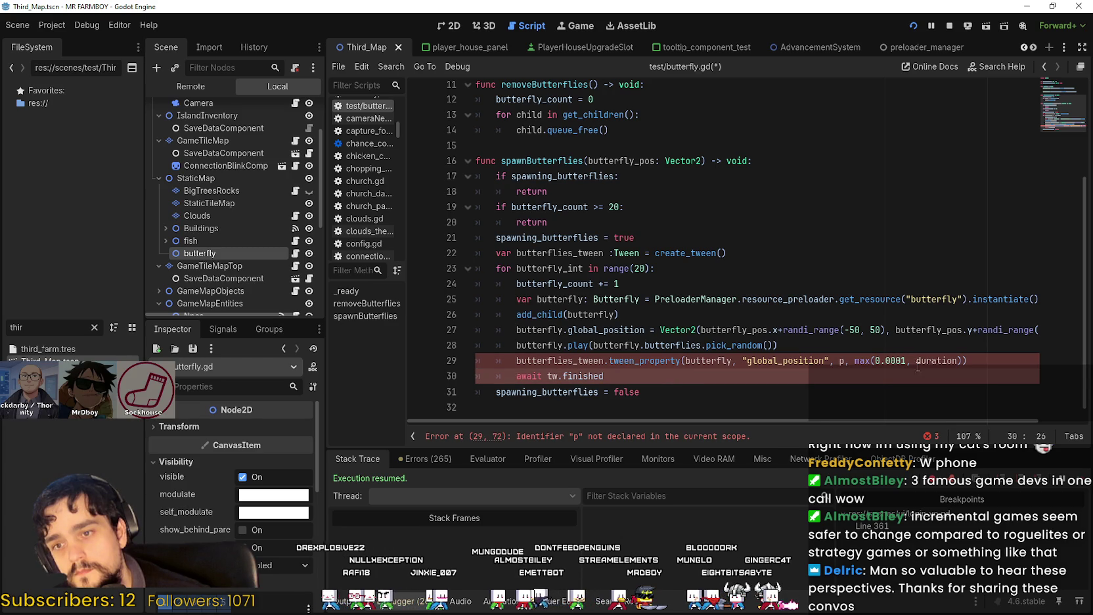
double_click(949, 360)
type("200")
key("BackSpace")
key("BackSpace")
key("BackSpace")
type("100")
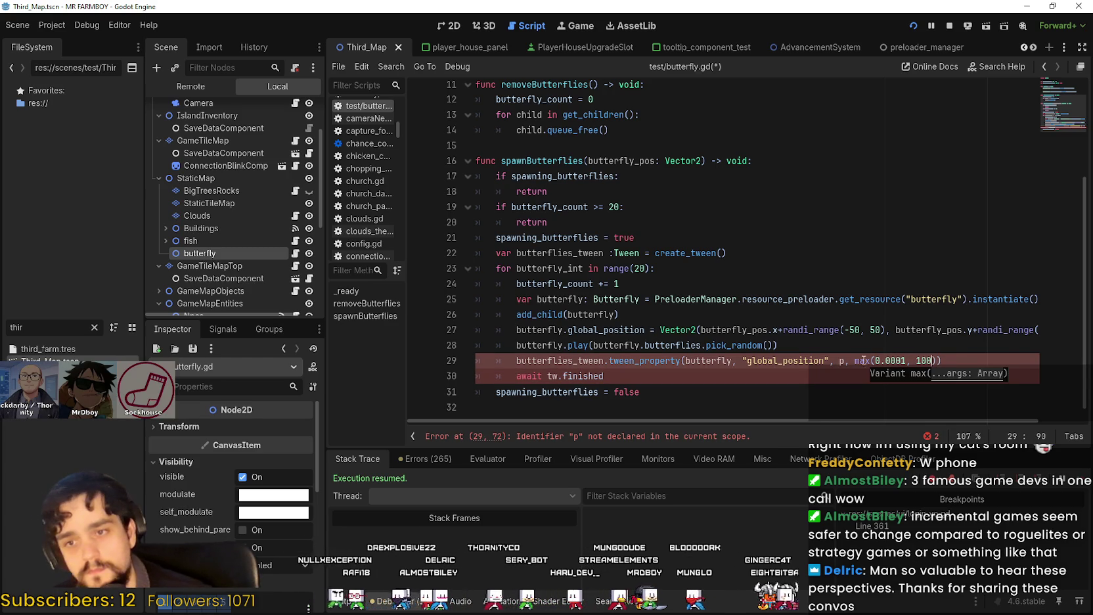
left_click(840, 361)
Change the tweened property from "global_position" to "modulate" via autocomplete
double_click(753, 362)
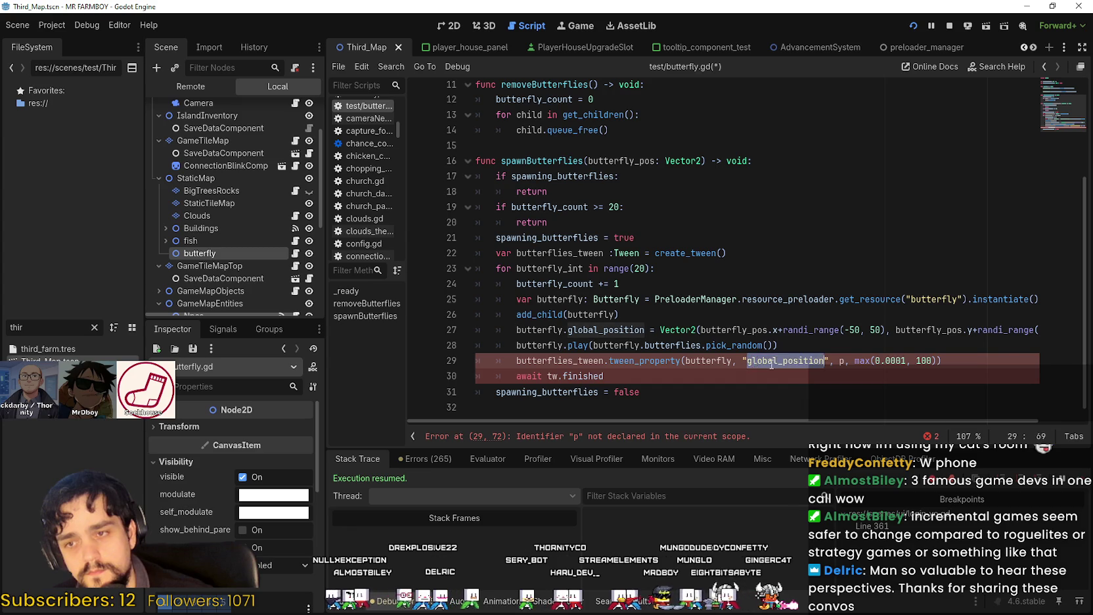
type("al")
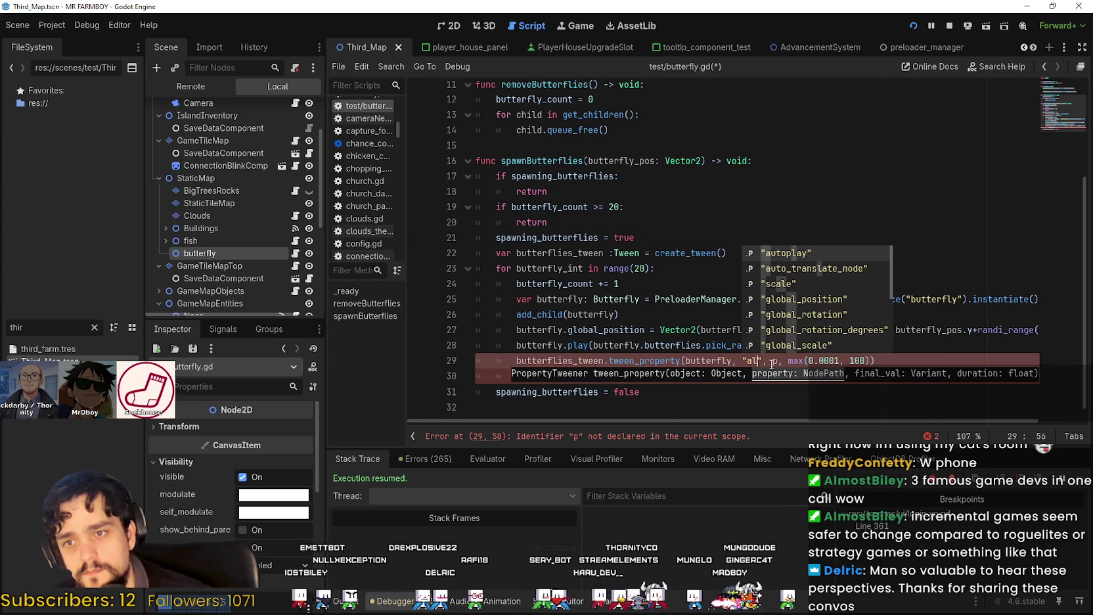
key("BackSpace")
key("BackSpace")
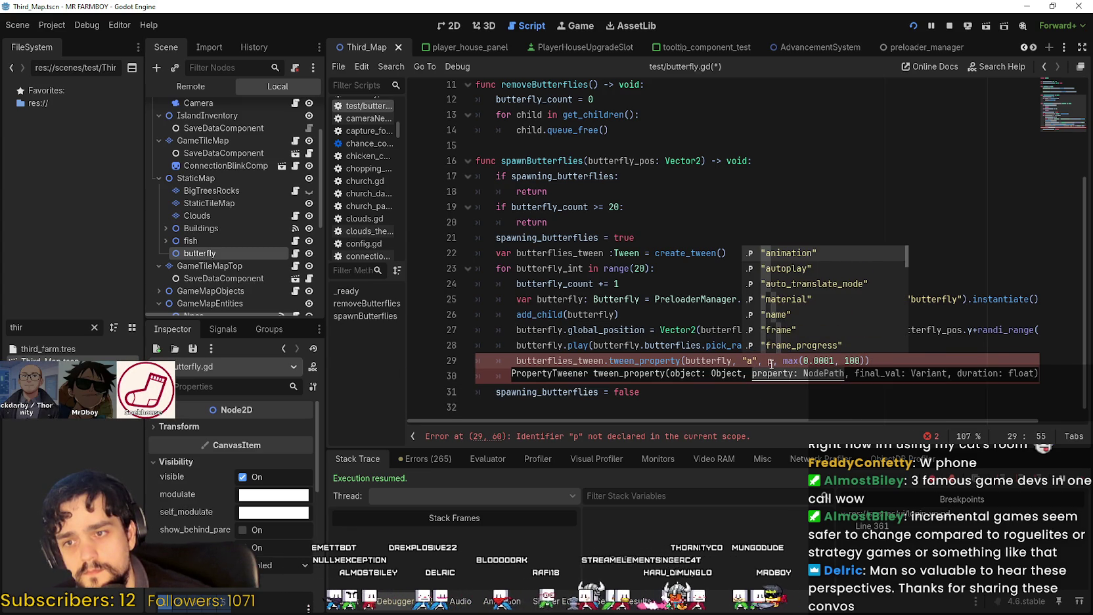
key("Down")
key("Down")
key("Down")
key("Down")
key("Down")
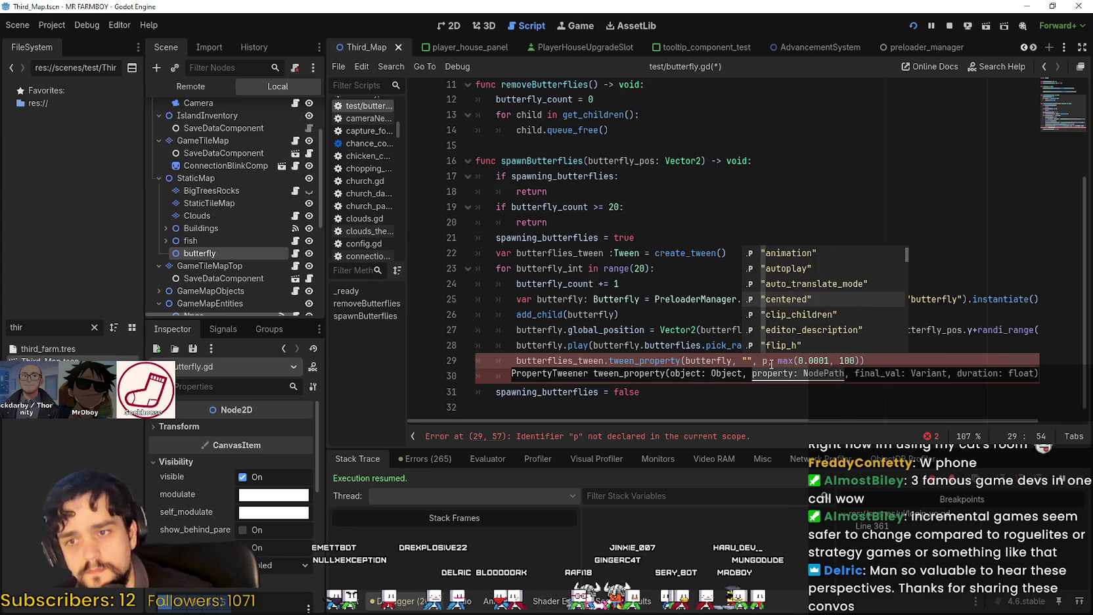
key("Down")
key("Down")
key("Down")
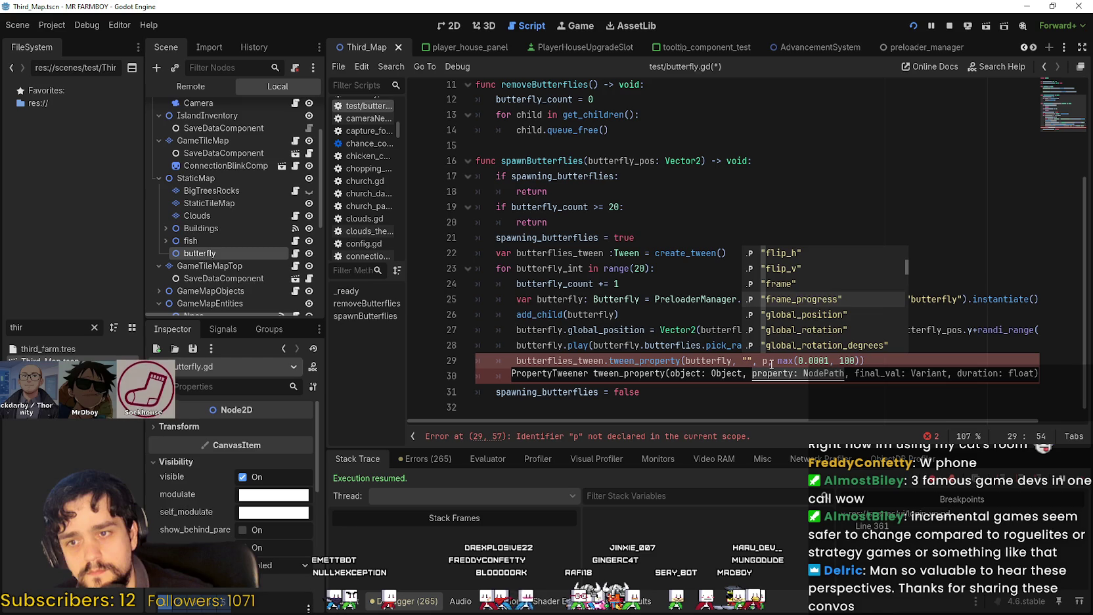
scroll(233, 578, "down", 1)
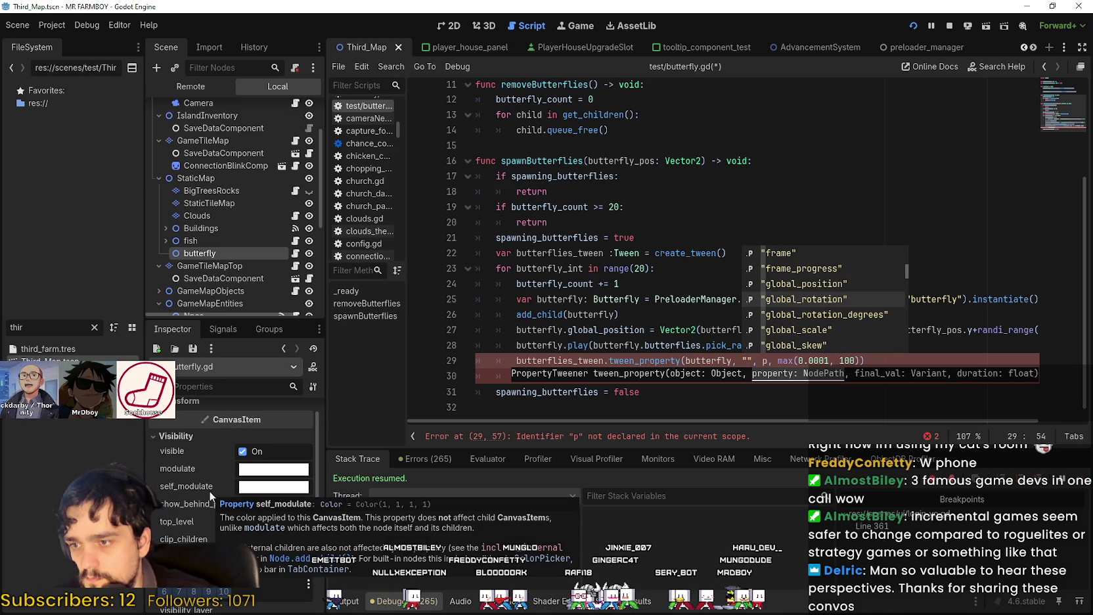
mouse_move(201, 467)
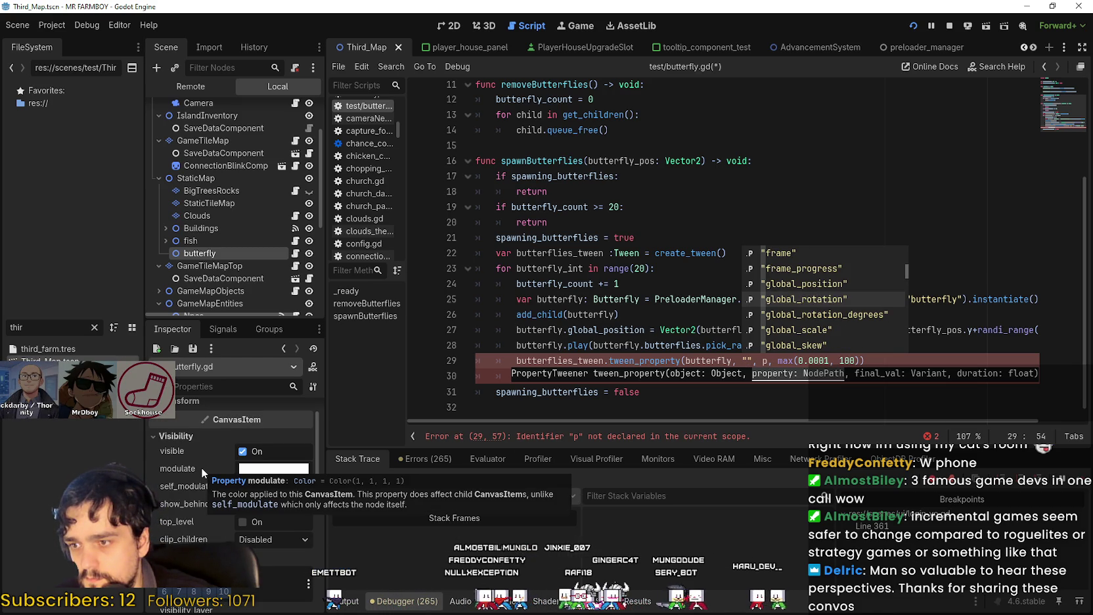
type("mo")
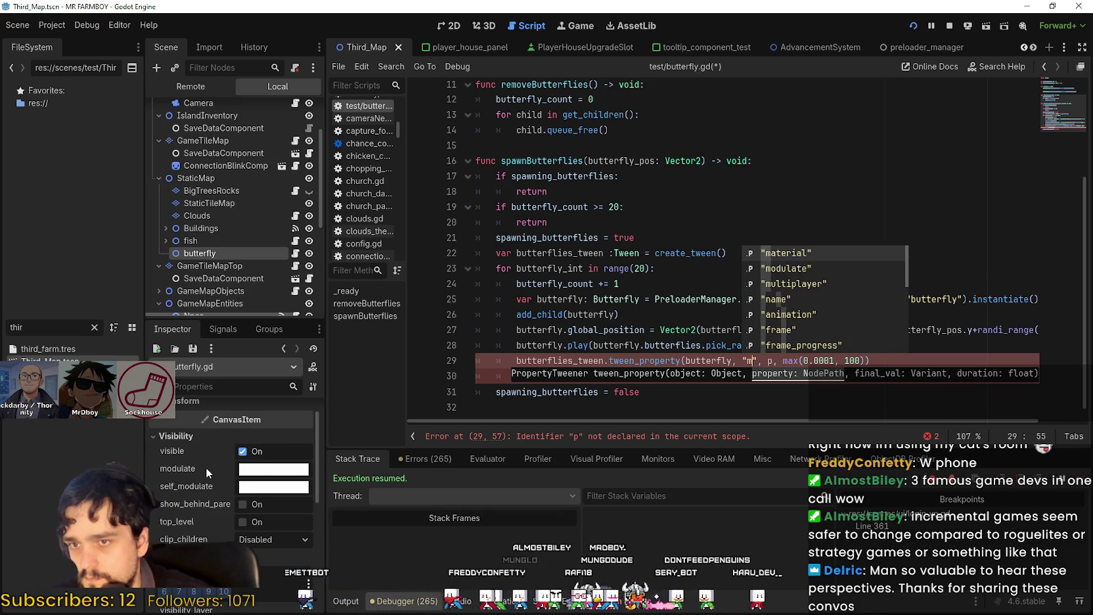
key("Return")
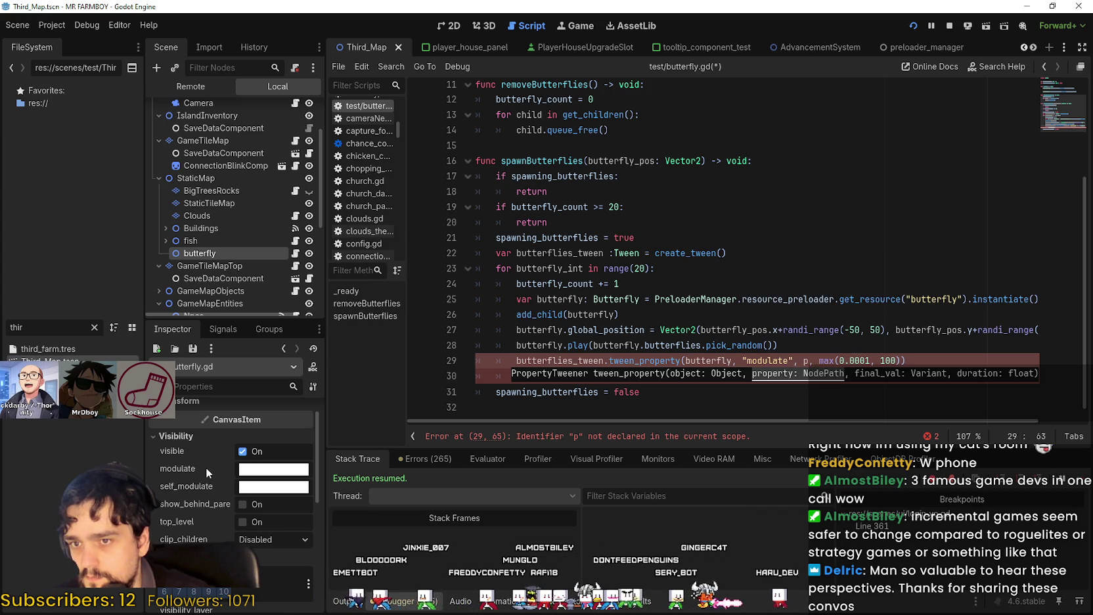
Remove the stray dot typed after "modulate"
type(".")
key("BackSpace")
key("Left")
type(".")
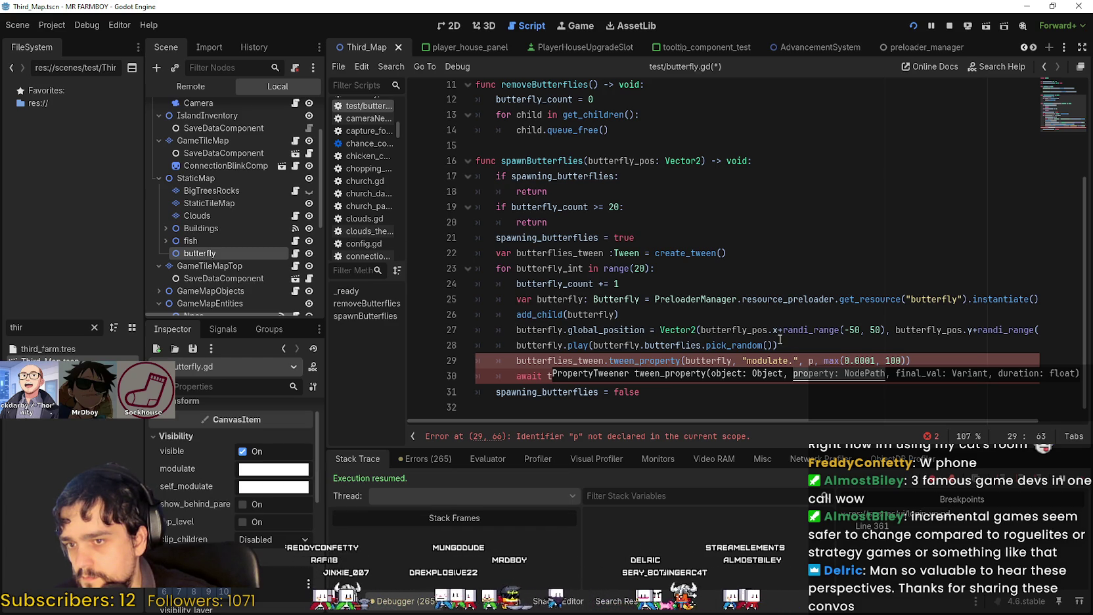
double_click(791, 360)
left_click(793, 360)
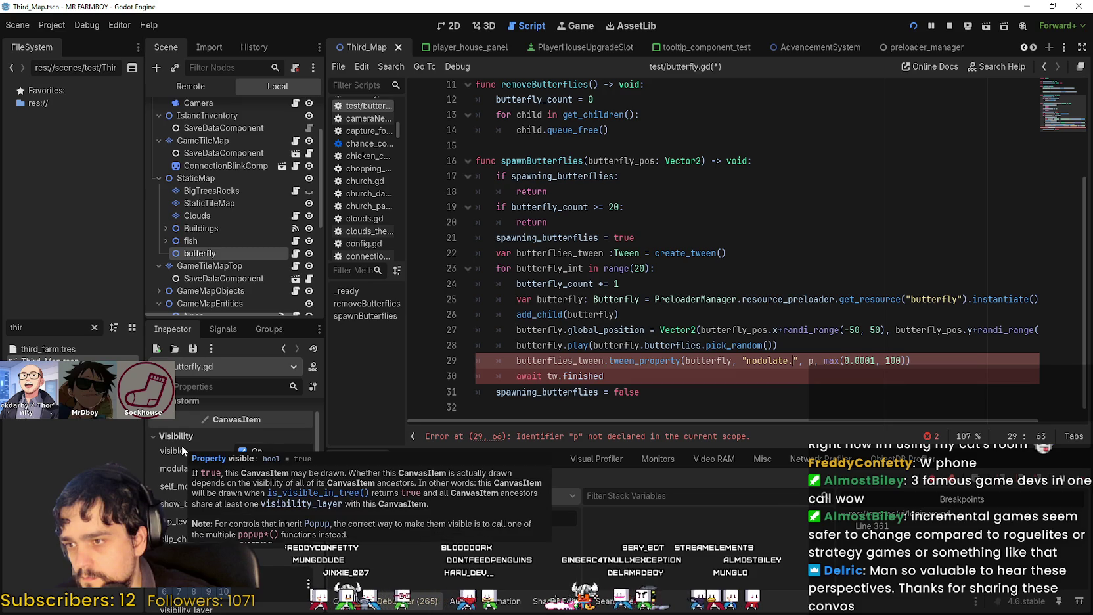
key("BackSpace")
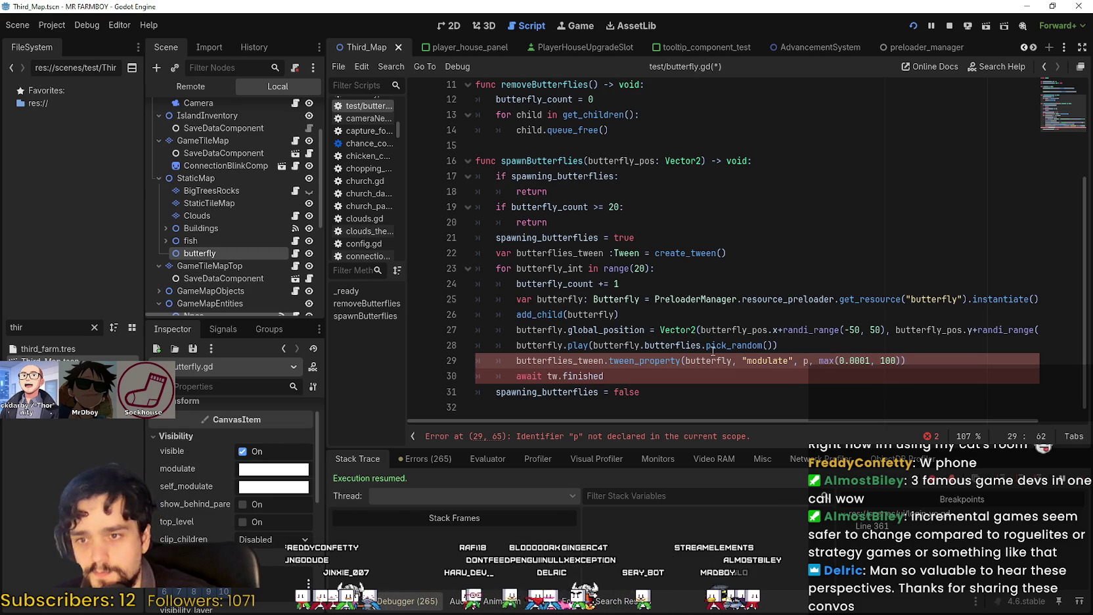
mouse_move(645, 360)
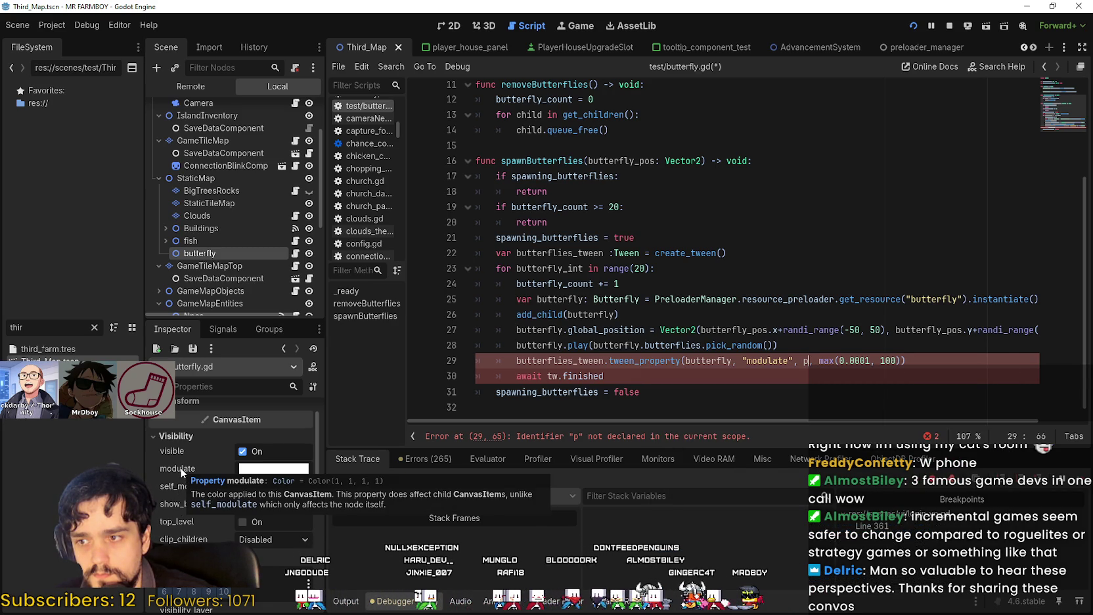
Examine the max(0.0001, 100) duration argument on line 29
left_click_drag(825, 360, 904, 359)
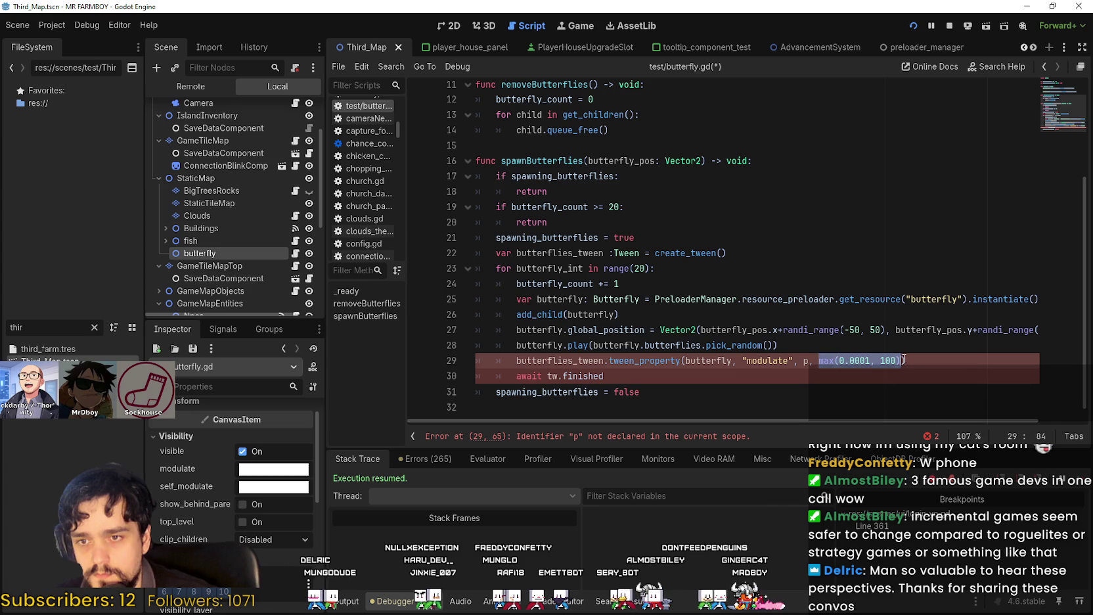
left_click(852, 361)
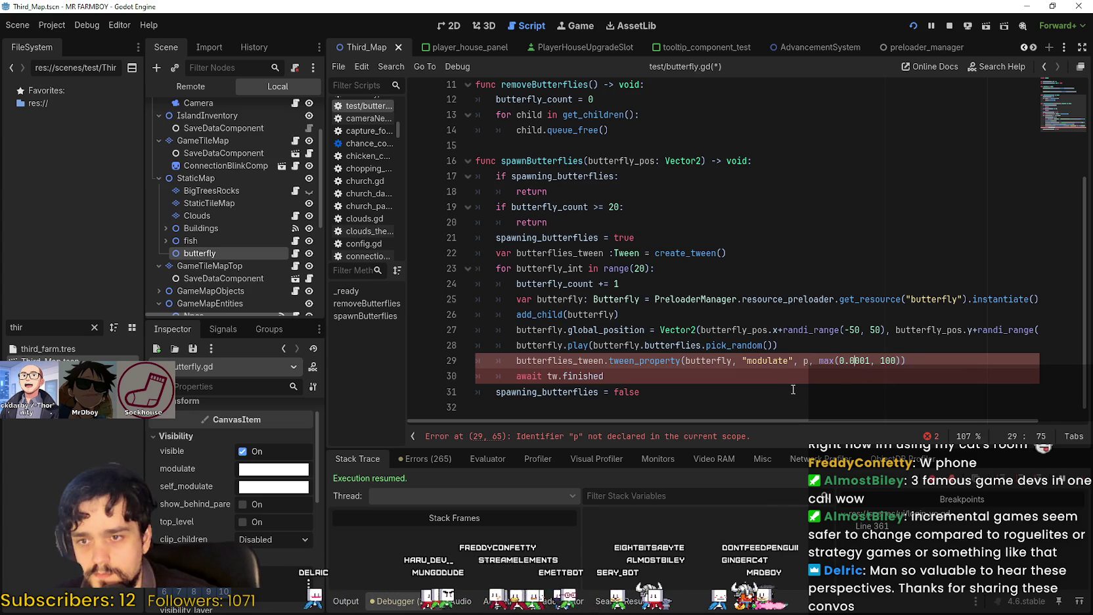
mouse_move(826, 356)
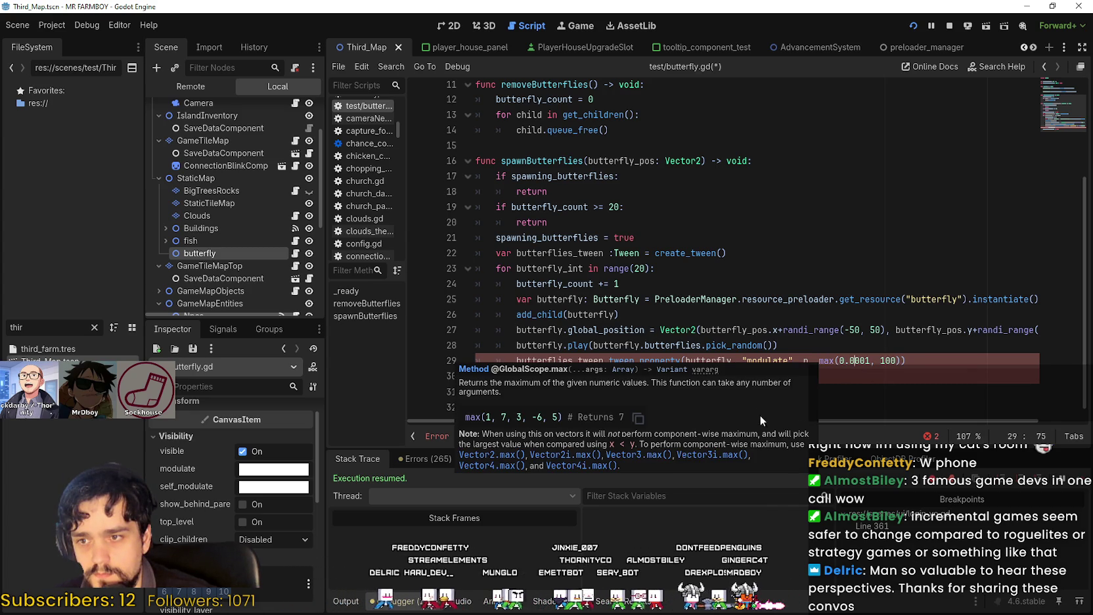
mouse_move(648, 360)
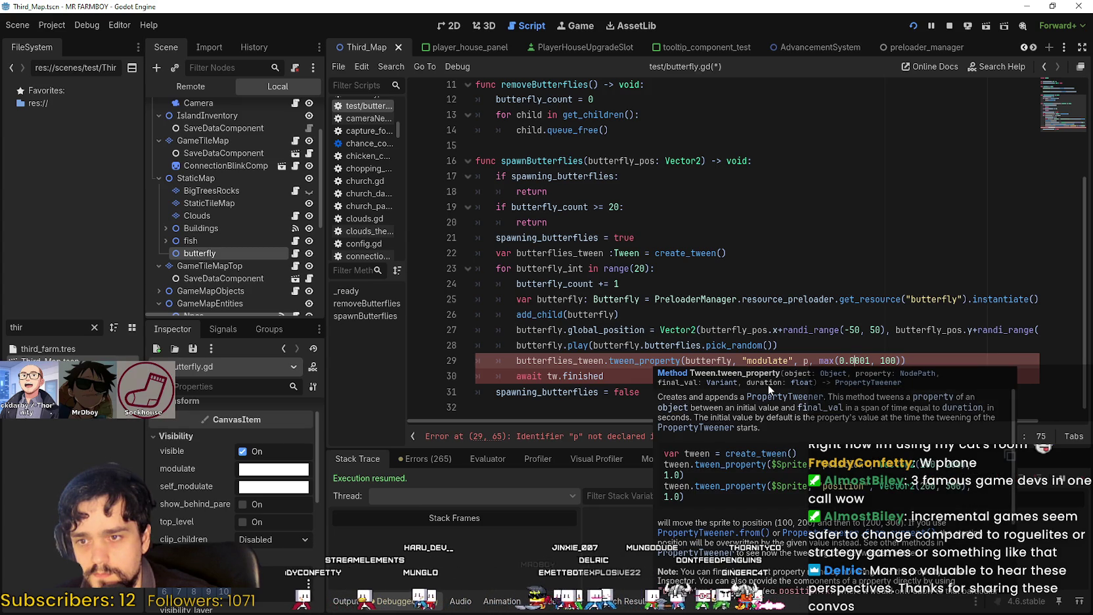
Replace the undefined p argument with modulate. via autocomplete
double_click(808, 360)
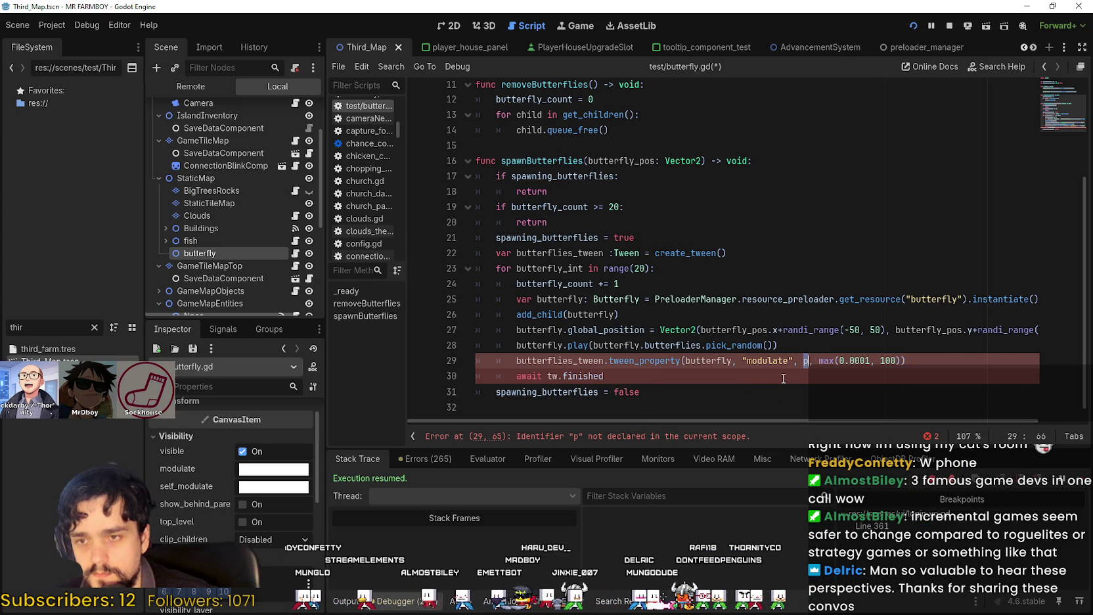
type("module")
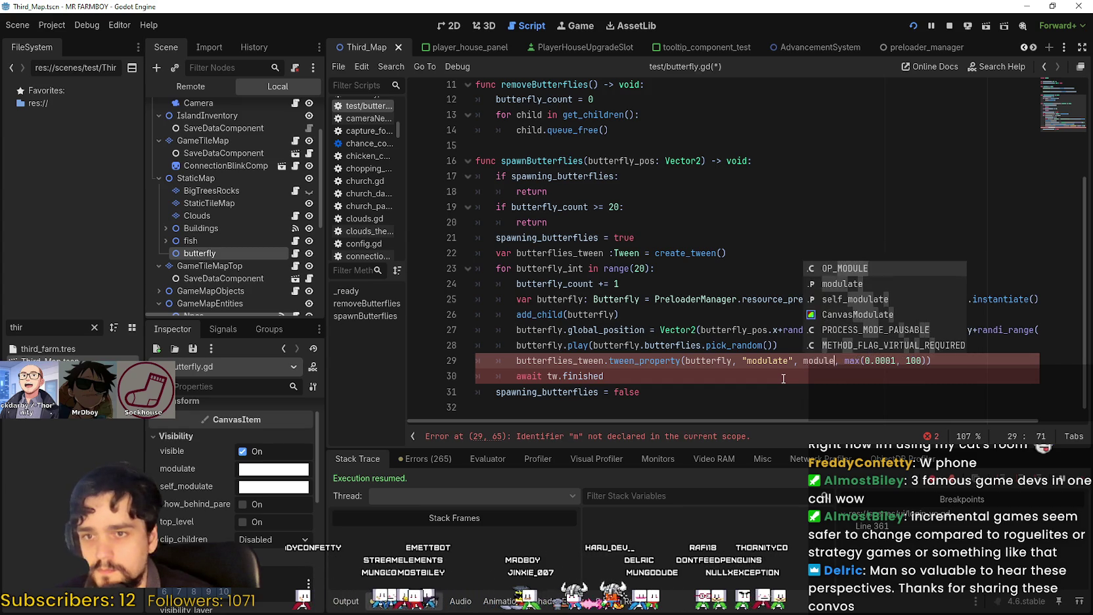
key("Return")
type(".")
key("BackSpace")
key("BackSpace")
key("BackSpace")
type("module.")
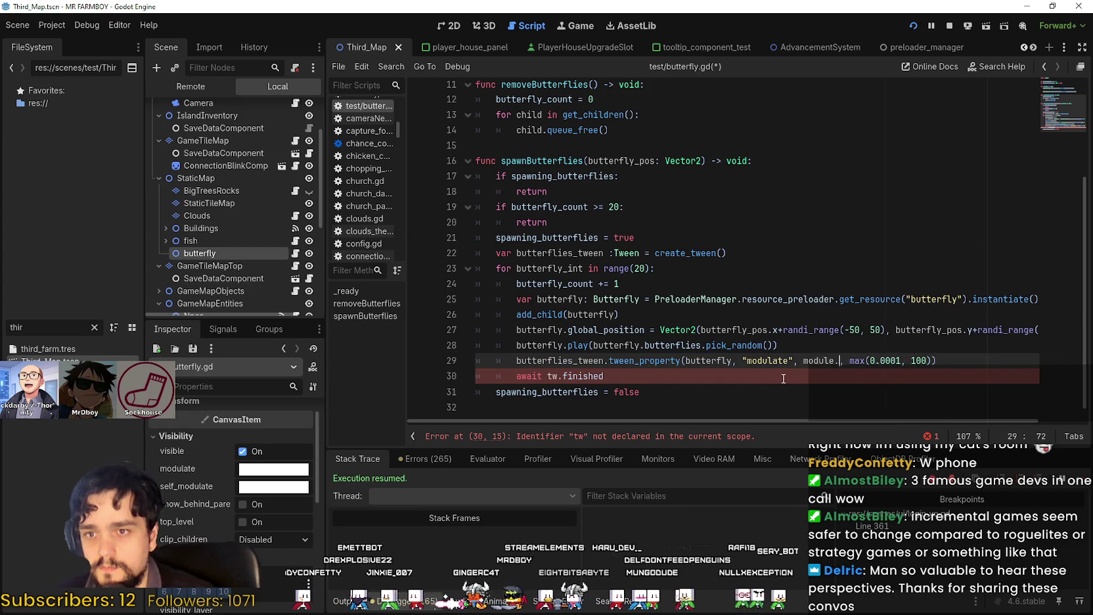
key("BackSpace")
key("BackSpace")
key("BackSpace")
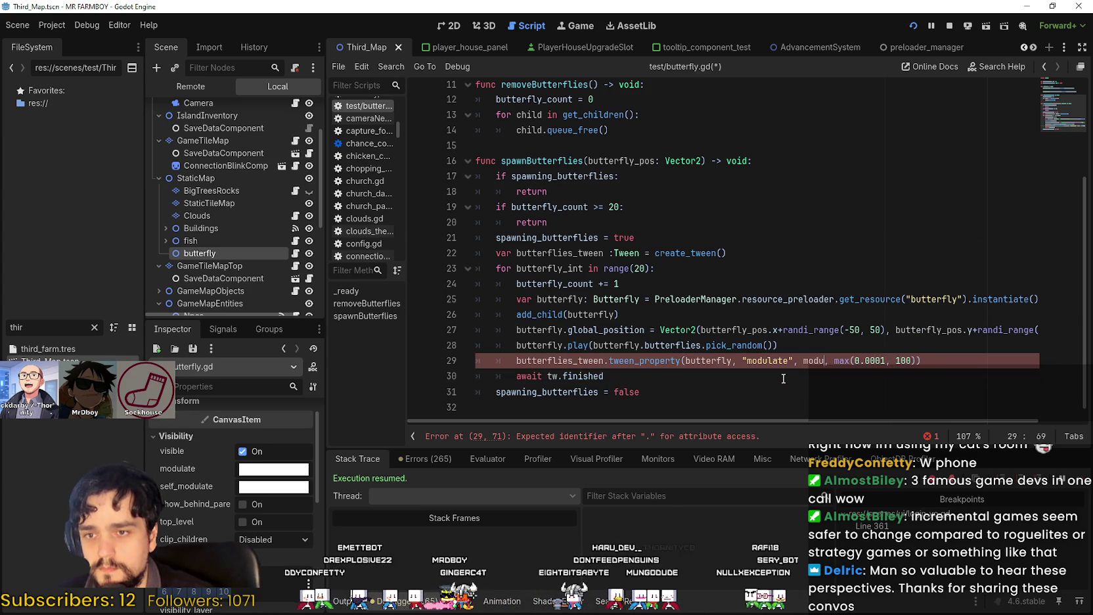
type("odule")
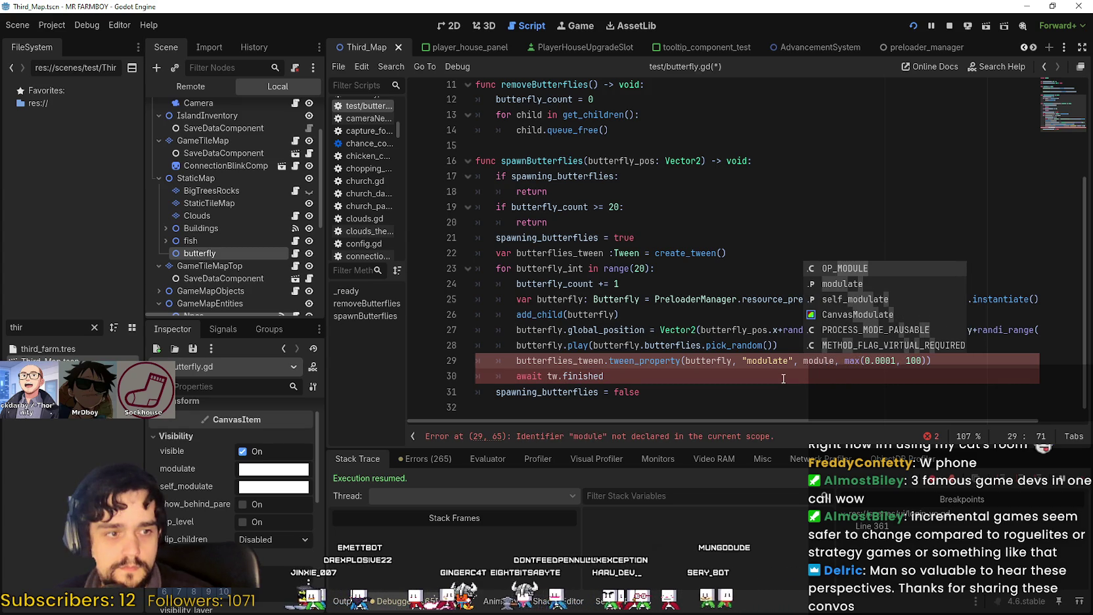
key("Down")
key("Return")
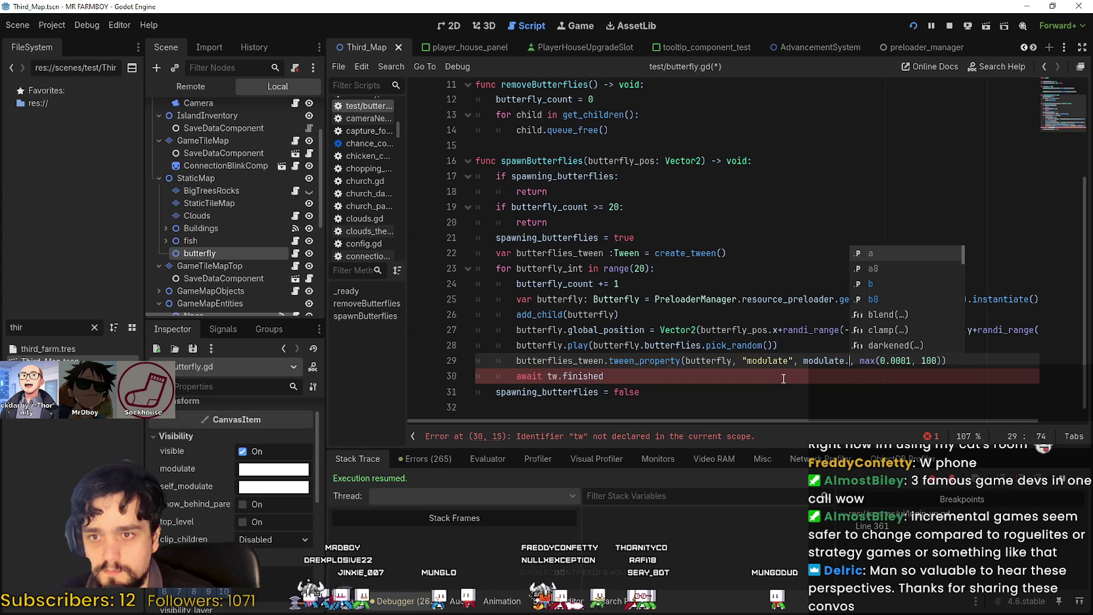
Browse the Color member suggestions after modulate
key("Down")
key("Down")
key("Down")
key("Down")
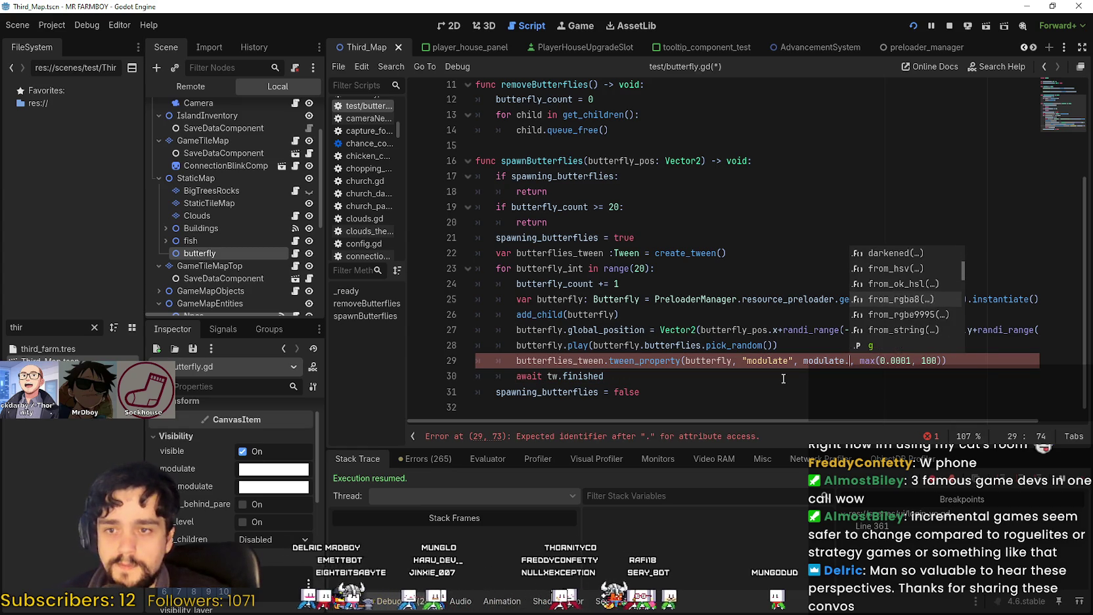
key("Down")
key("Down")
key("Down")
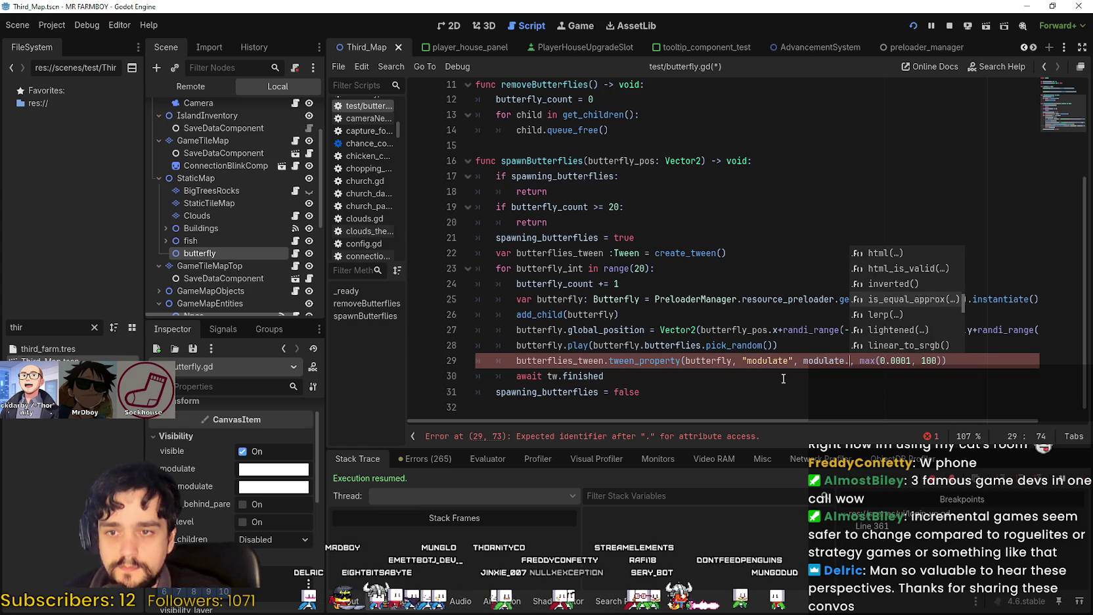
key("Down")
key("Down")
key("Down")
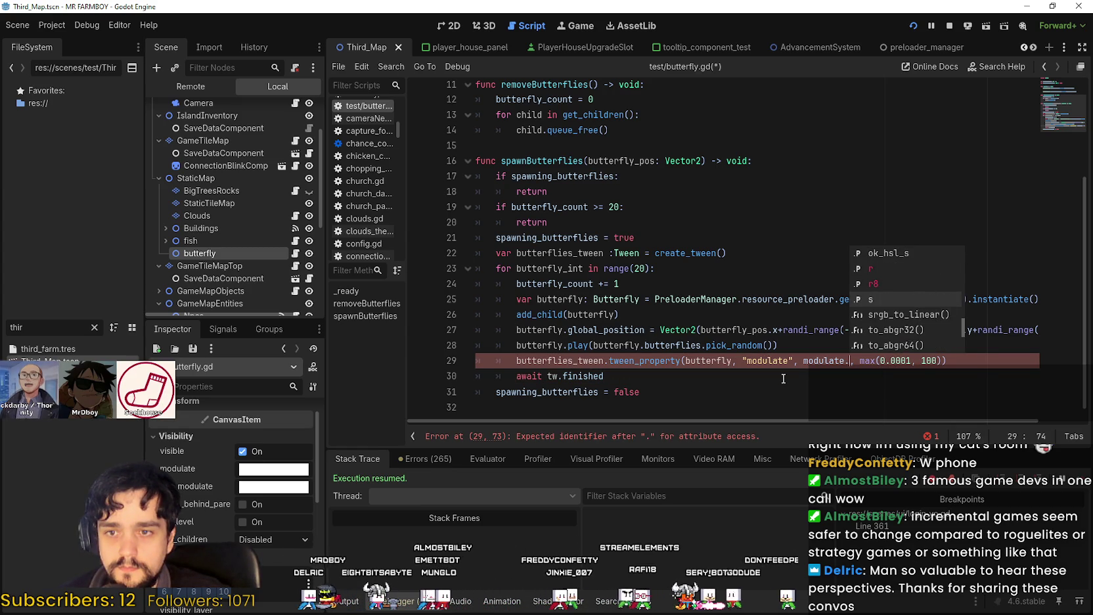
key("Down")
key("Down")
key("Down")
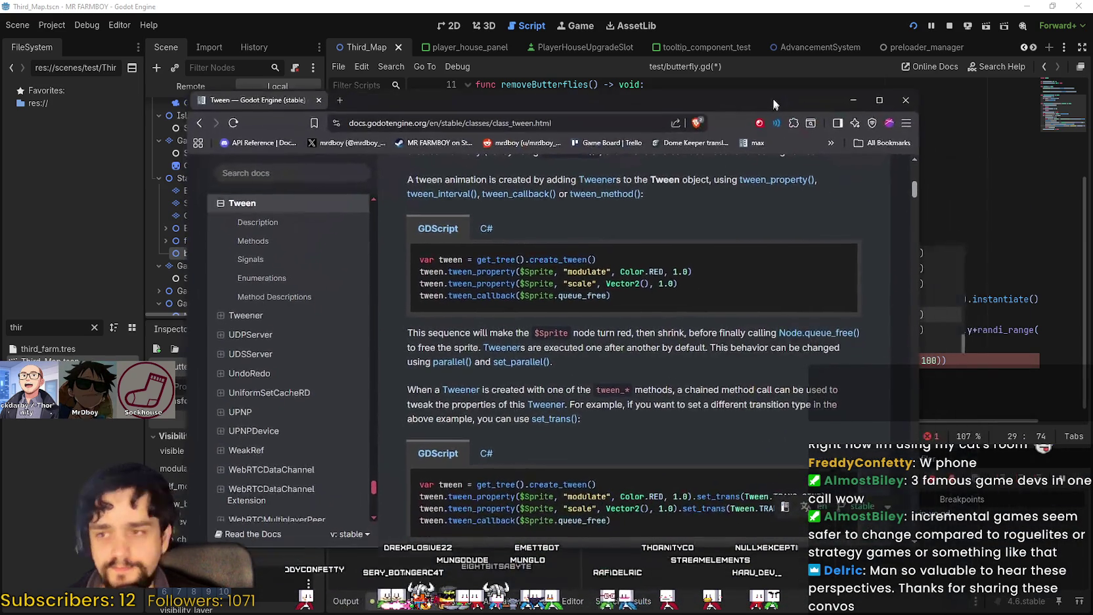
double_click(589, 270)
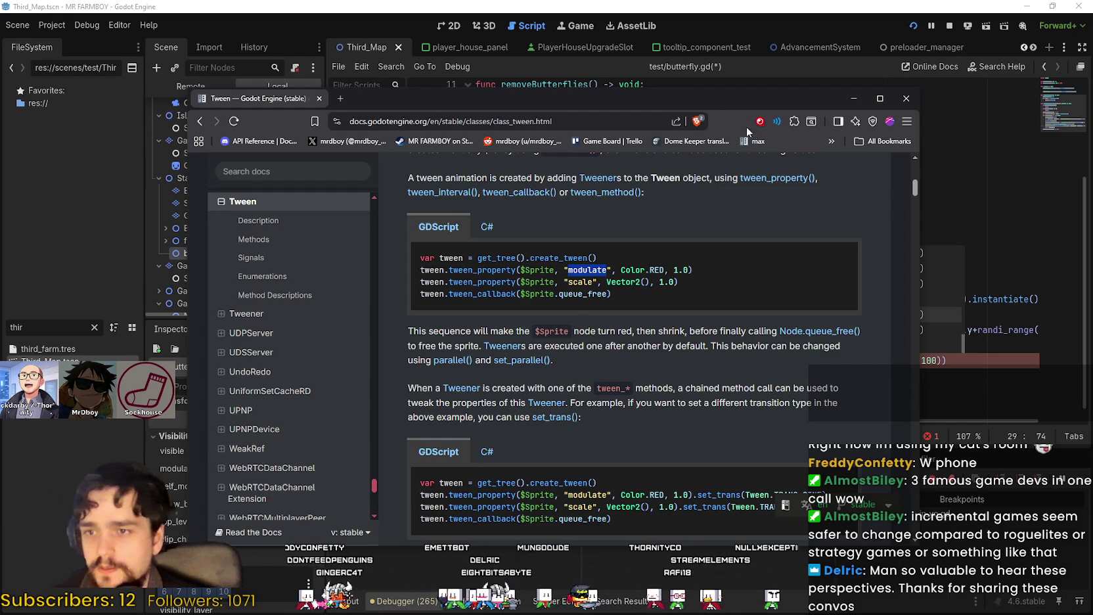
key("alt+Tab")
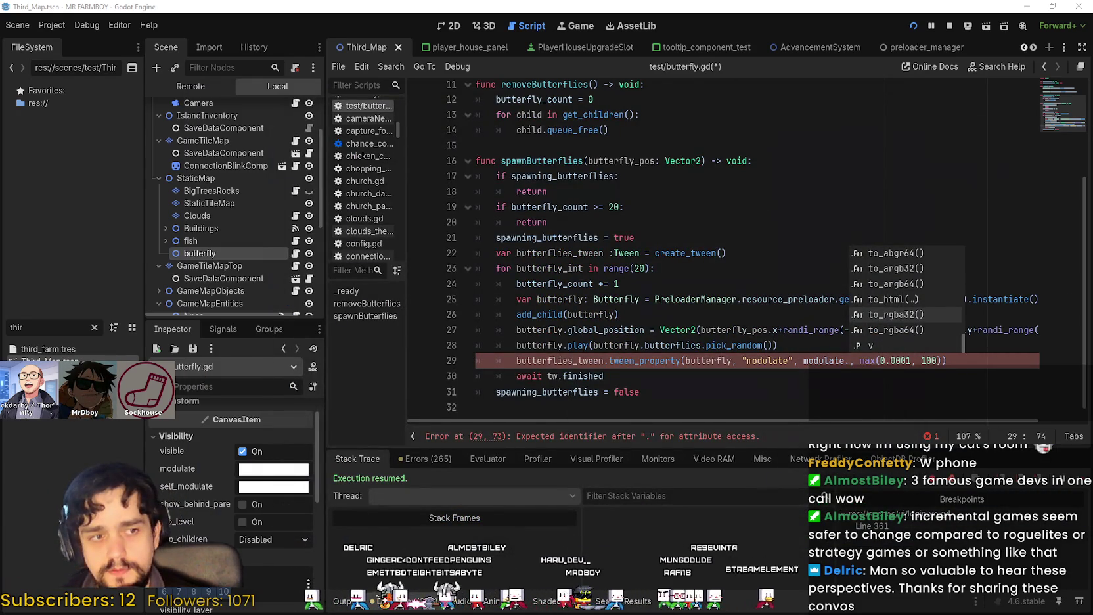
left_click(794, 360)
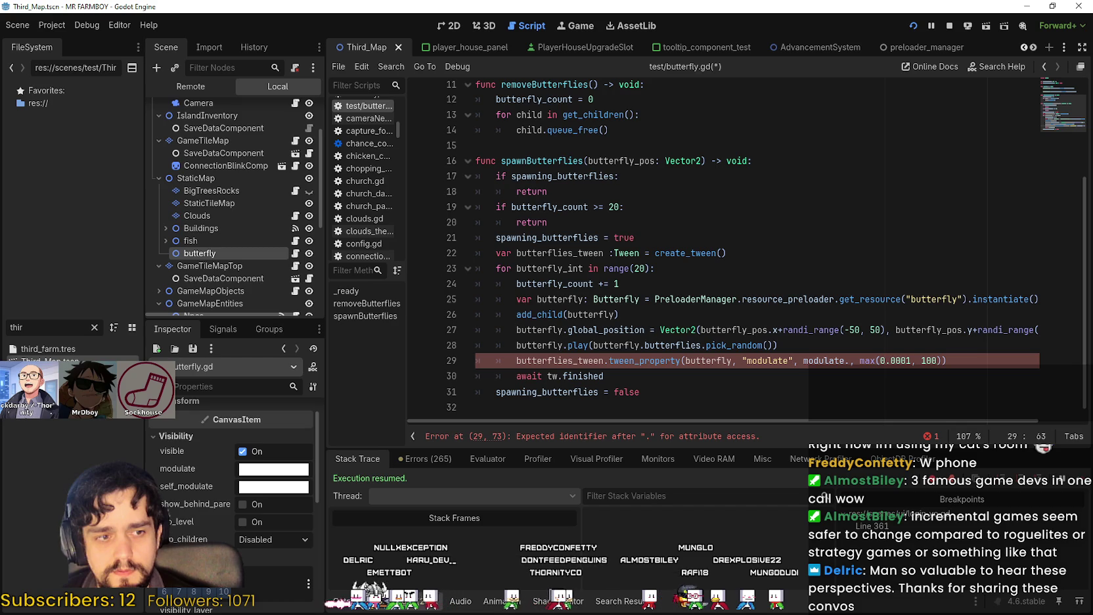
Set the tween's final value on line 29 to Color.RED
left_click(669, 284)
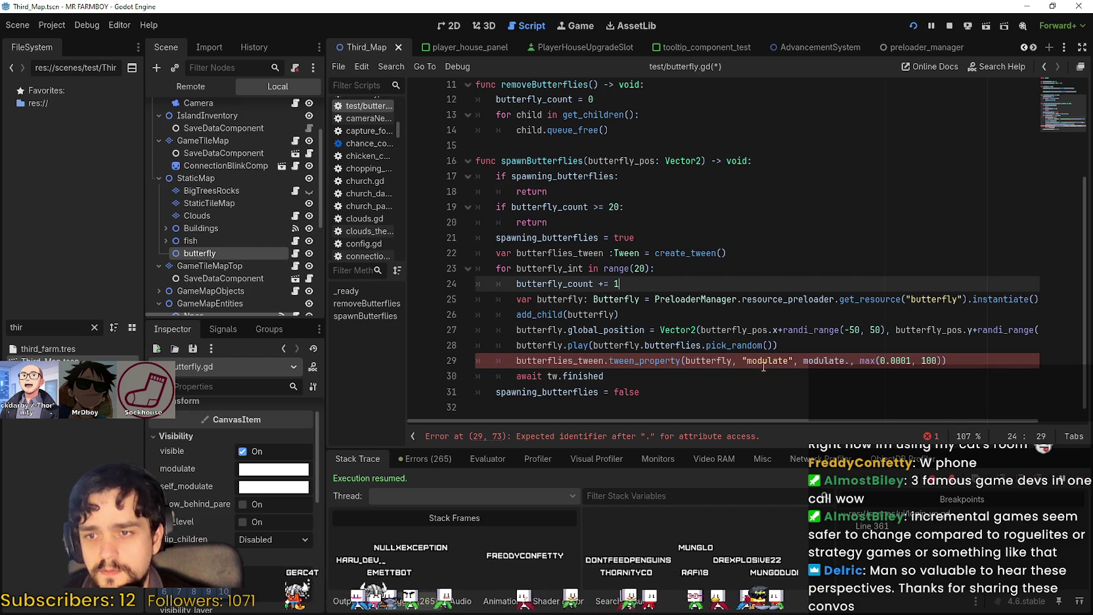
left_click(762, 360)
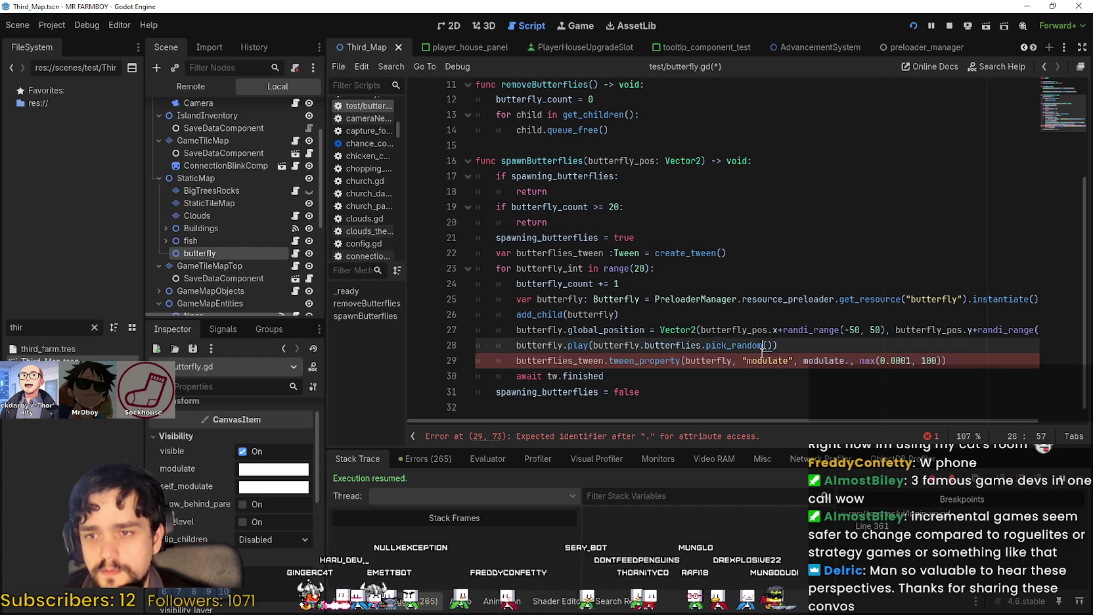
double_click(835, 361)
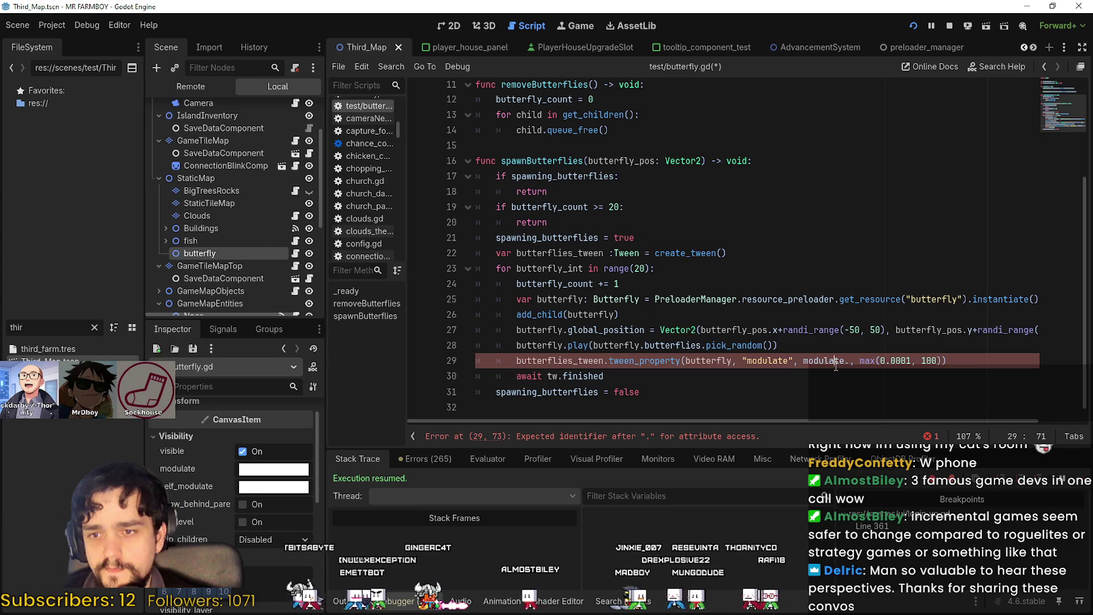
type("C.")
key("BackSpace")
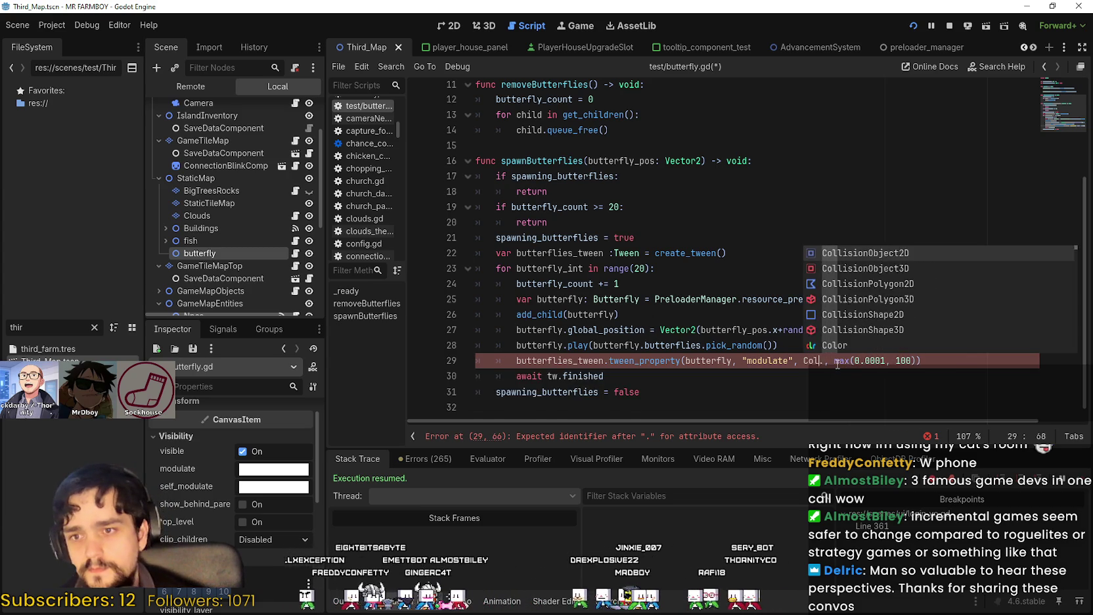
type("olor.")
type("red")
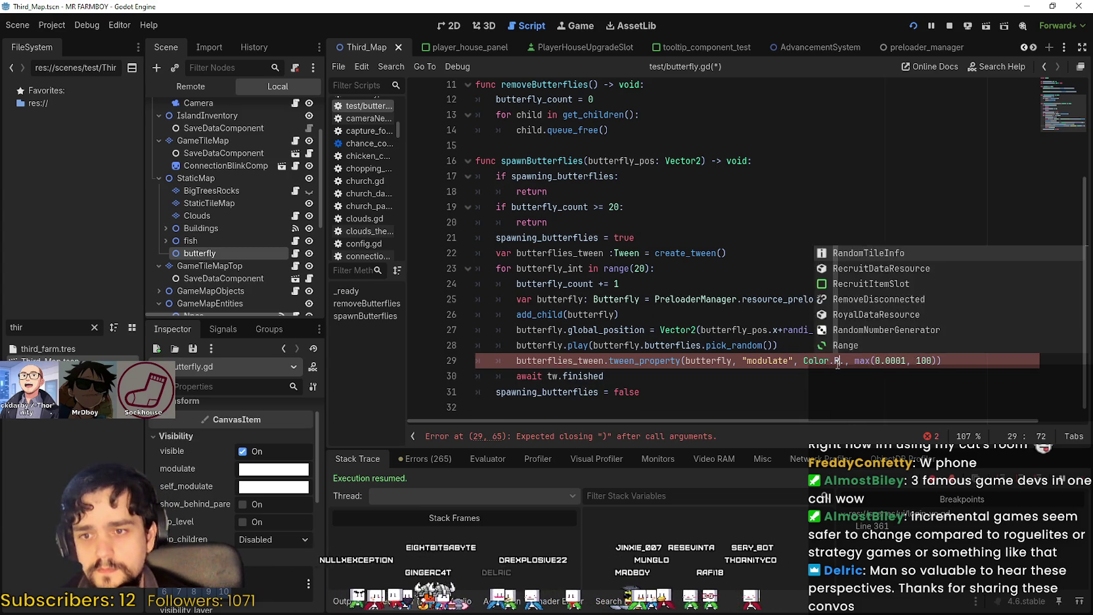
key("Return")
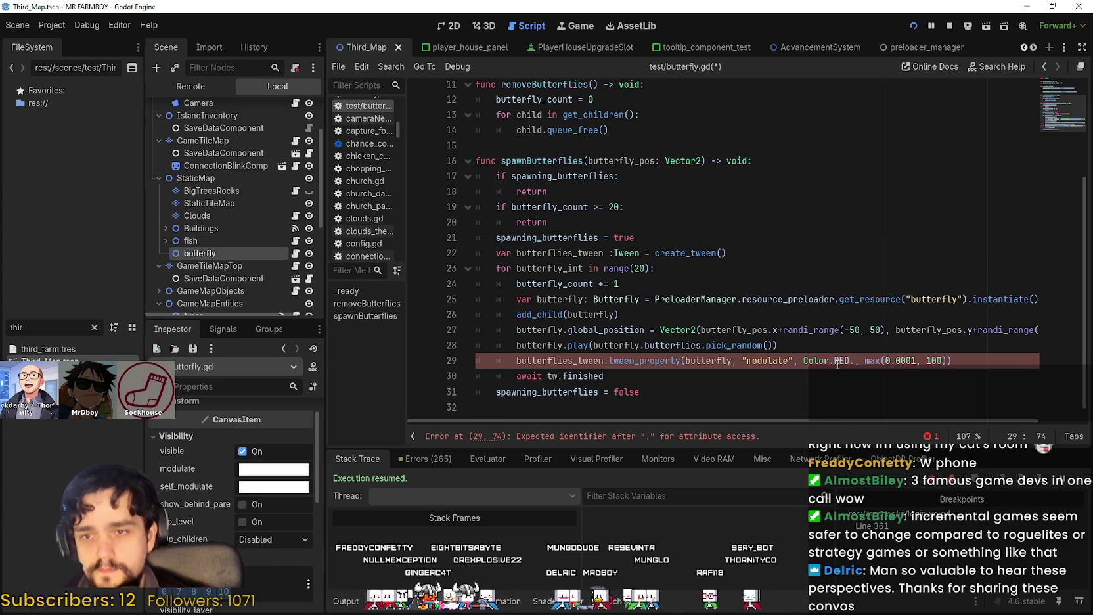
key("BackSpace")
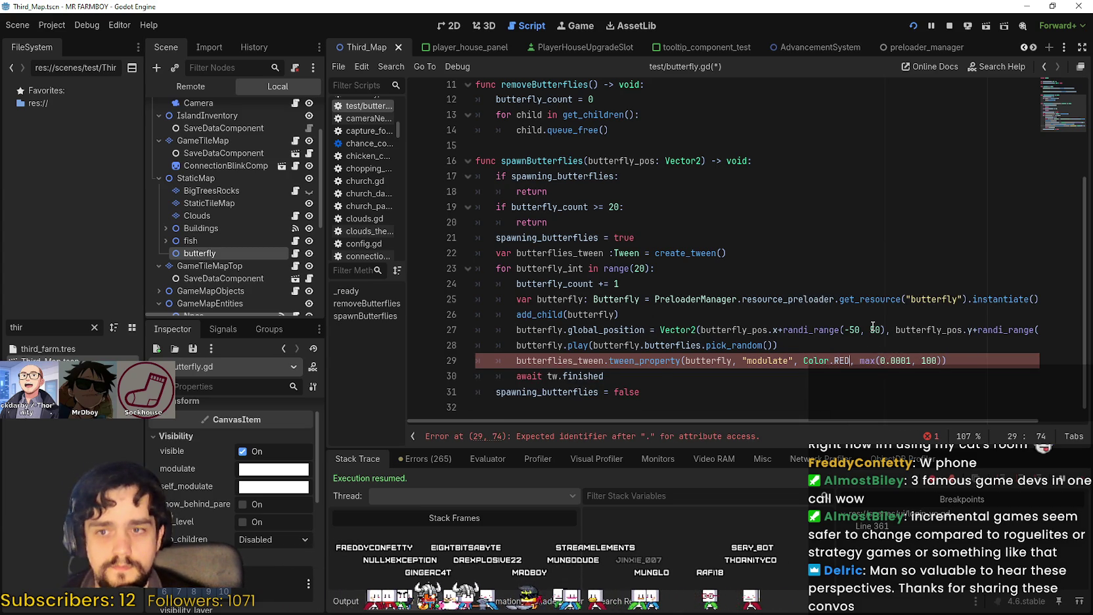
Replace the max(0.0001, 100) duration with 5
left_click(872, 373)
left_click_drag(860, 361, 946, 359)
type("5")
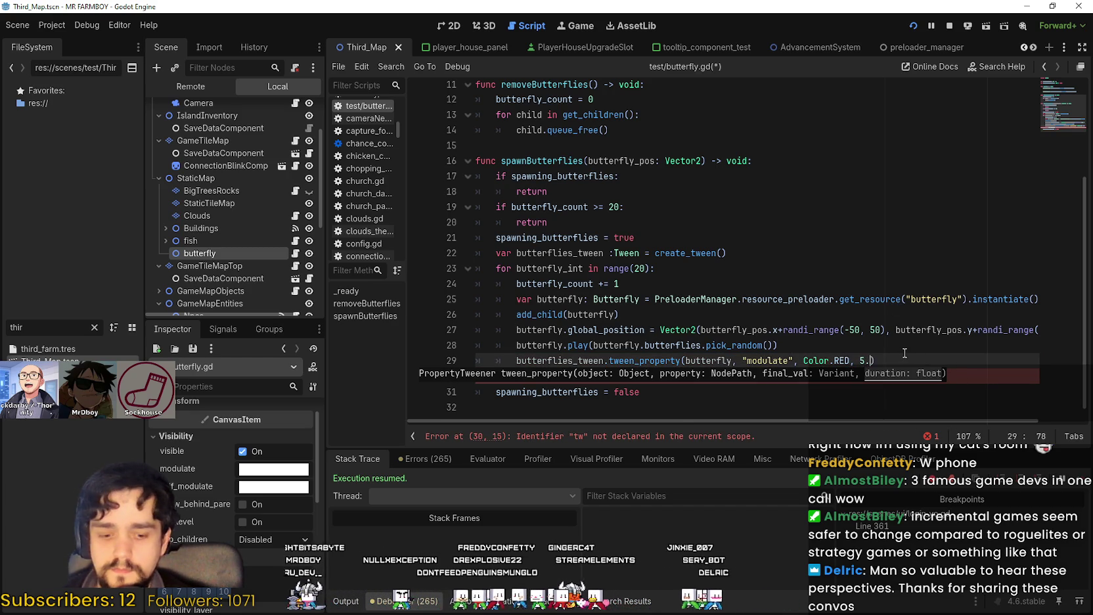
Make line 30 await butterflies_tween.finished instead of tw.finished
double_click(570, 363)
key("ctrl+c")
double_click(536, 375)
key("ctrl+v")
left_click(693, 380)
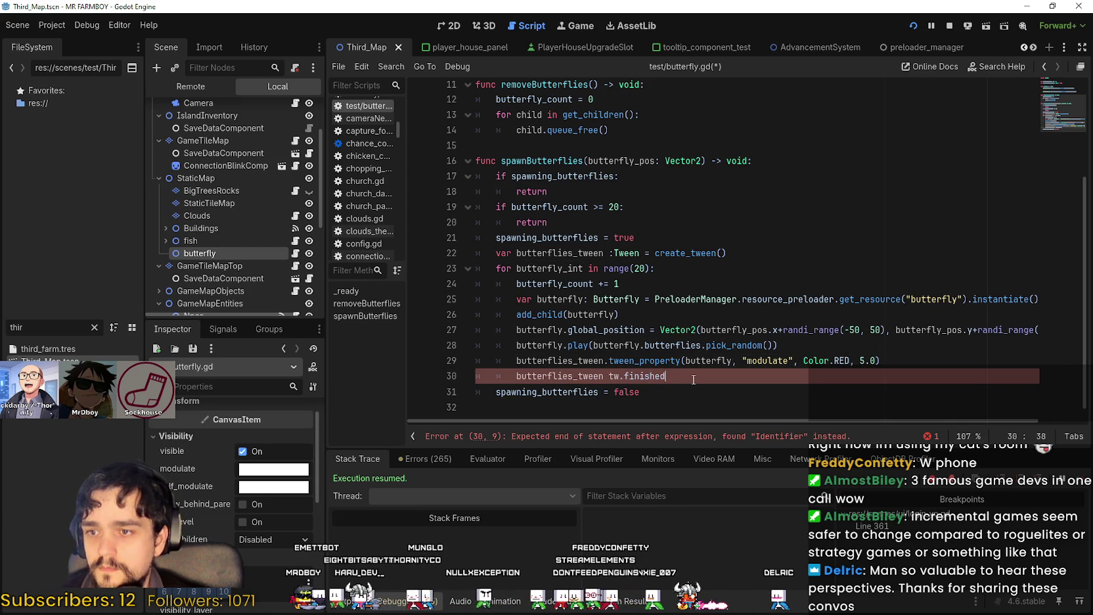
key("ctrl+z")
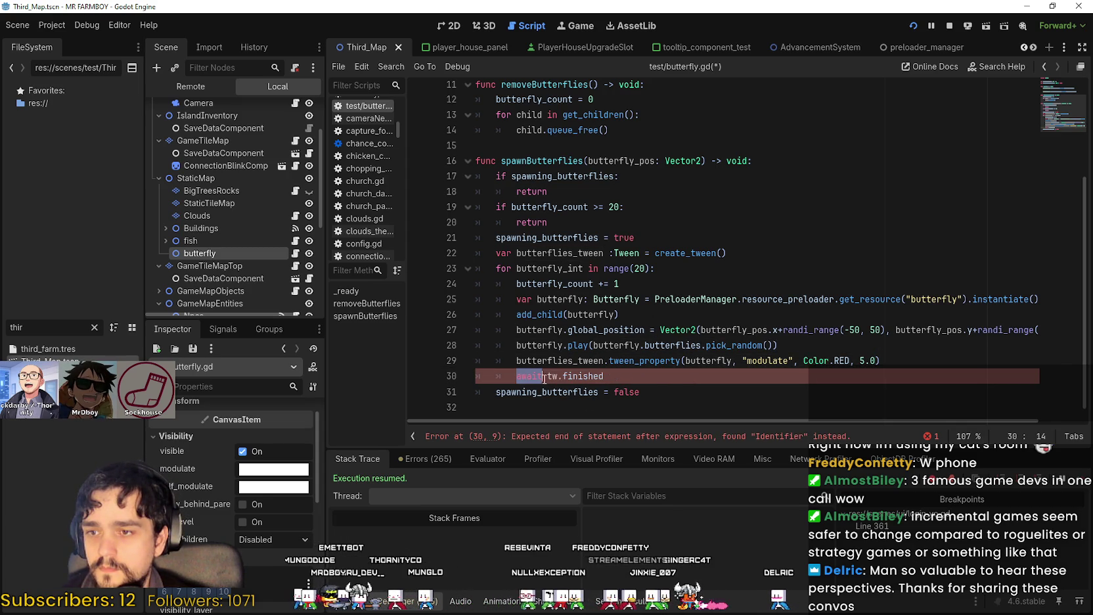
double_click(552, 376)
key("ctrl+v")
key("End")
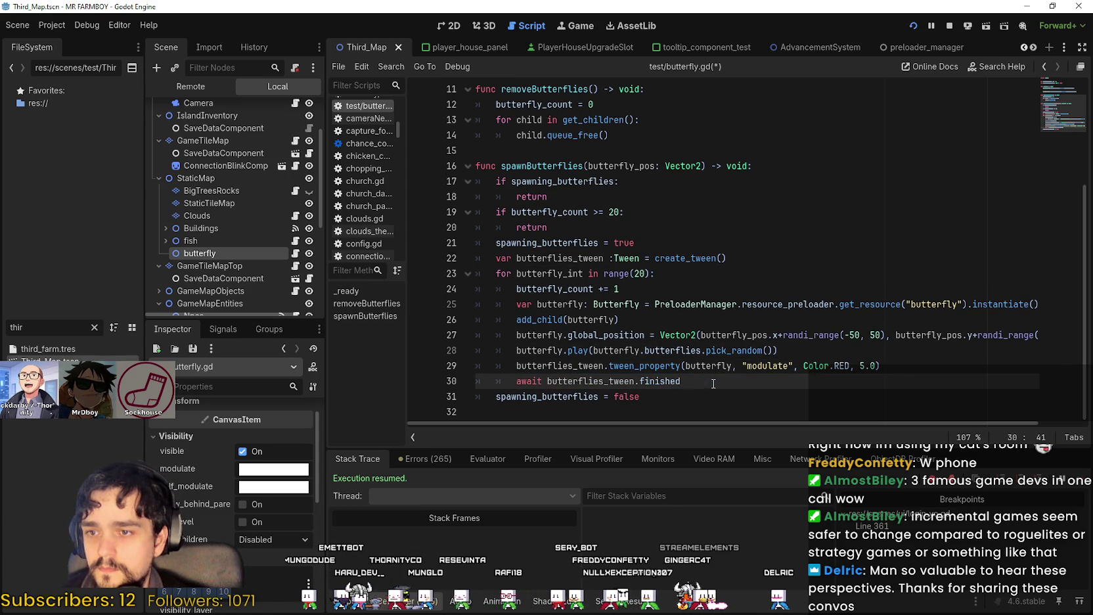
Copy the butterflies_tween creation line into the loop and comment out the original line 22
left_click_drag(725, 260, 508, 260)
double_click(579, 365)
double_click(654, 366)
left_click(532, 247)
left_click_drag(494, 258, 781, 261)
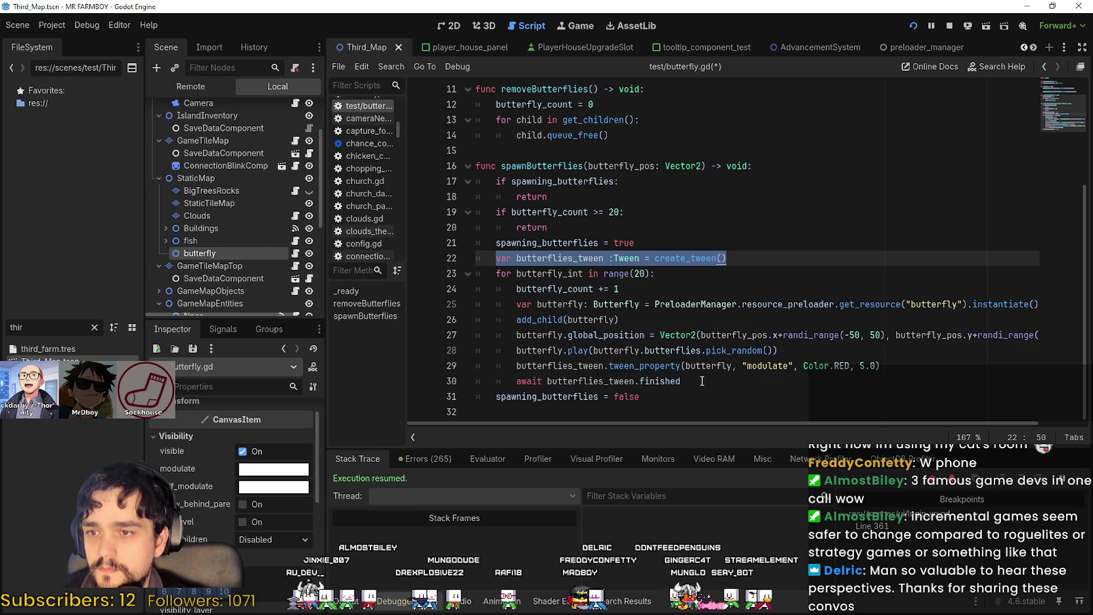
left_click(837, 351)
key("Return")
key("ctrl+v")
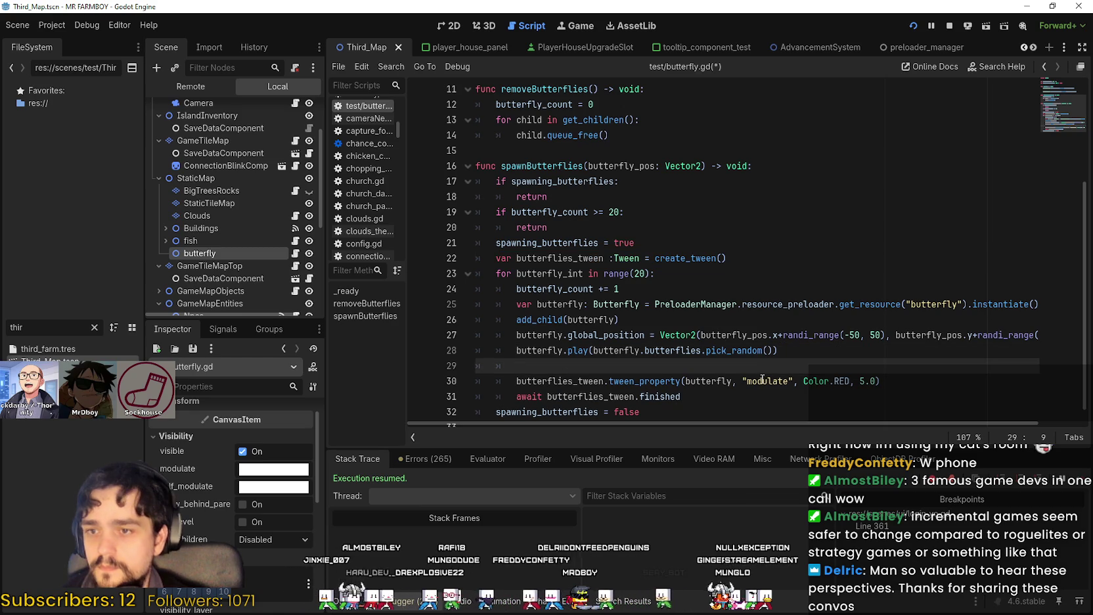
left_click_drag(546, 257, 739, 275)
key("ctrl+k")
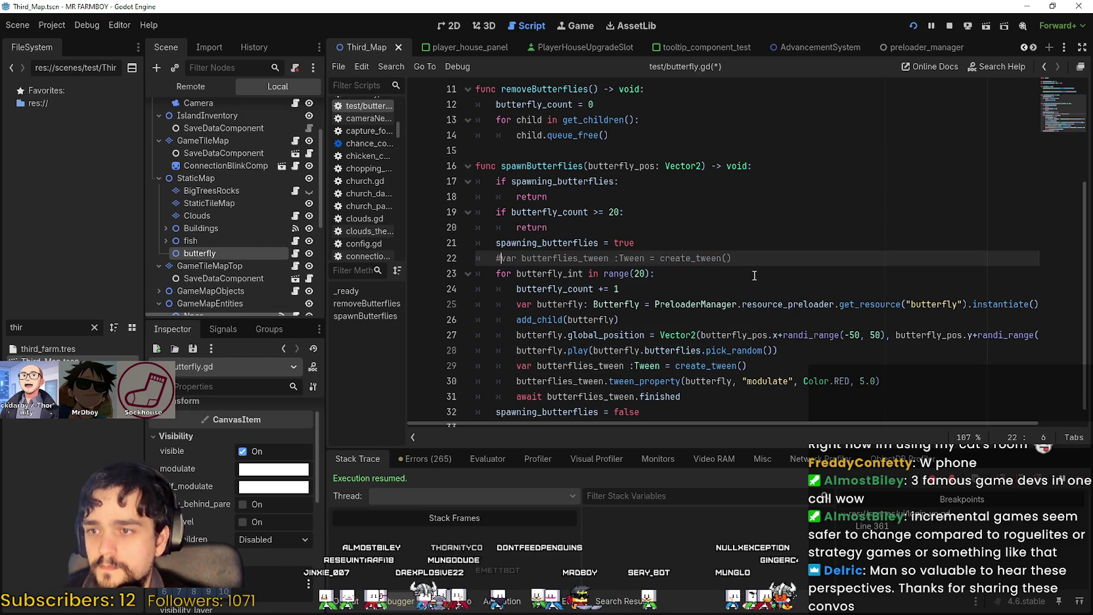
Save the butterfly script and scene
key("ctrl+s")
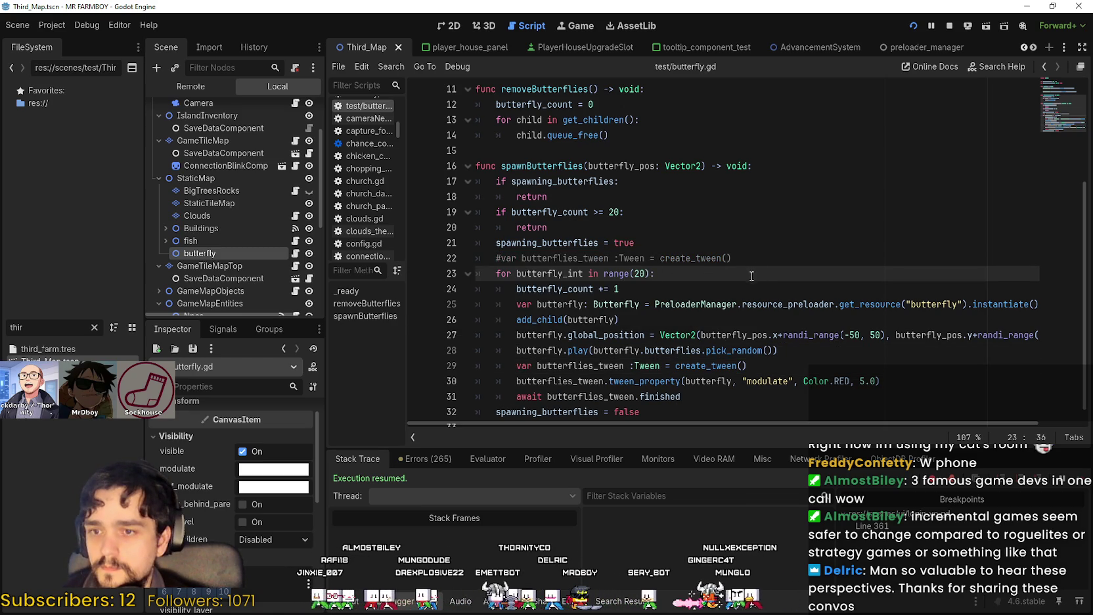
left_click(704, 399)
scroll(703, 394, "down", 1)
Run the farm game, zoom out to watch butterflies turn red, then return to the editor
left_click(678, 407)
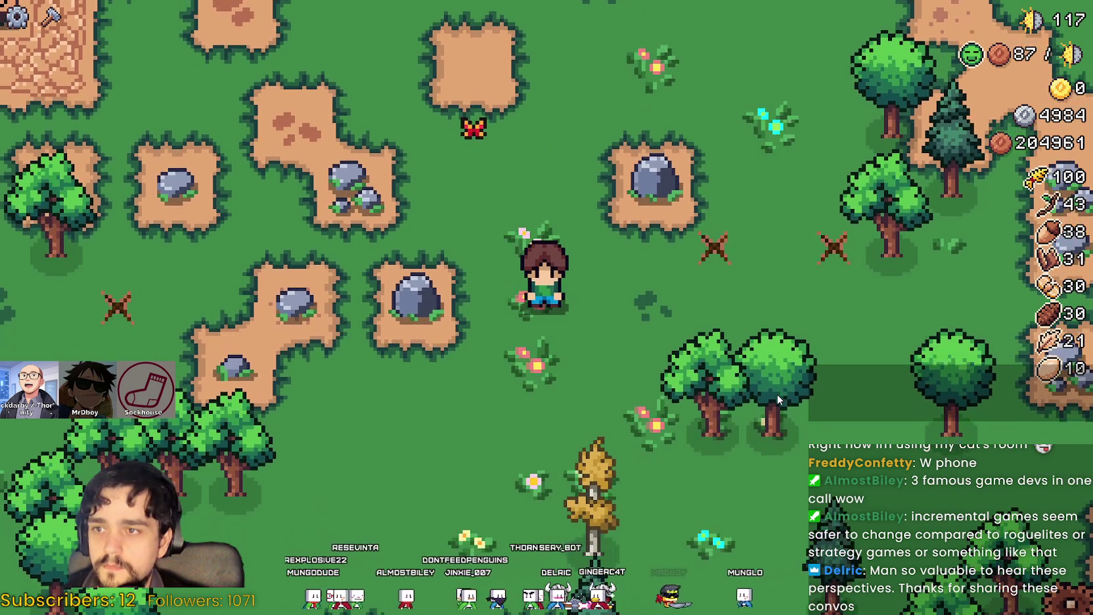
scroll(777, 395, "down", 2)
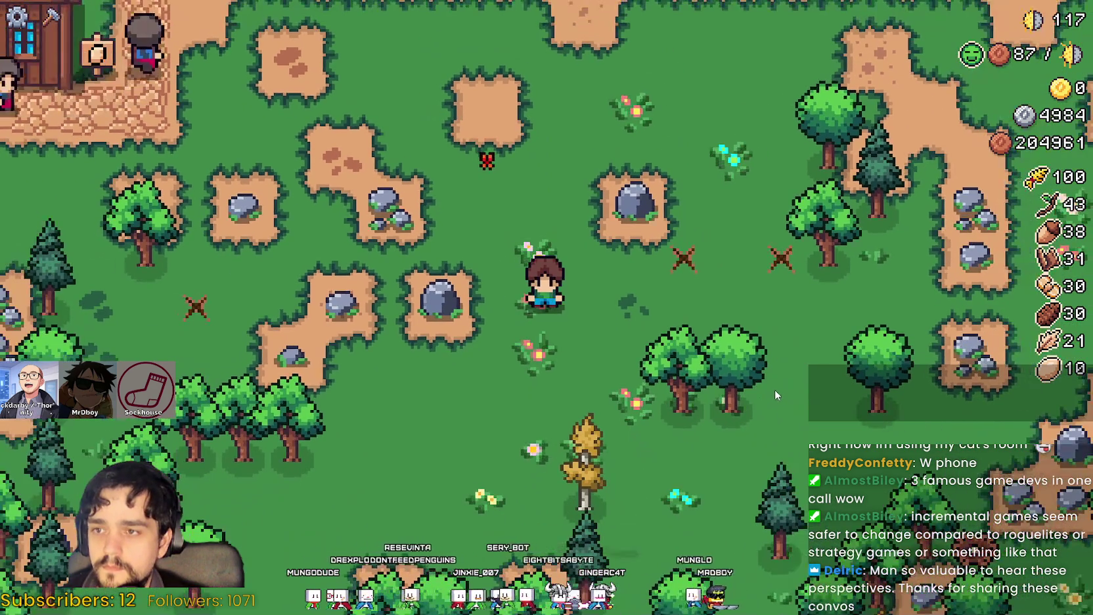
scroll(774, 389, "down", 2)
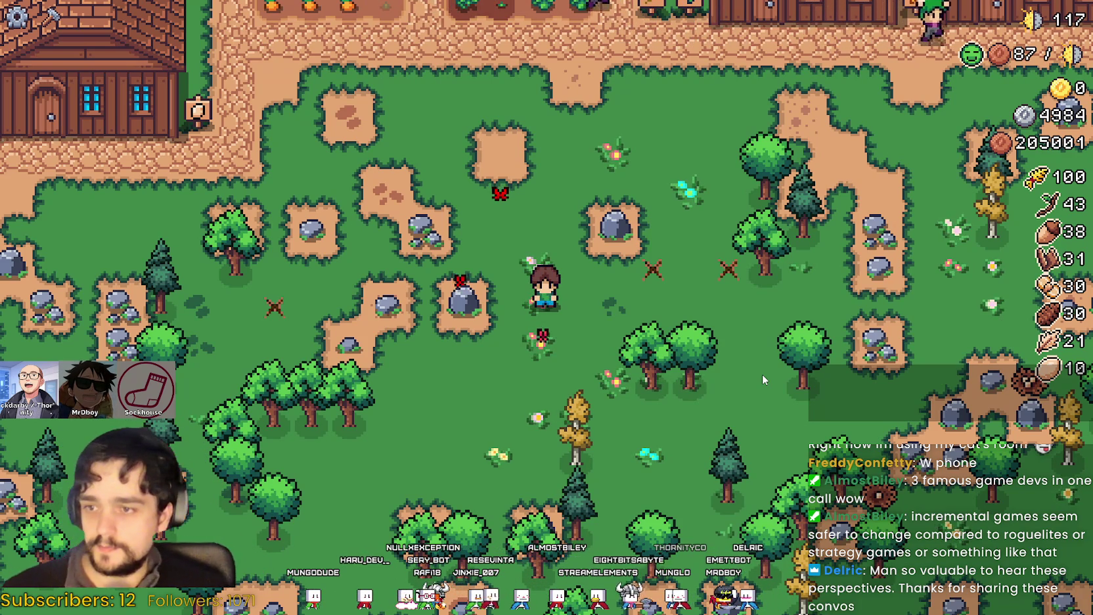
key("alt+Tab")
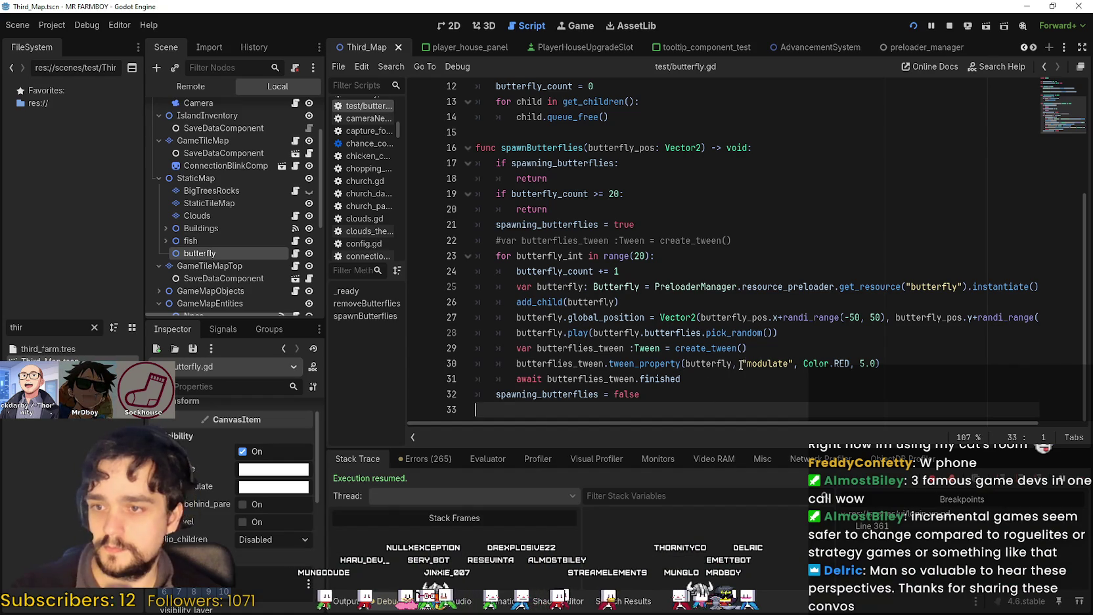
left_click(787, 363)
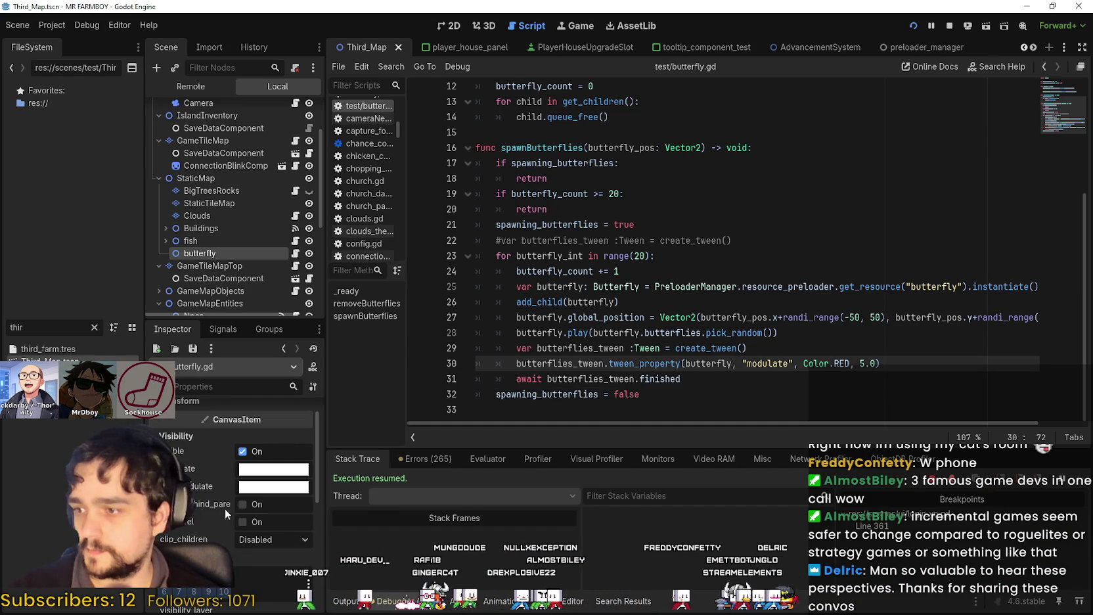
mouse_move(192, 485)
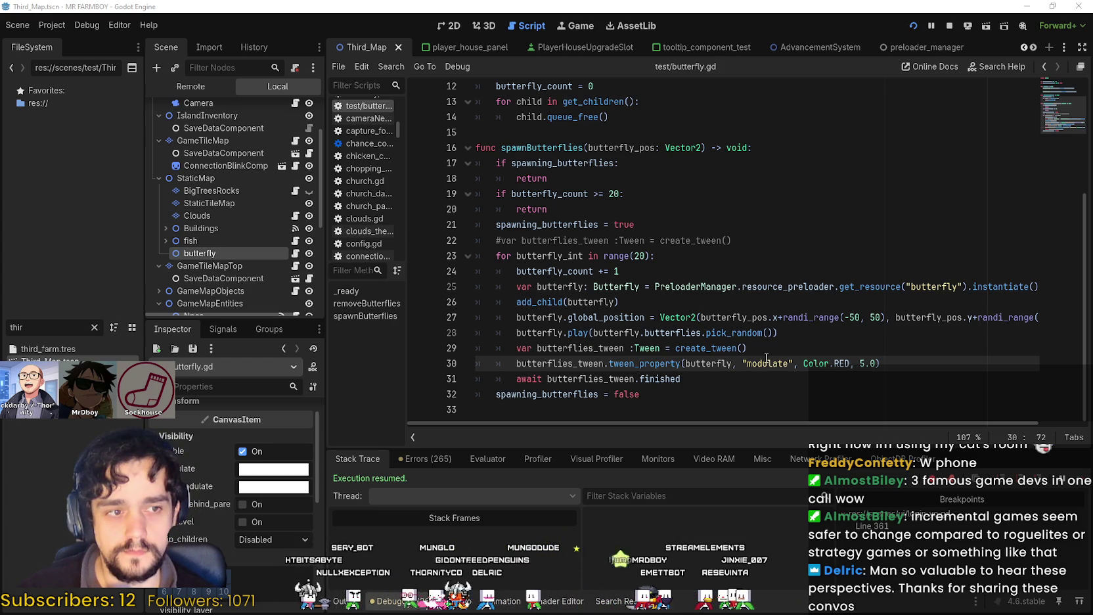
mouse_move(766, 358)
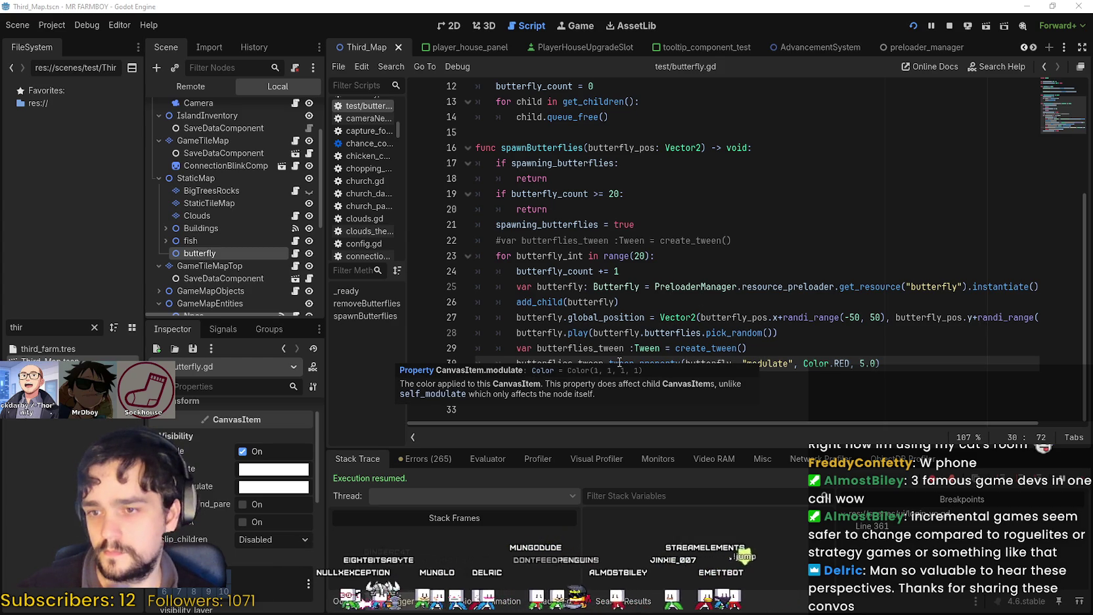
mouse_move(620, 360)
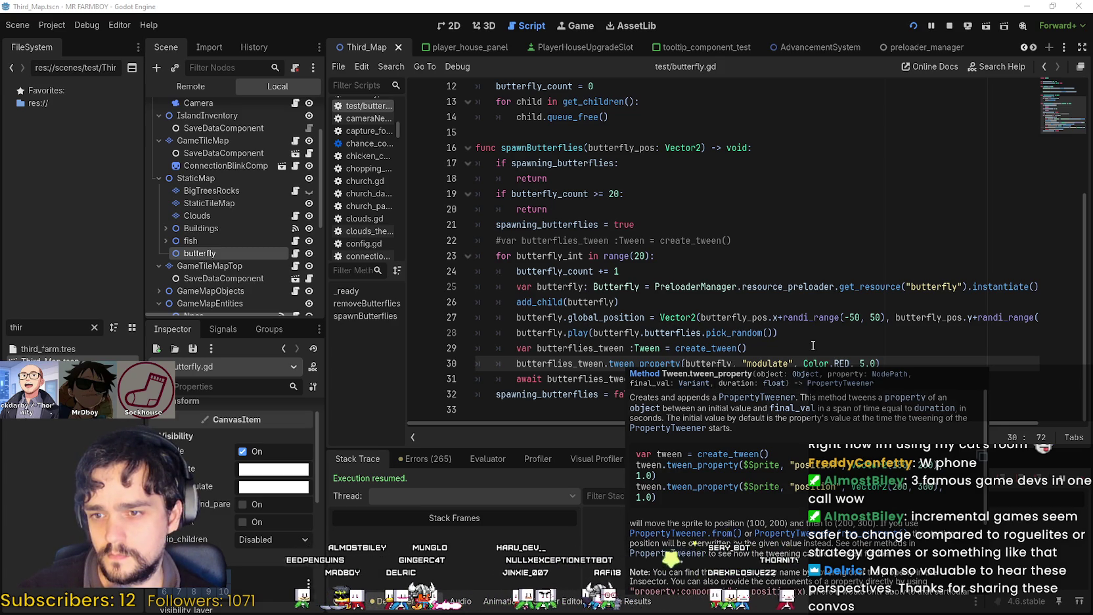
key("Up")
left_click_drag(850, 364, 803, 364)
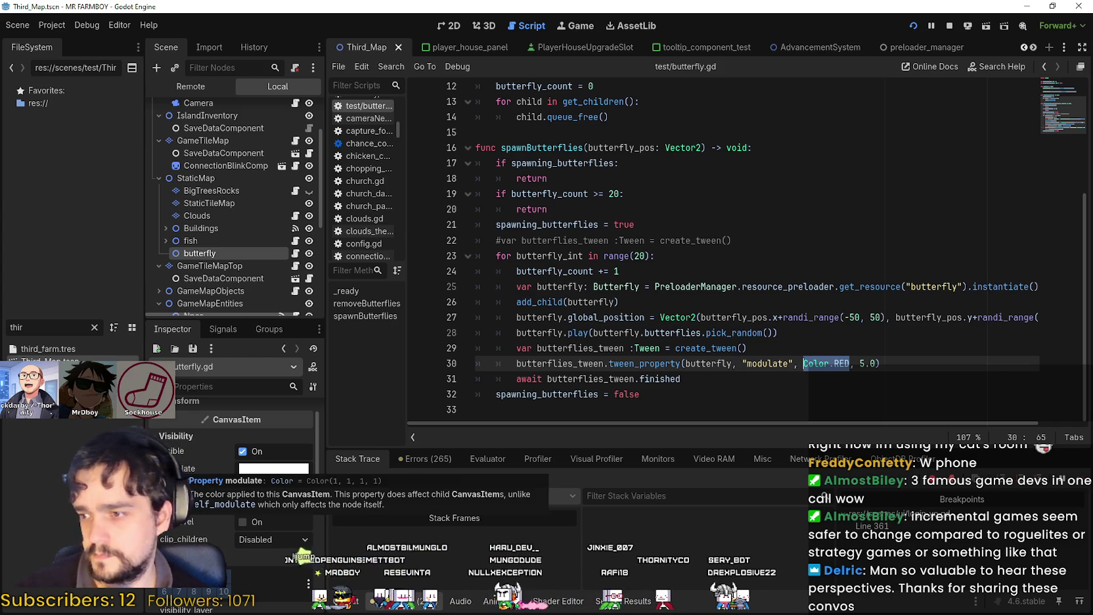
Replace Color.RED in the tween call with Color(1, 1, 1, 1)
type("Ciki")
key("BackSpace")
key("BackSpace")
key("BackSpace")
type("lo")
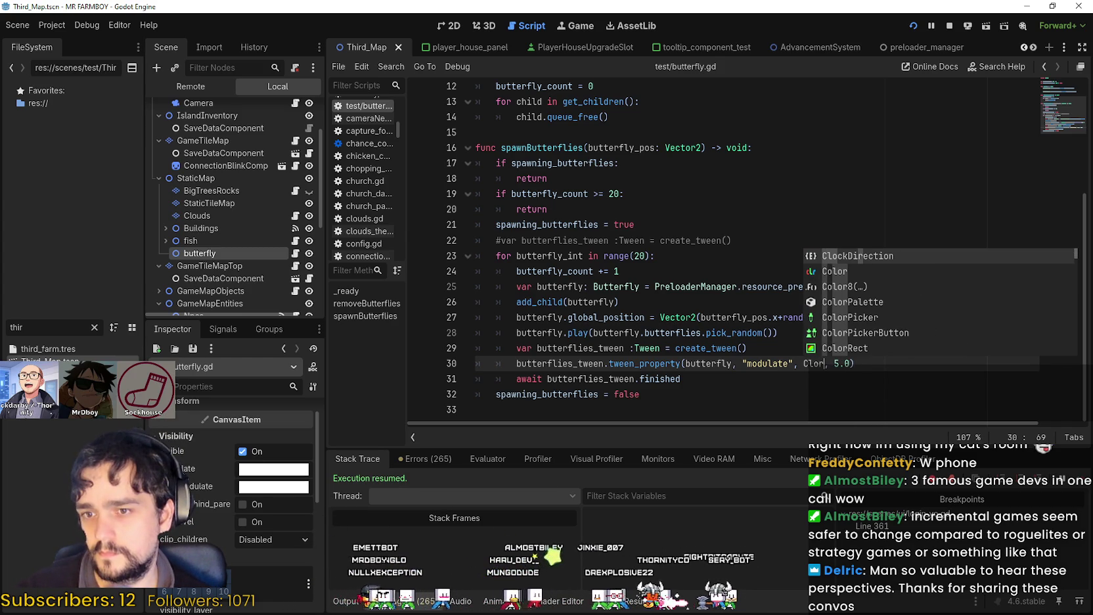
type("r")
key("Return")
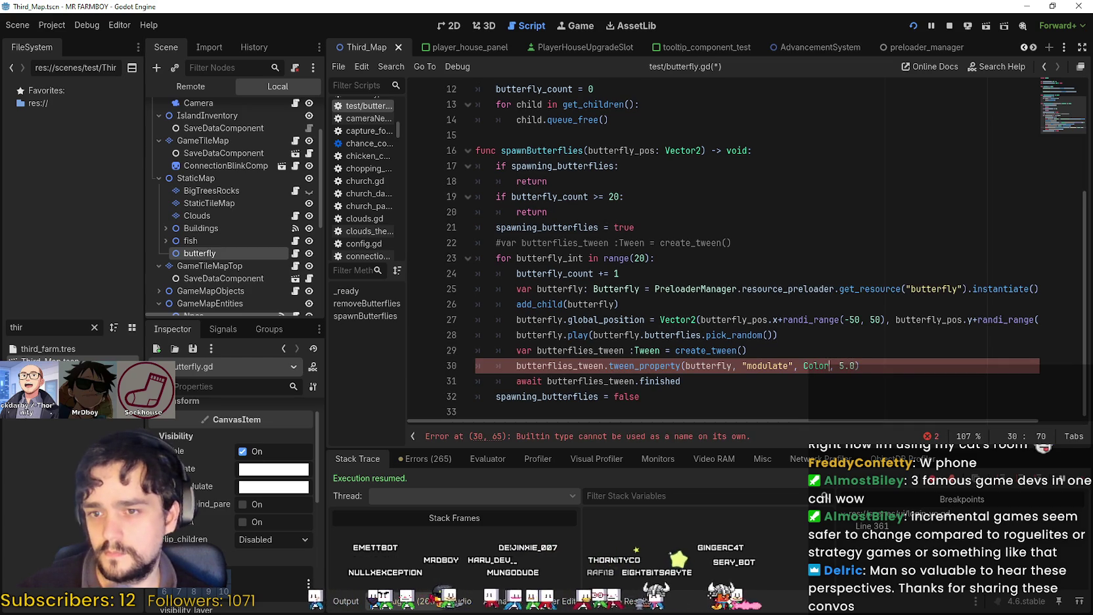
type("(")
type("1,")
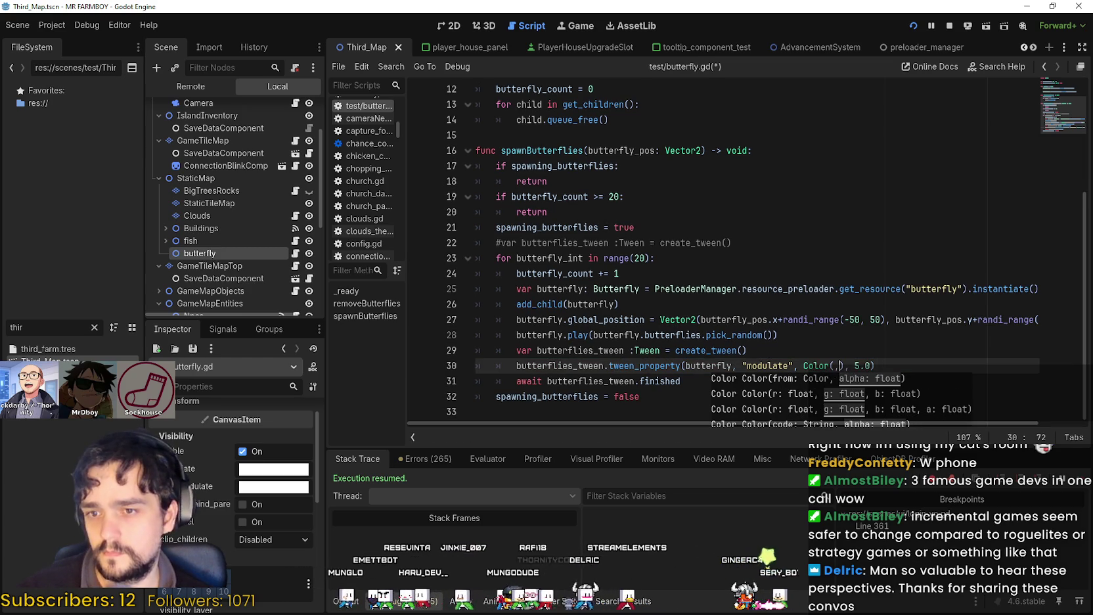
type(" 1, 1")
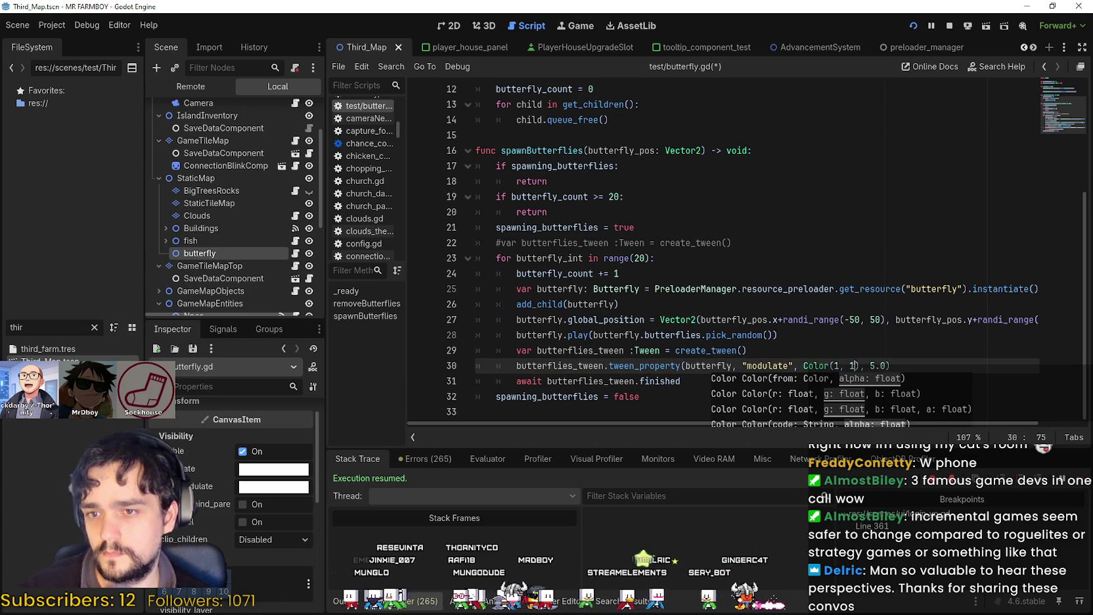
type(", 1")
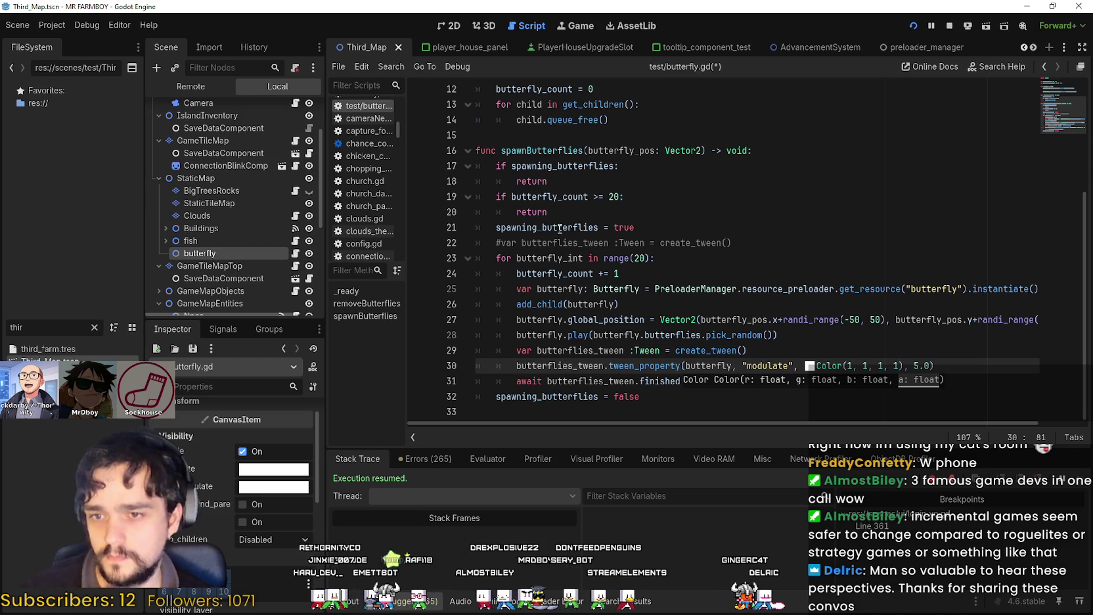
left_click(728, 236)
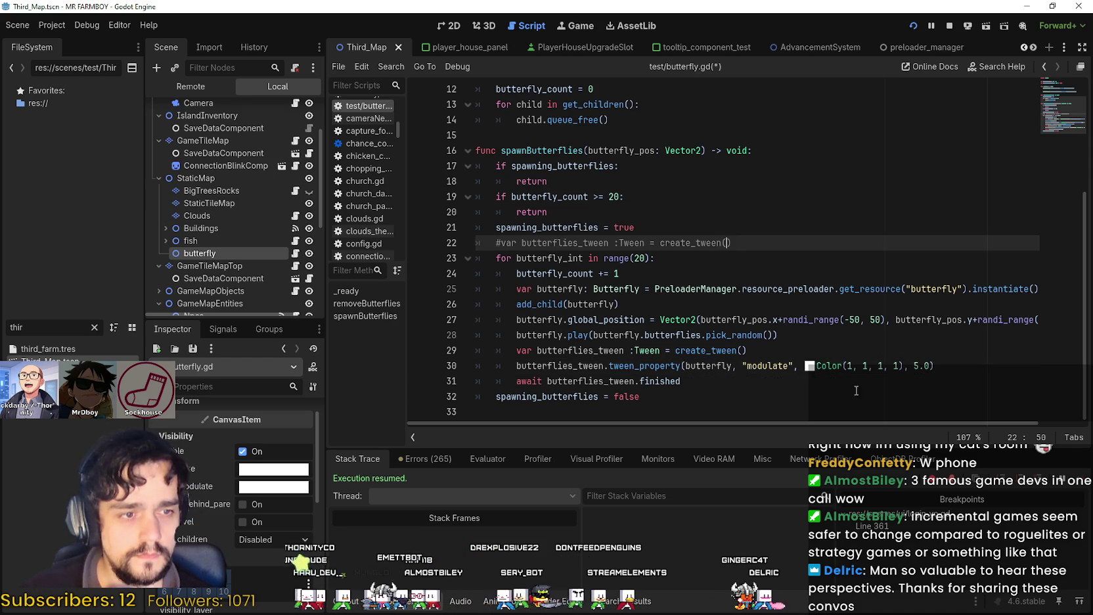
Make the start colour Color(1, 1, 1, 0) and add Color(1, 1, 1, 1) as the end colour
left_click(898, 365)
double_click(895, 365)
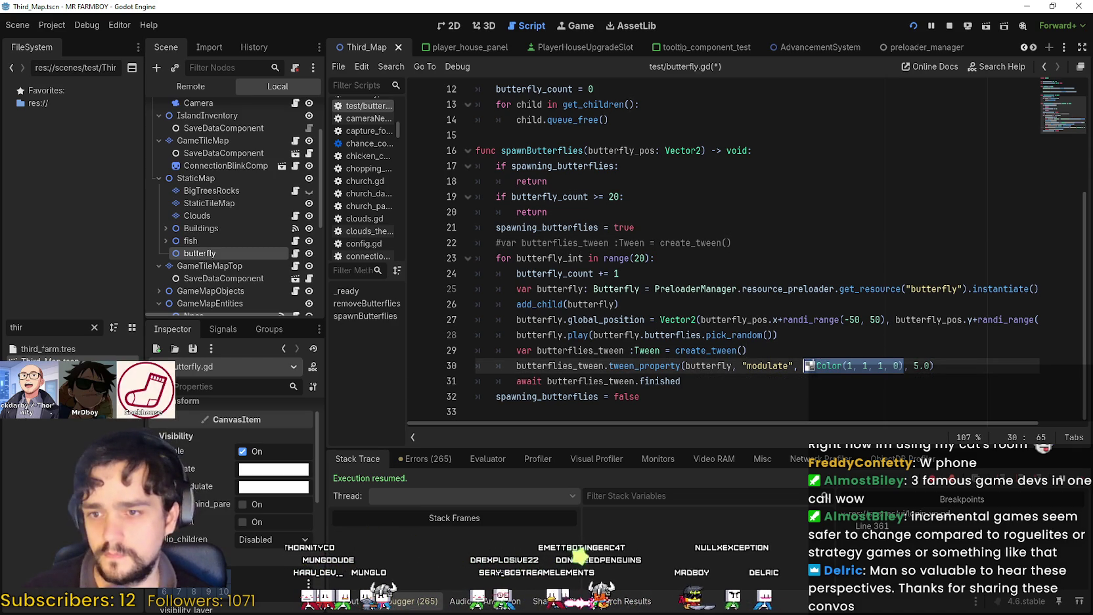
type("0")
key("Right")
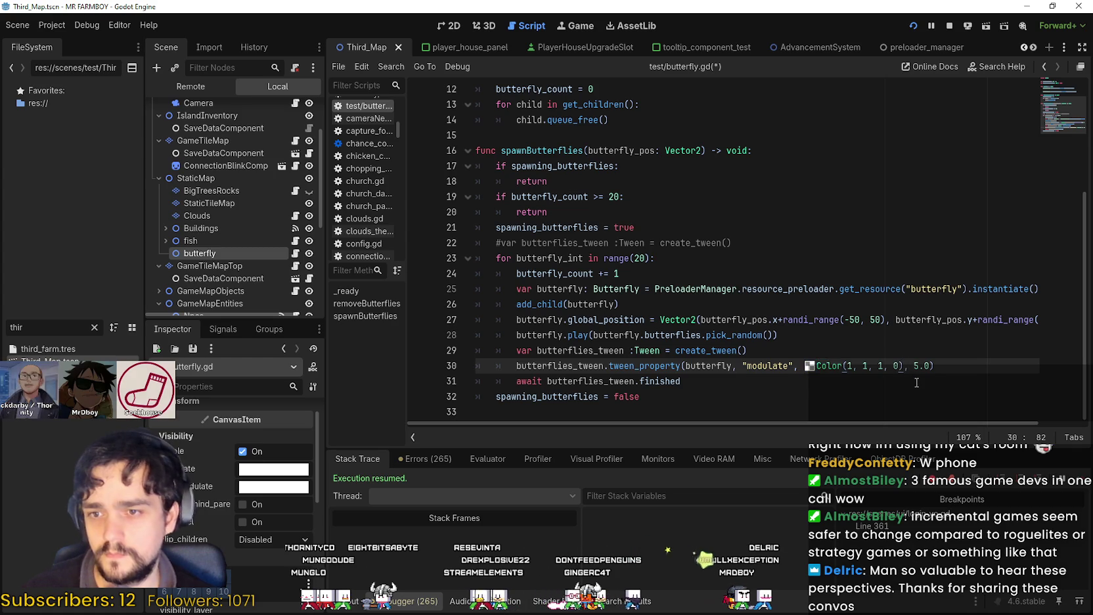
type(", Color(1, 1, 1, 0),")
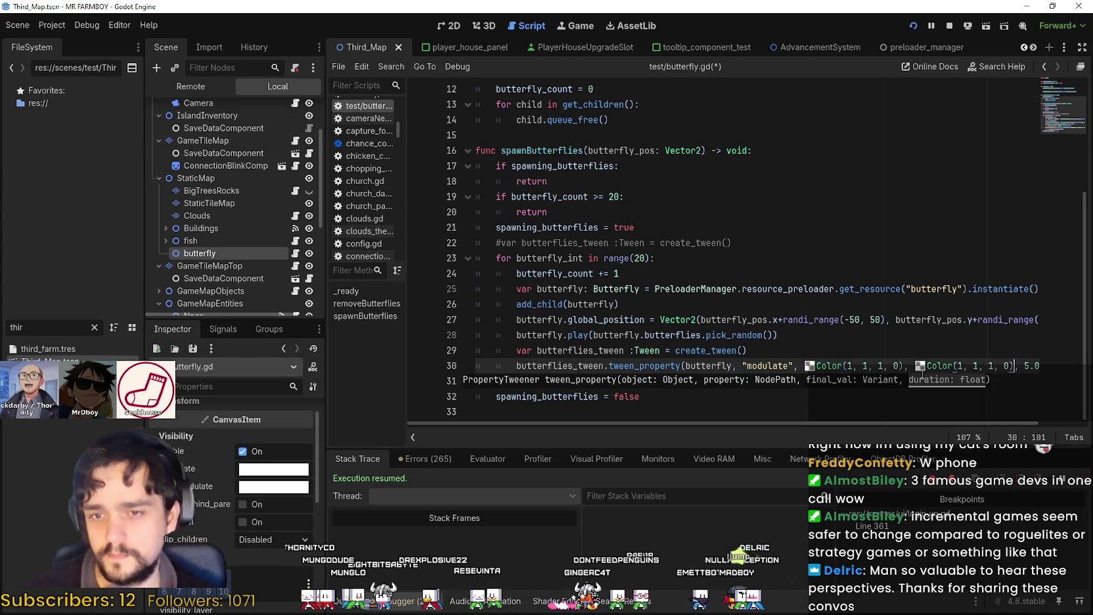
key("Left")
key("BackSpace")
type("1")
key("Up")
key("Up")
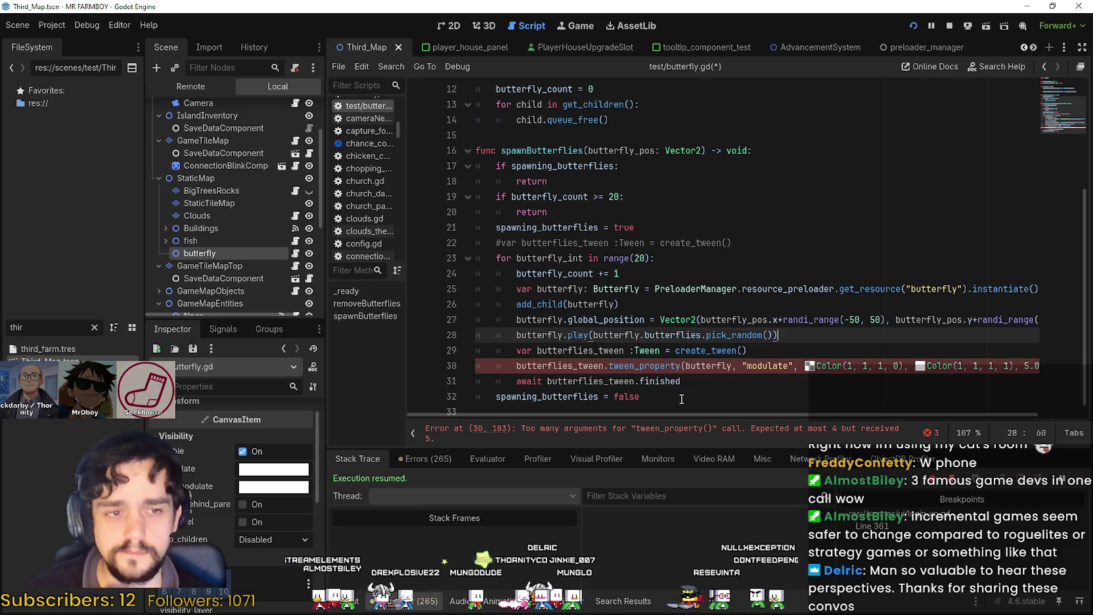
Rename tween_property to interpolate_value on line 30
left_click(655, 366)
double_click(655, 365)
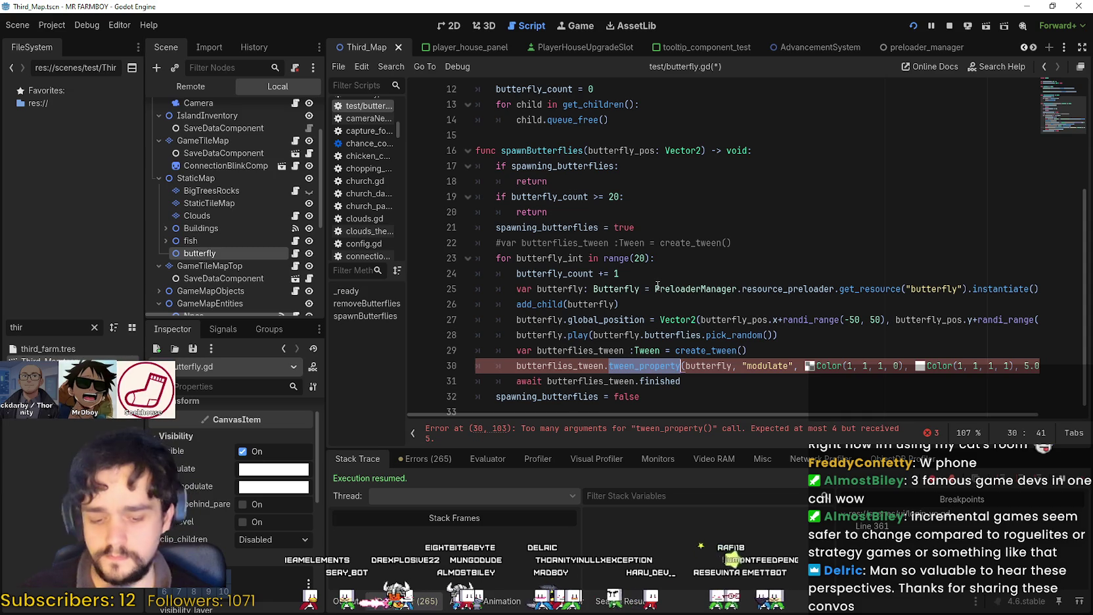
type("inter")
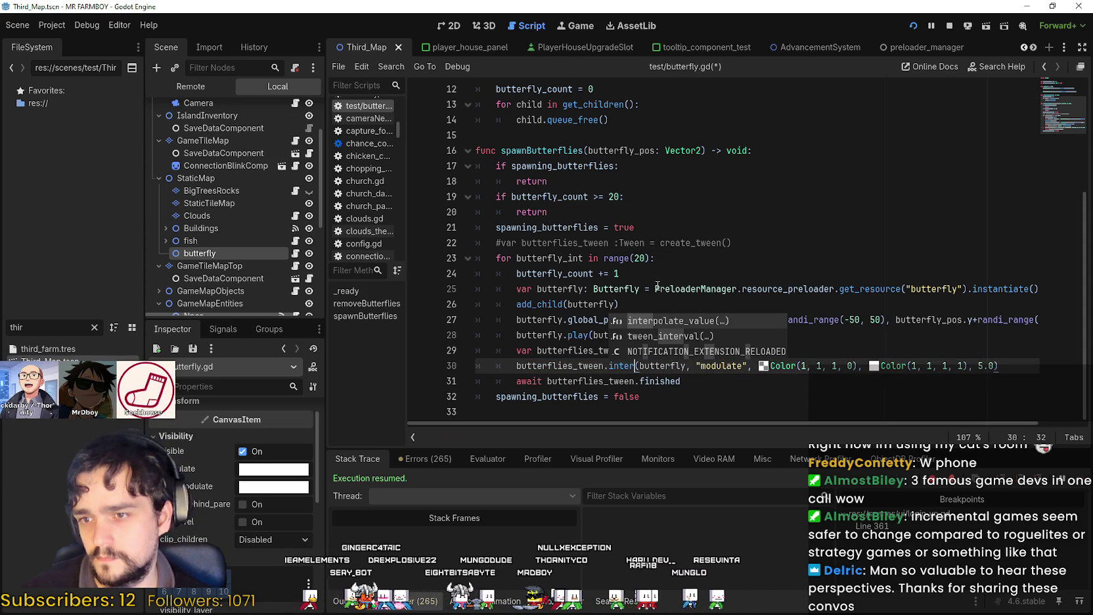
key("Return")
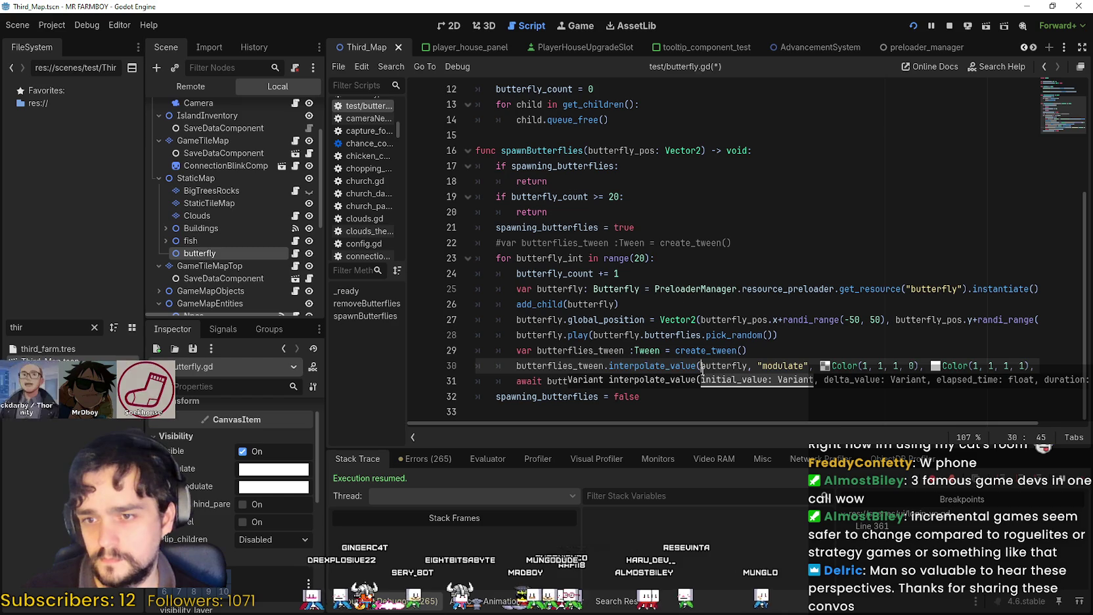
left_click(702, 367)
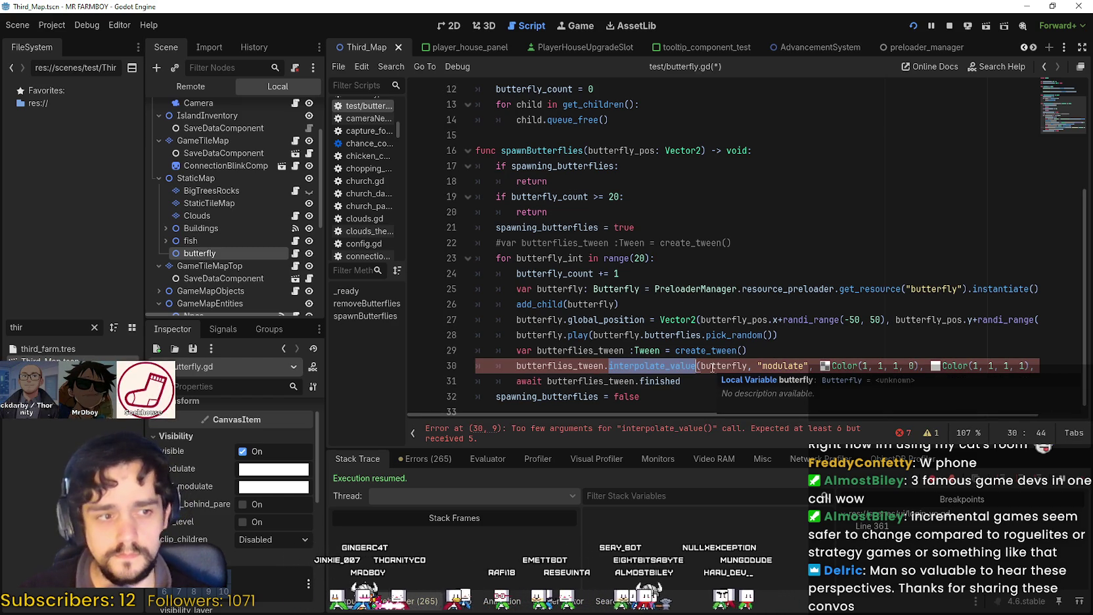
Append a Tween.EASE_IN argument after the 5.0 duration
scroll(963, 410, "right", 1)
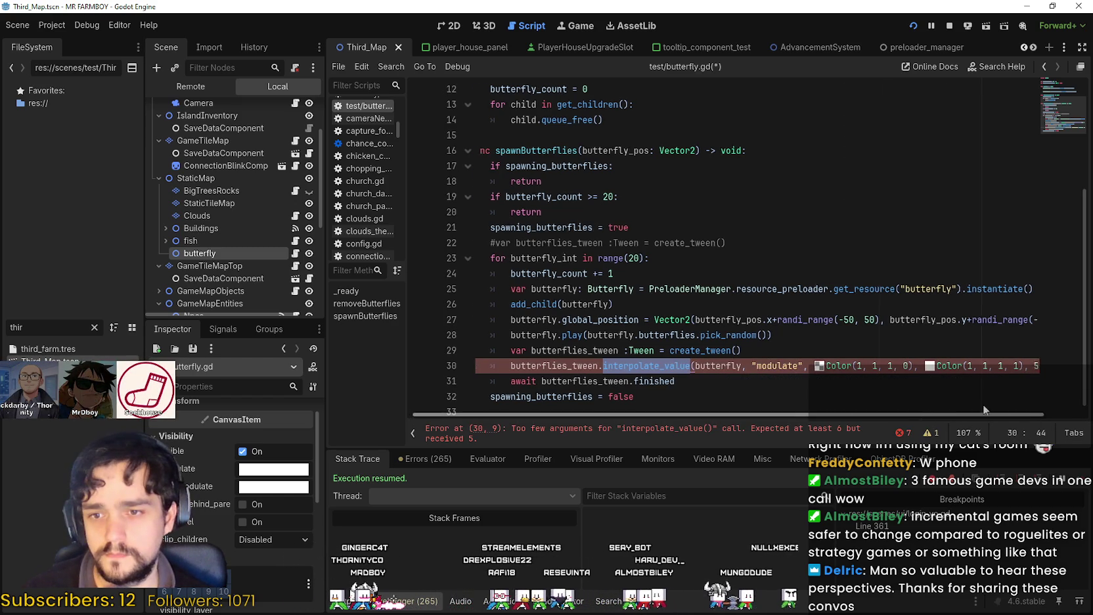
scroll(963, 411, "right", 1)
left_click(1009, 366)
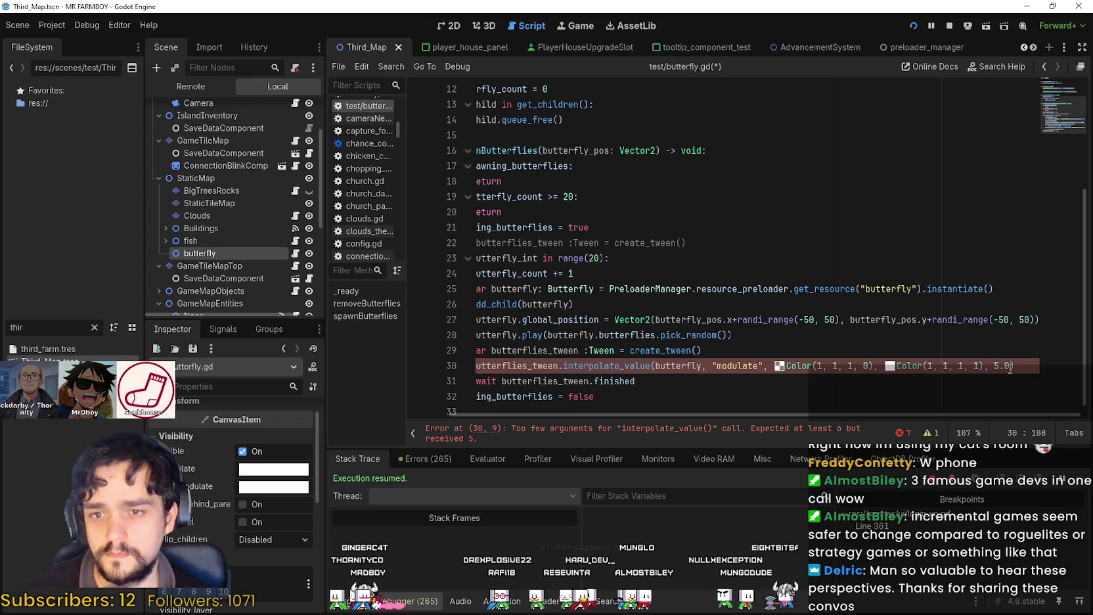
type(", T")
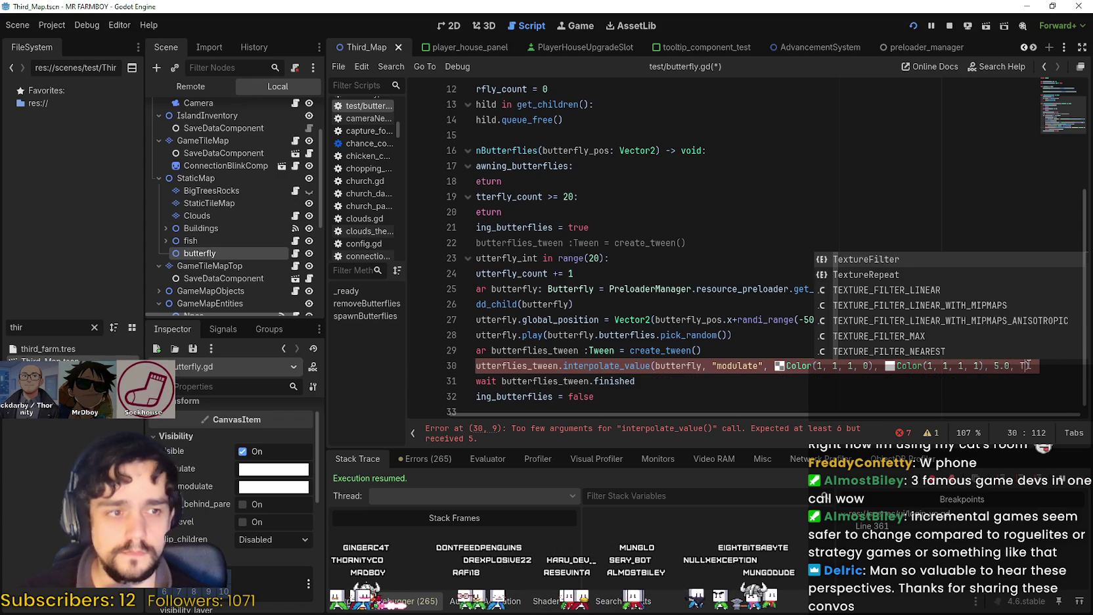
type("WEE")
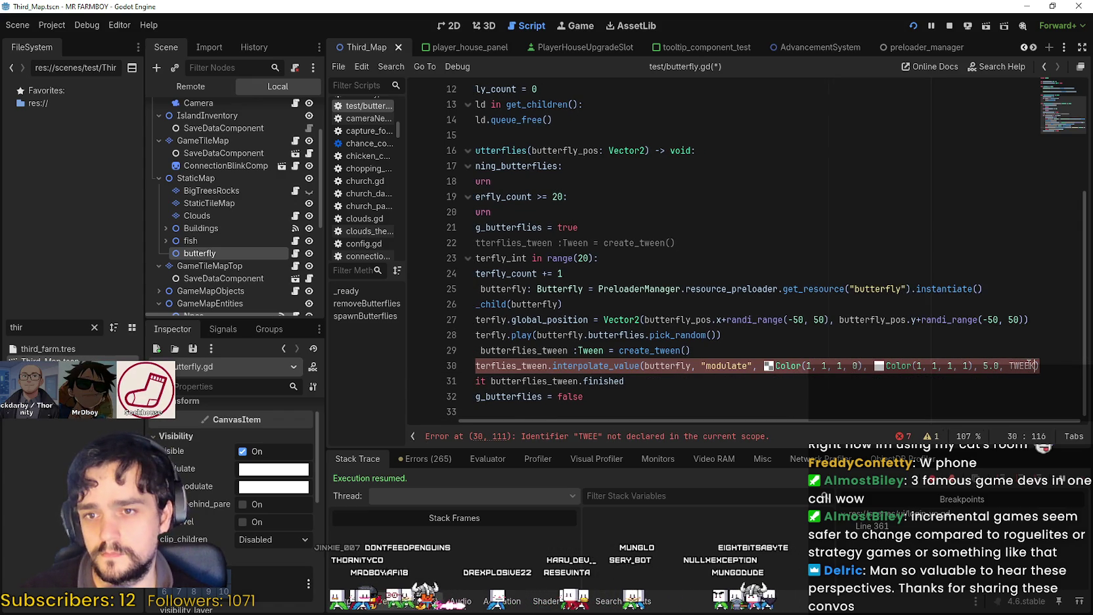
type("N")
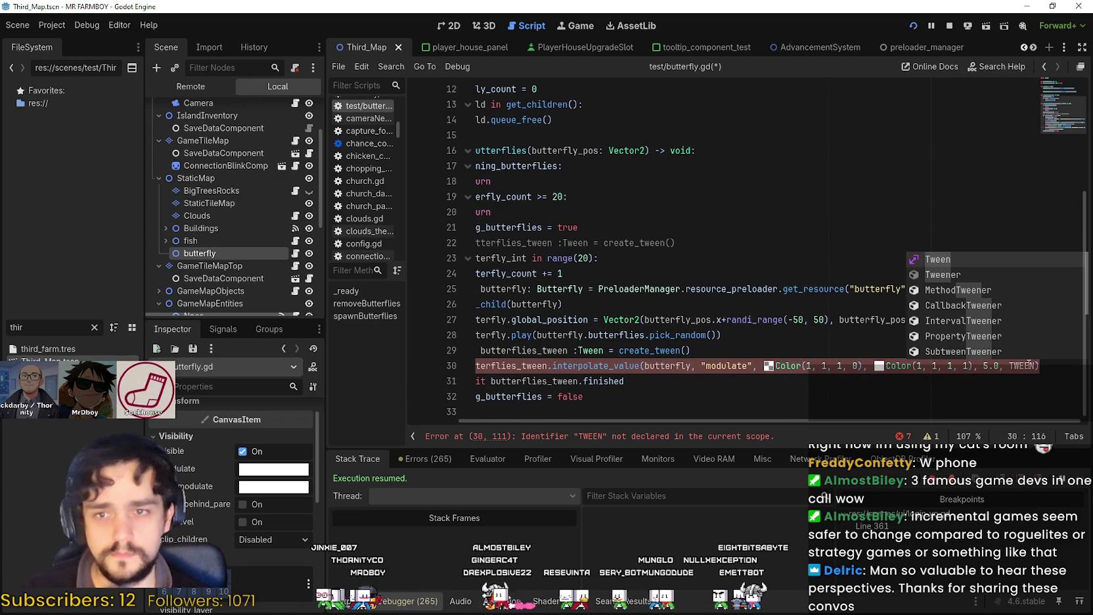
key("Return")
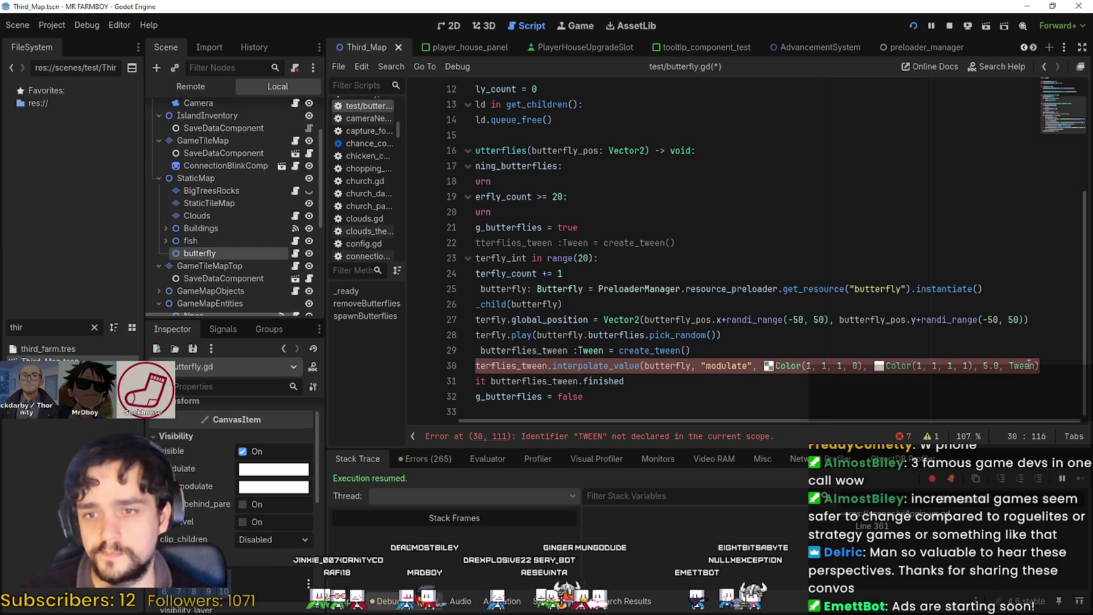
type(".")
key("Down")
key("Down")
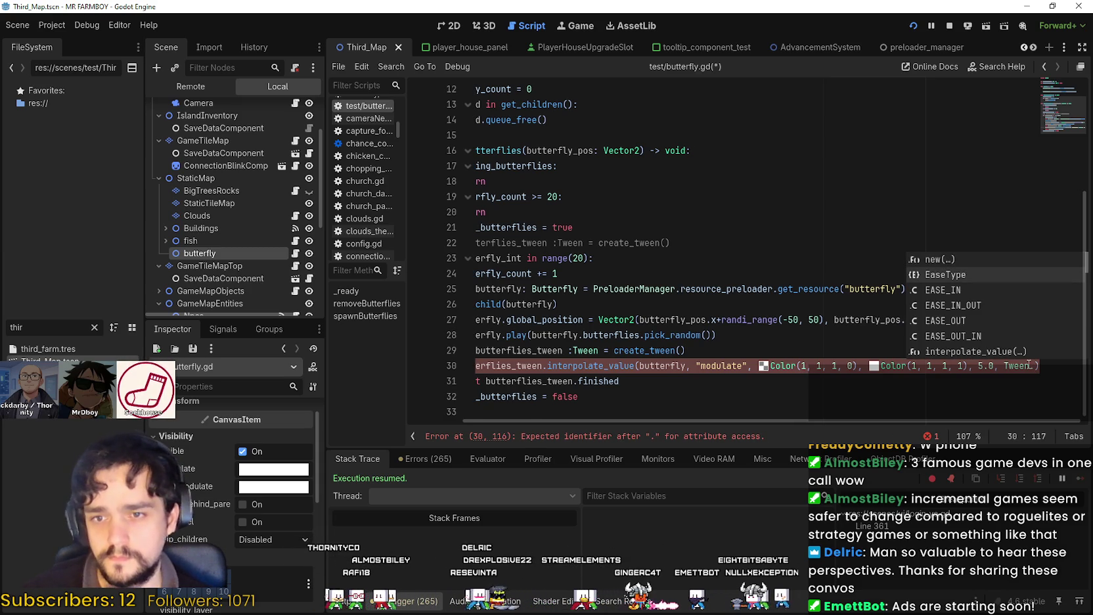
key("Return")
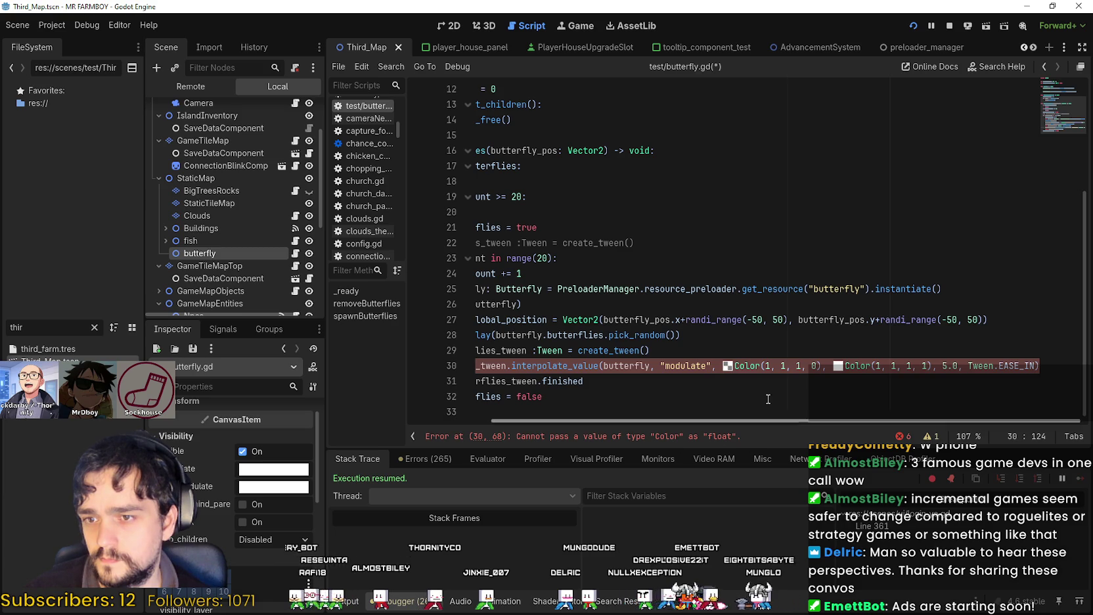
Undo the EASE_IN insertion and start retyping the method name as 'Inte'
mouse_move(562, 369)
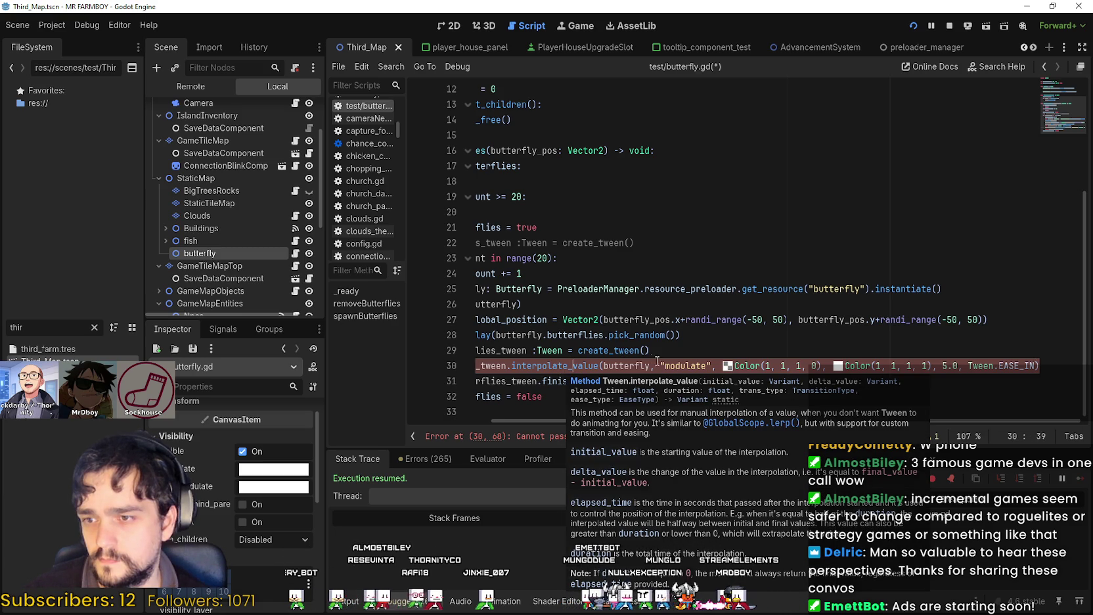
key("ctrl+z")
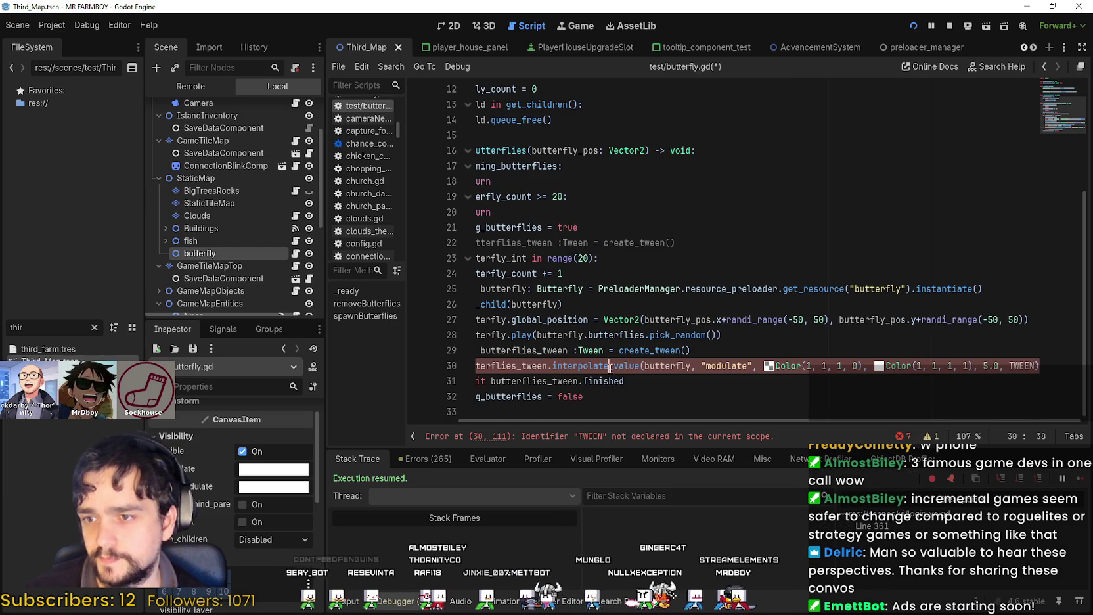
double_click(633, 367)
type("Inte")
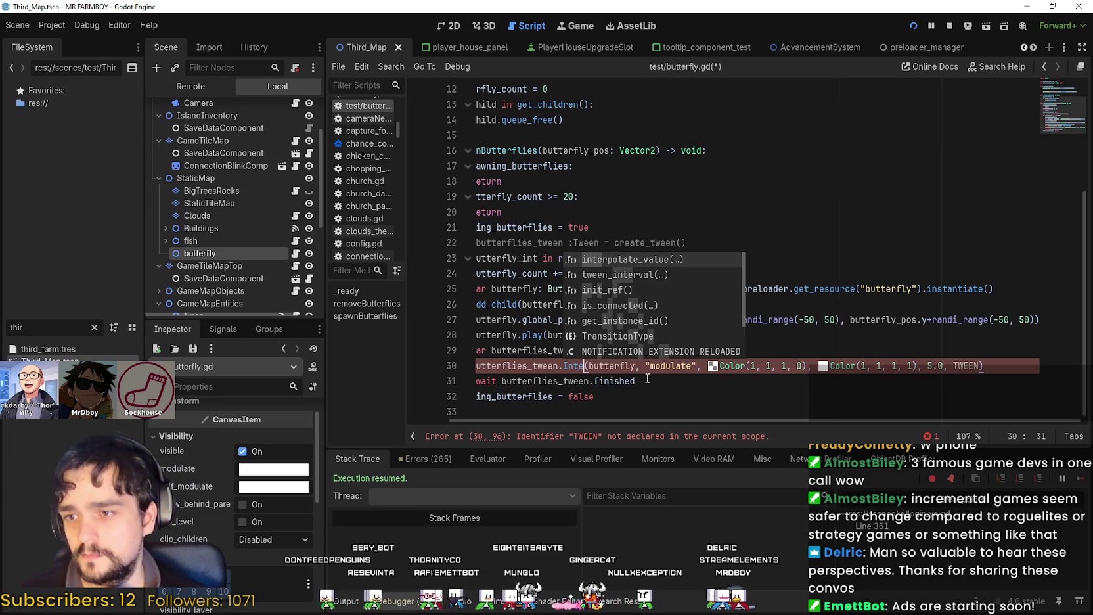
key("Down")
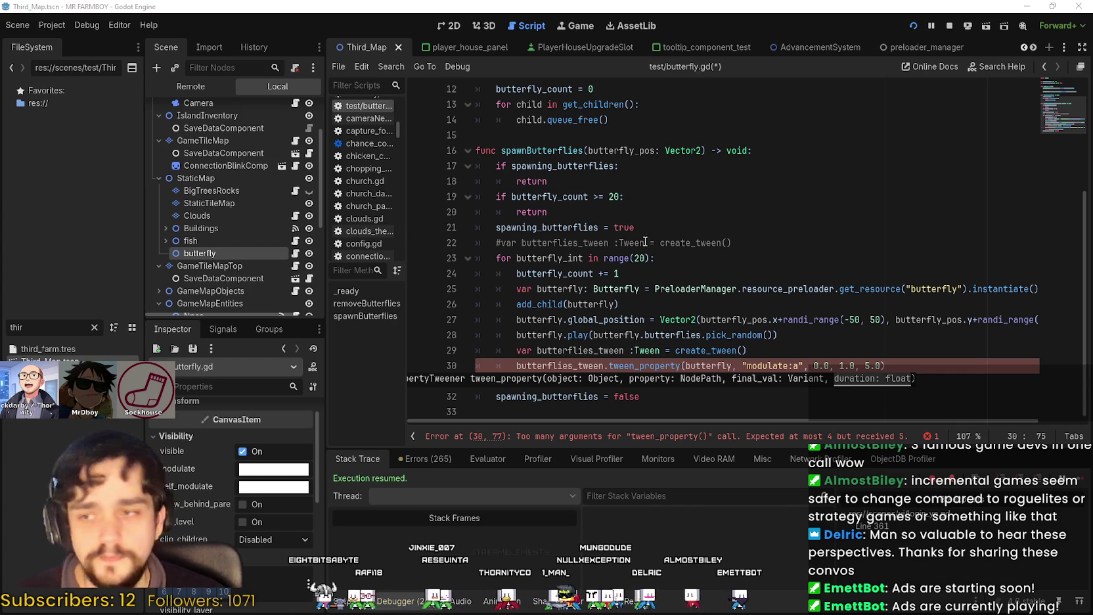
Delete the surplus 0.0 argument so the tween passes "modulate:a", 1.0, 5.0
left_click(654, 289)
left_click_drag(832, 365, 824, 366)
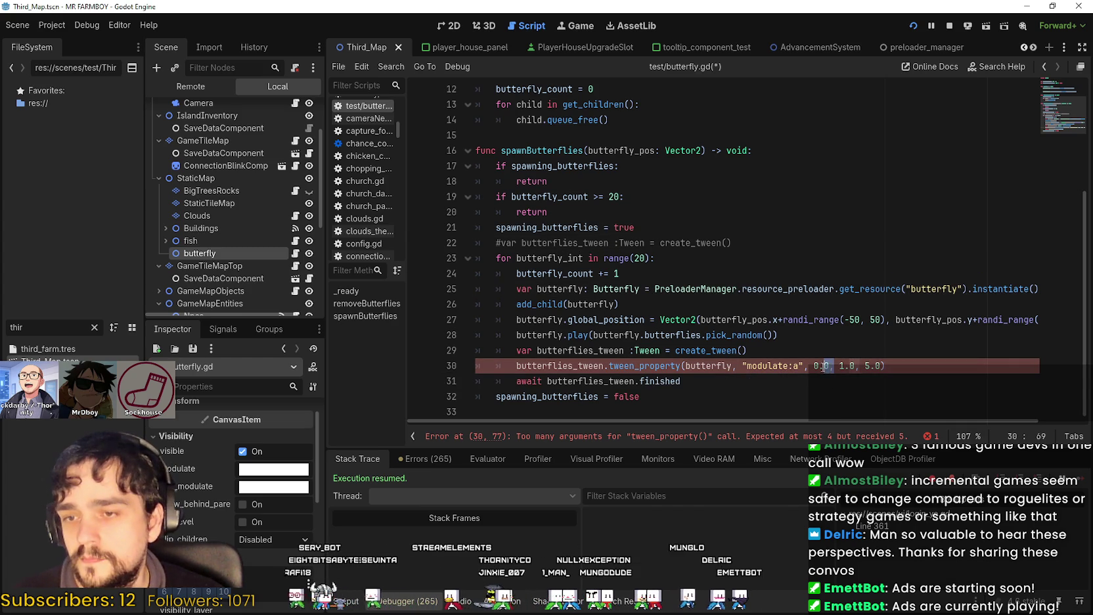
key("BackSpace")
key("BackSpace")
key("BackSpace")
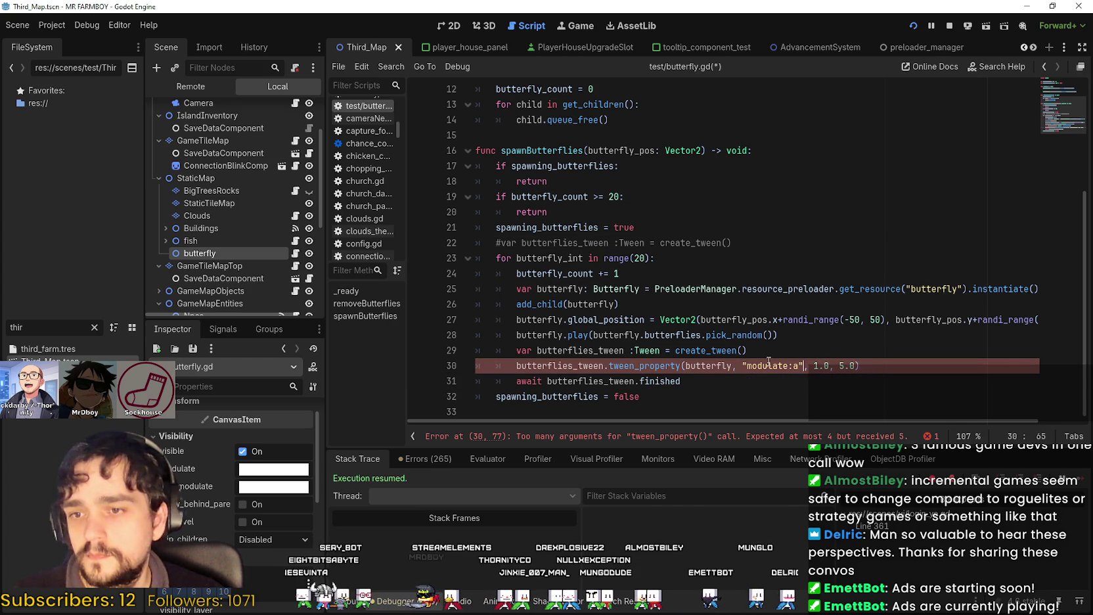
Move the caret to a new line after add_child(butterfly)
left_click(772, 352)
key("Down")
key("Down")
key("Down")
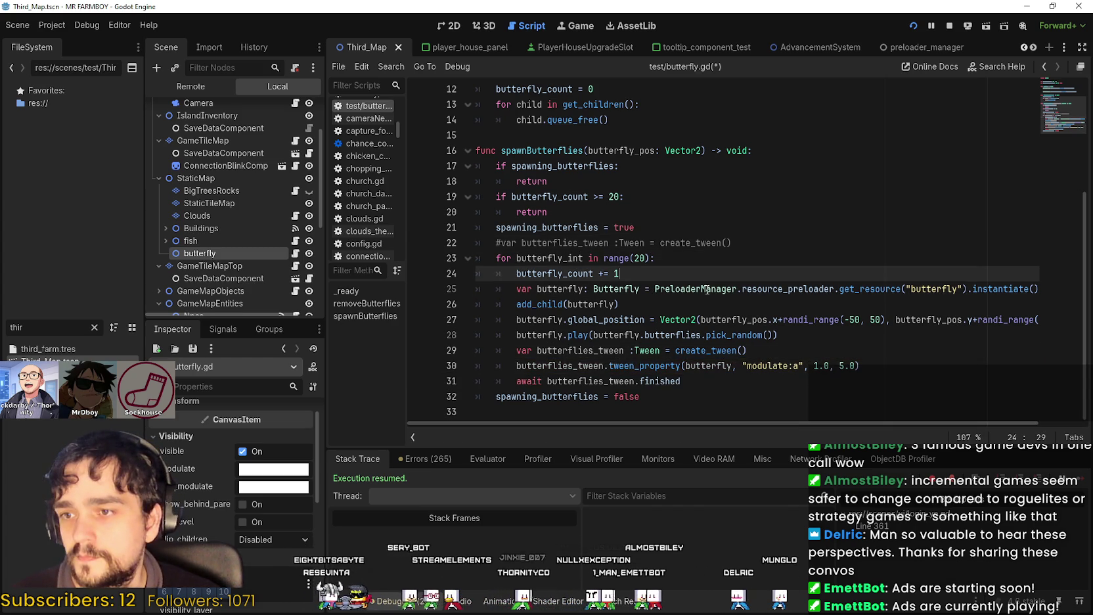
key("Up")
left_click(629, 321)
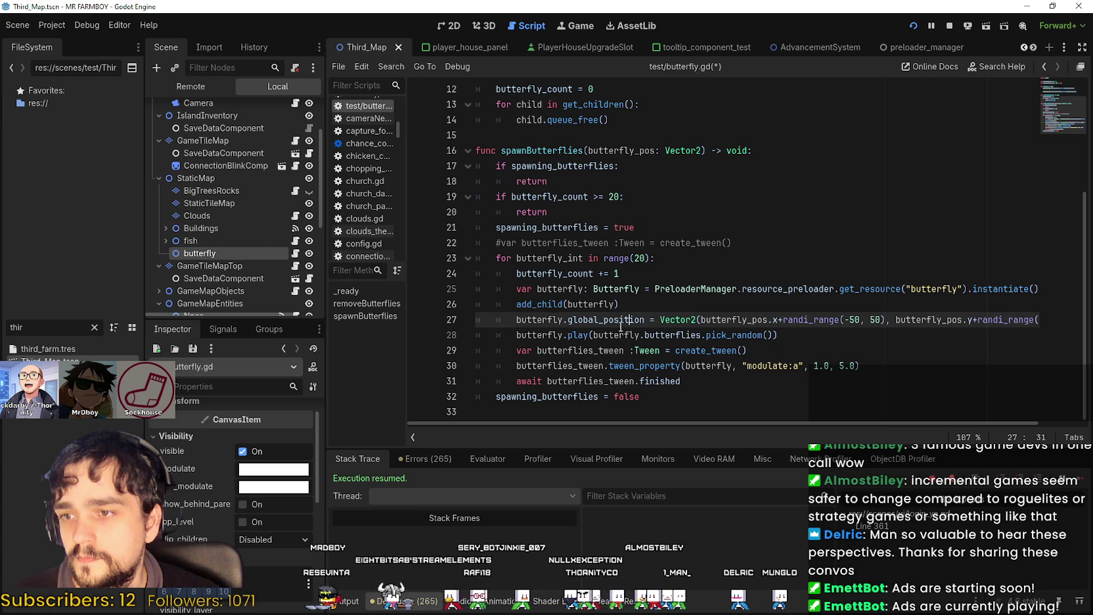
left_click(652, 300)
Drop the half-typed butterfly line and open butterfly.tscn via the 'butter' FileSystem filter
key("Return")
type("utter")
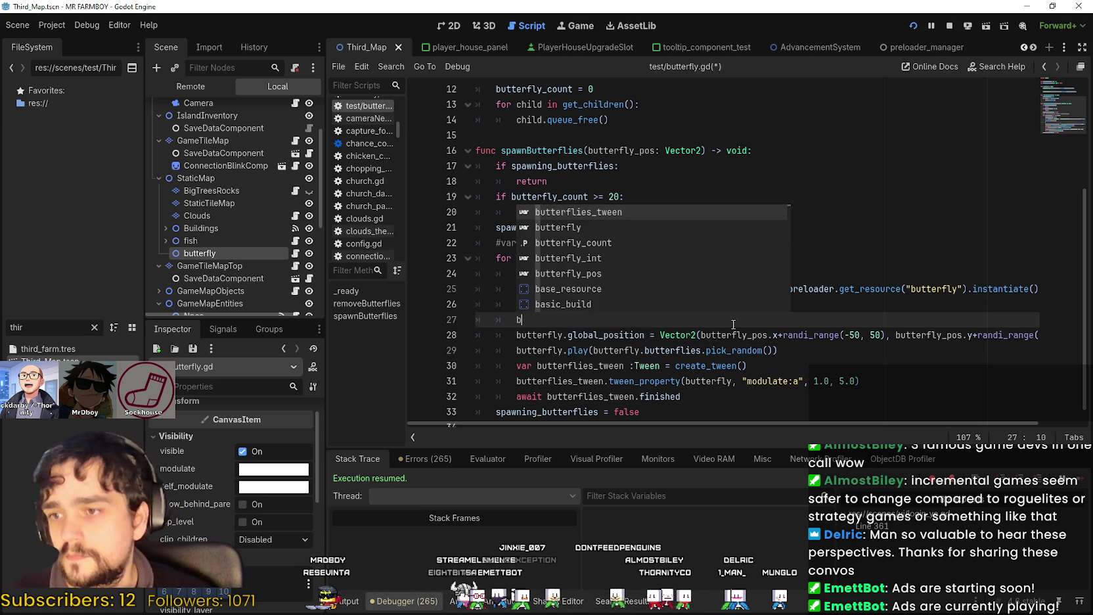
type("fly")
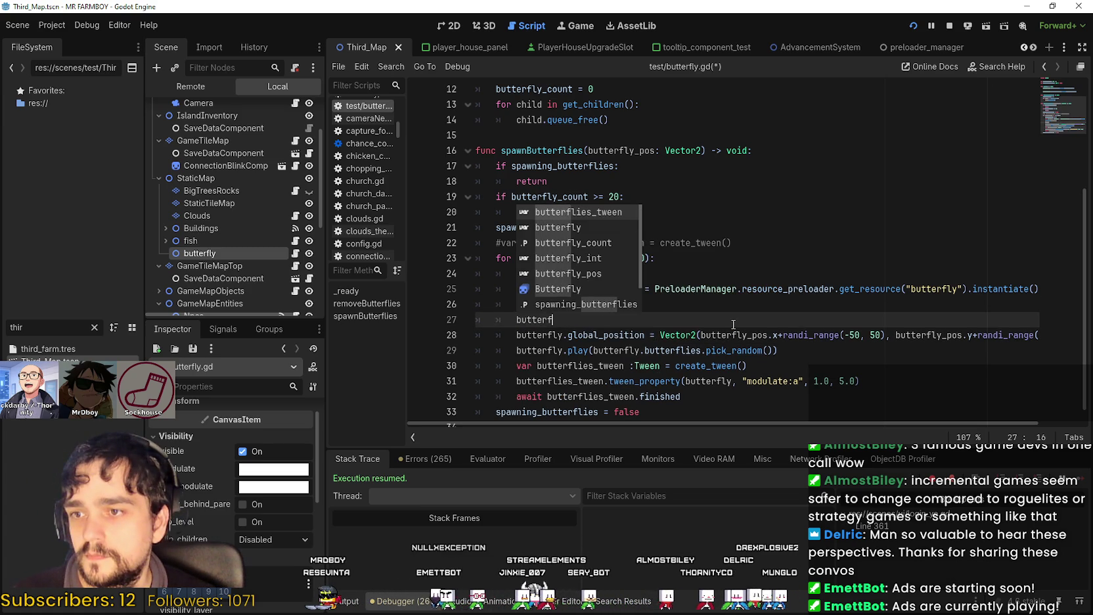
key("BackSpace")
key("BackSpace")
key("BackSpace")
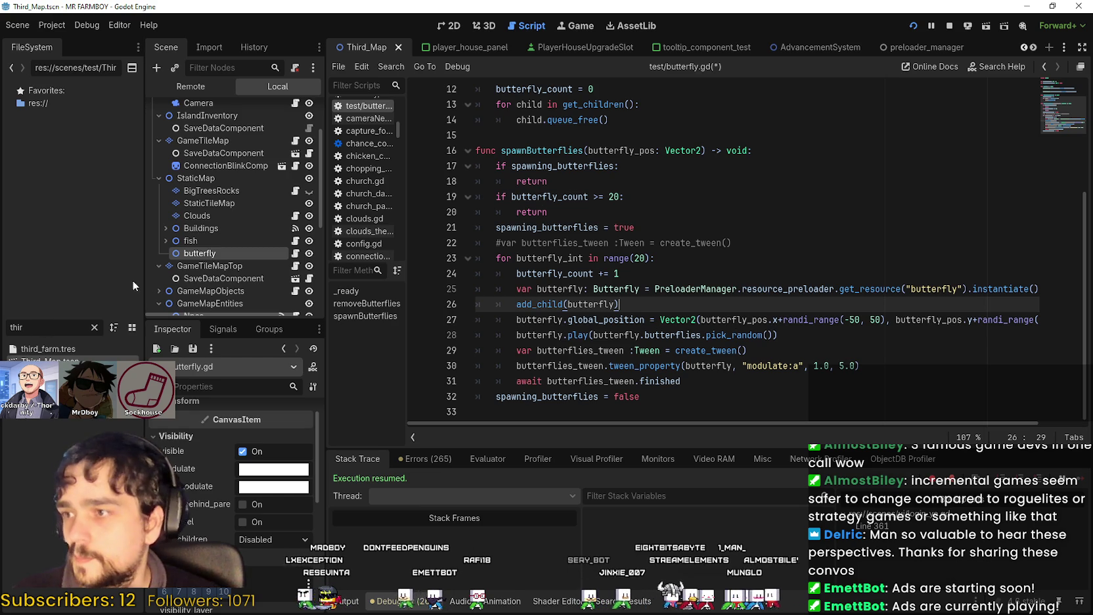
double_click(40, 327)
type("butte")
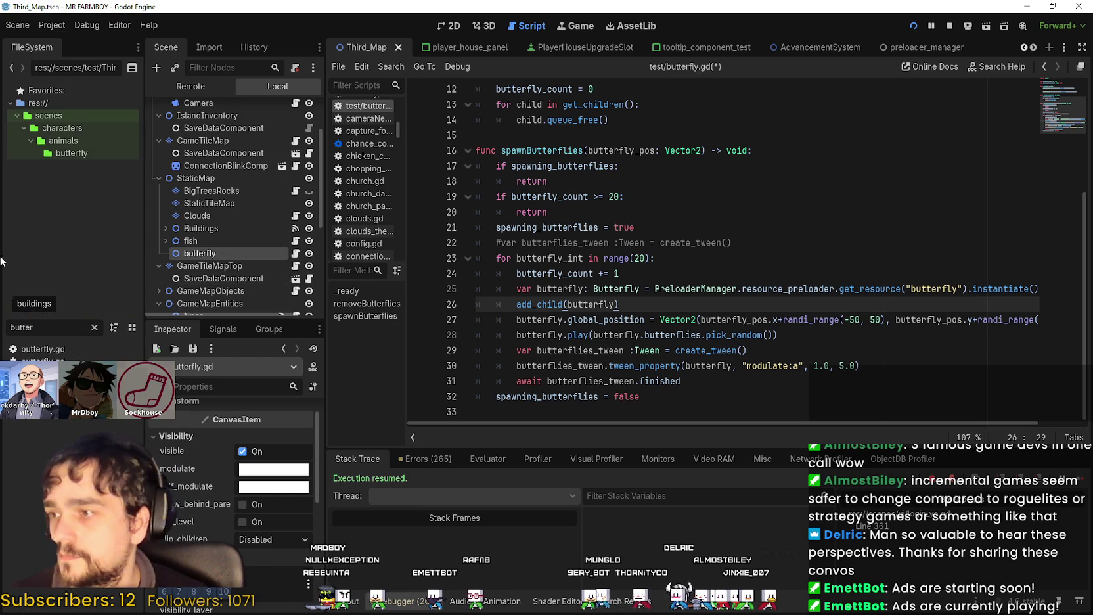
type("r")
double_click(43, 361)
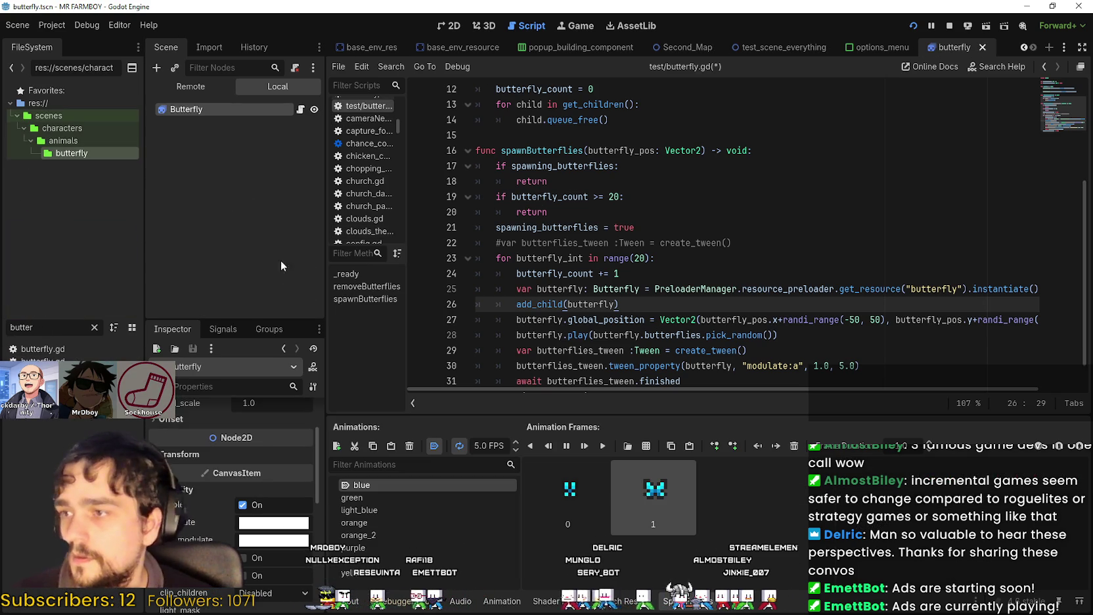
Set the butterfly's Modulate to transparent white ffffff00 and save
scroll(243, 519, "down", 3)
left_click(273, 444)
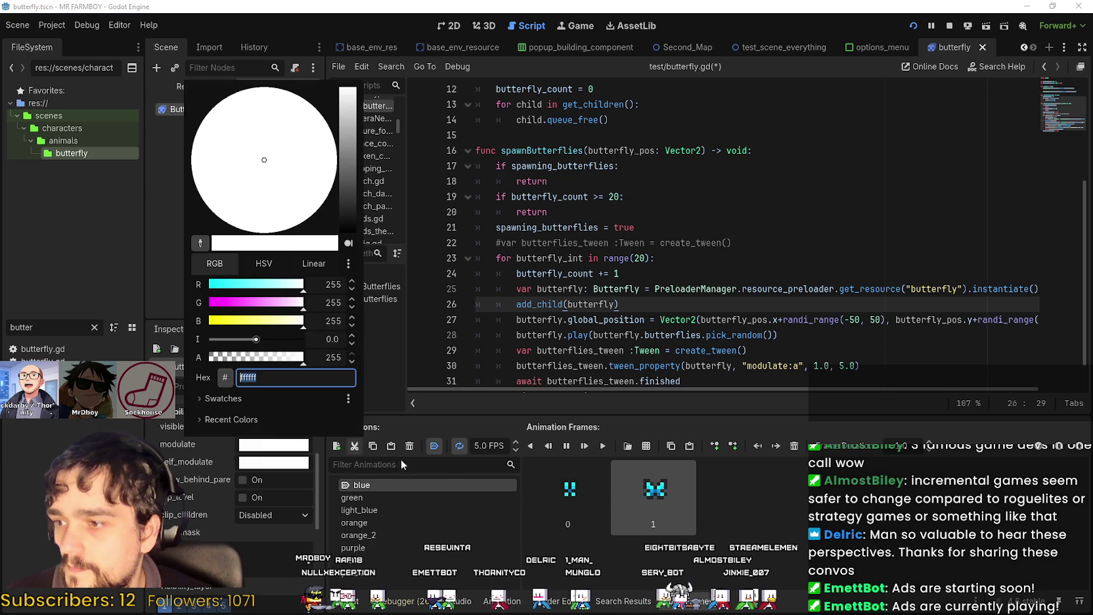
type("ffffff00")
key("Return")
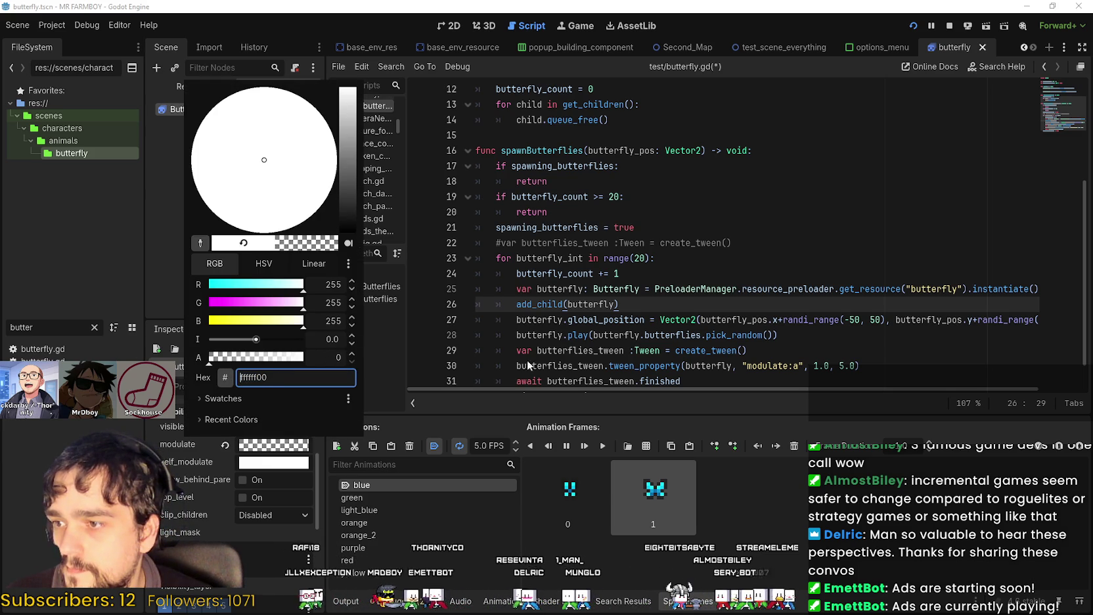
left_click(468, 367)
left_click(655, 335)
key("ctrl+s")
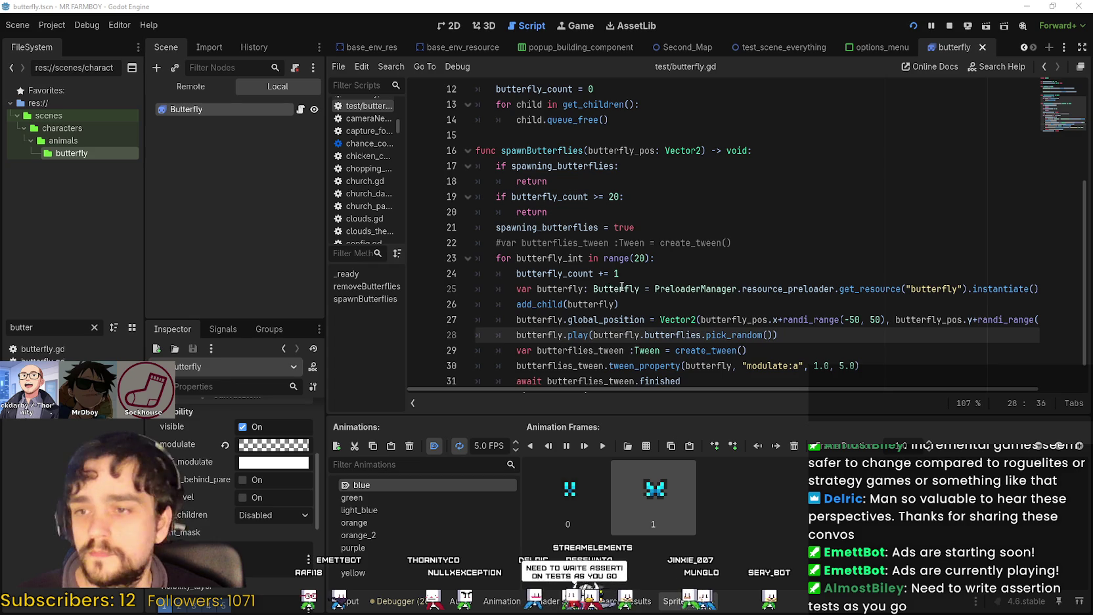
scroll(657, 296, "down", 1)
left_click(789, 349)
key("ctrl+s")
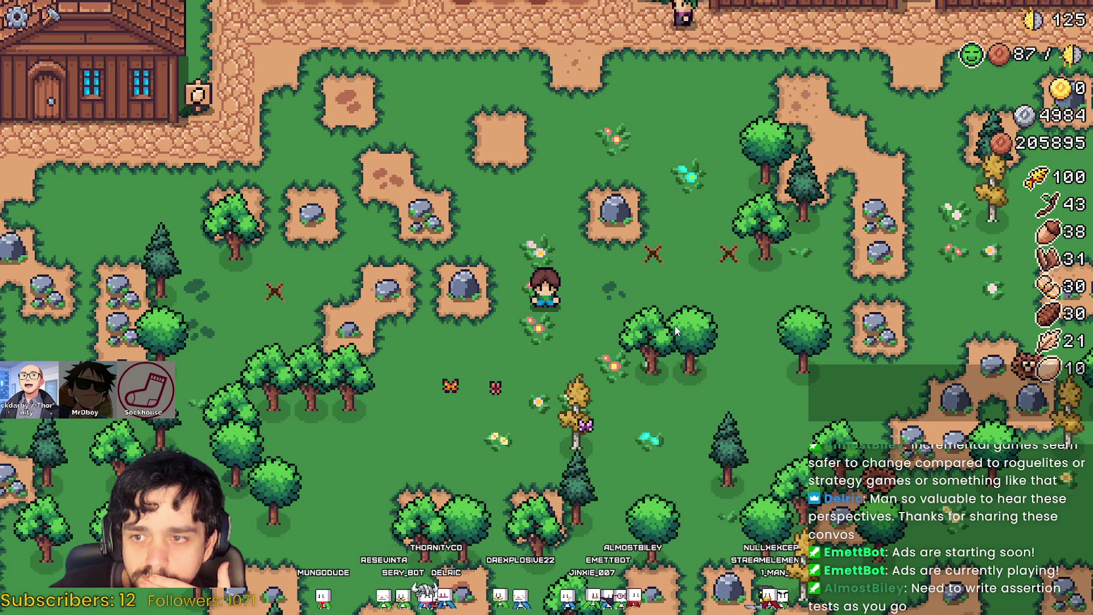
Open the game's pause menu with Esc, then stop the game with F8
key("Escape")
key("Escape")
key("F8")
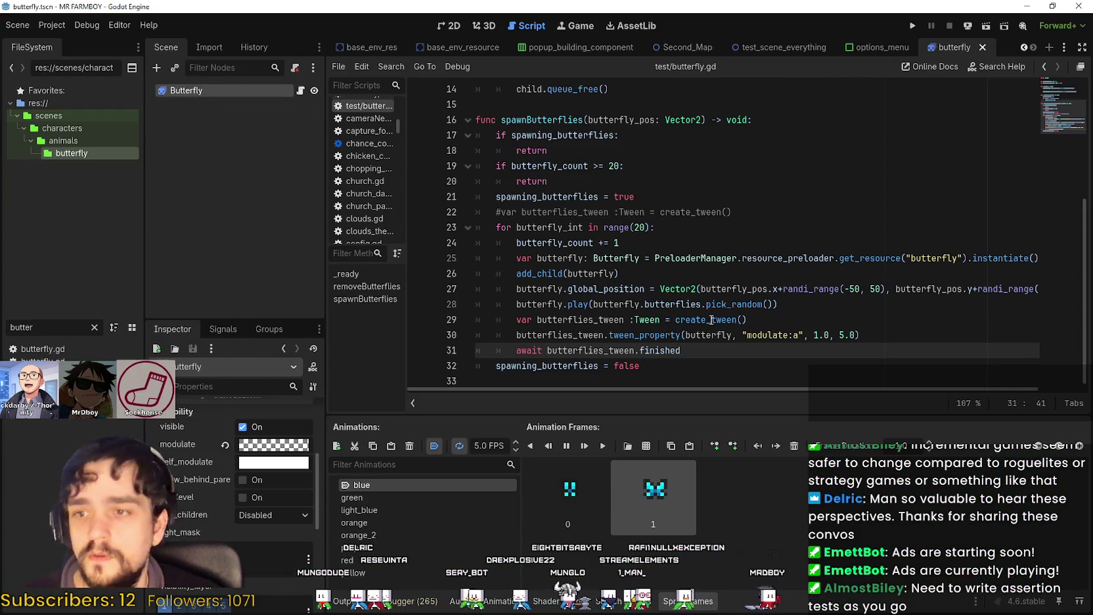
left_click(791, 335)
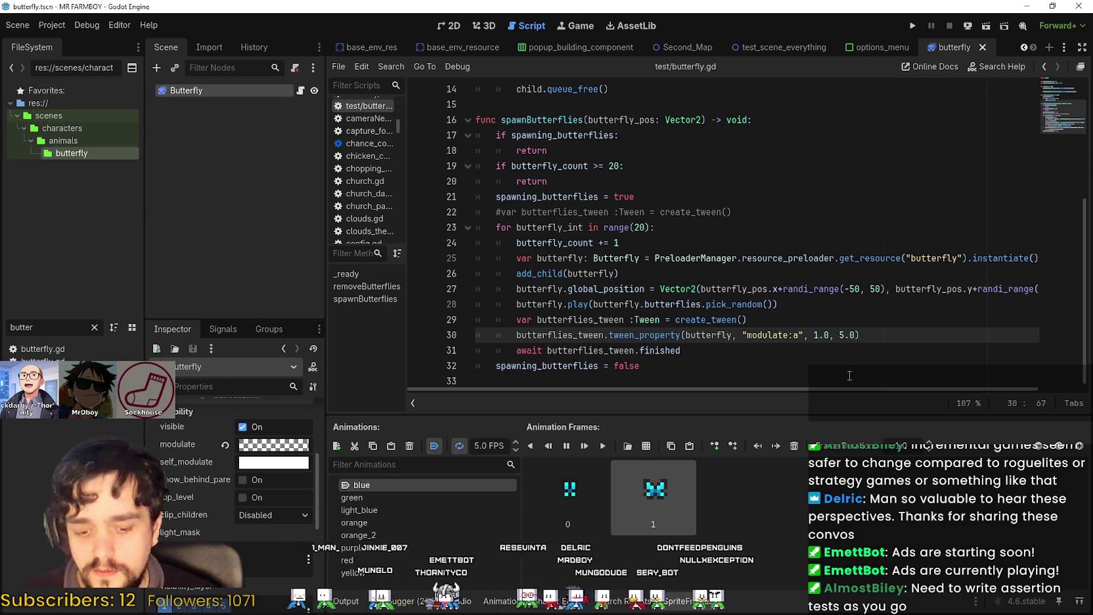
type("module")
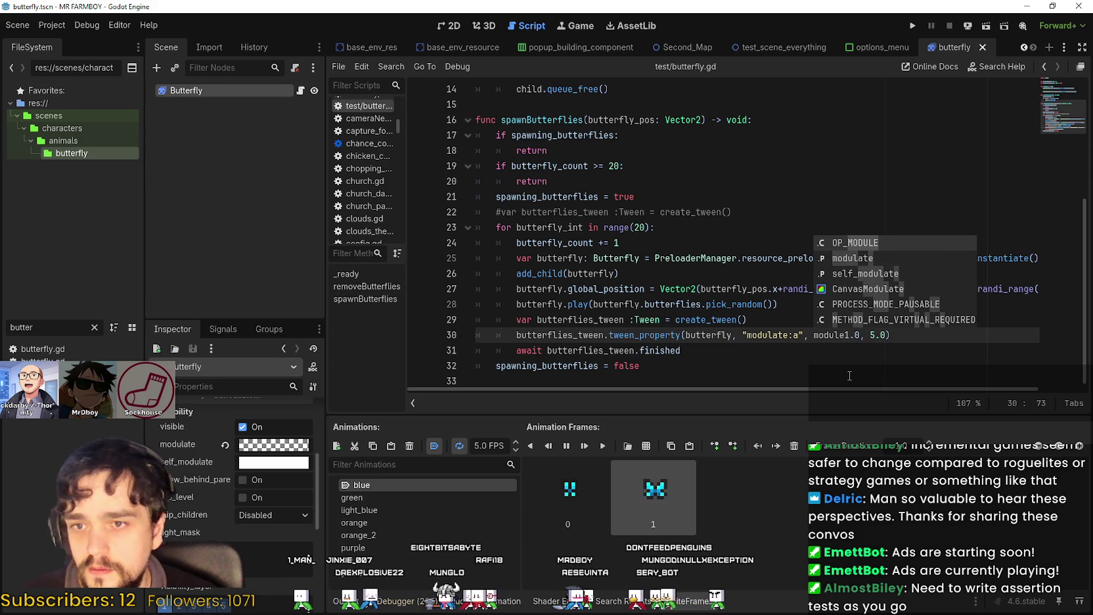
key("Down")
key("Return")
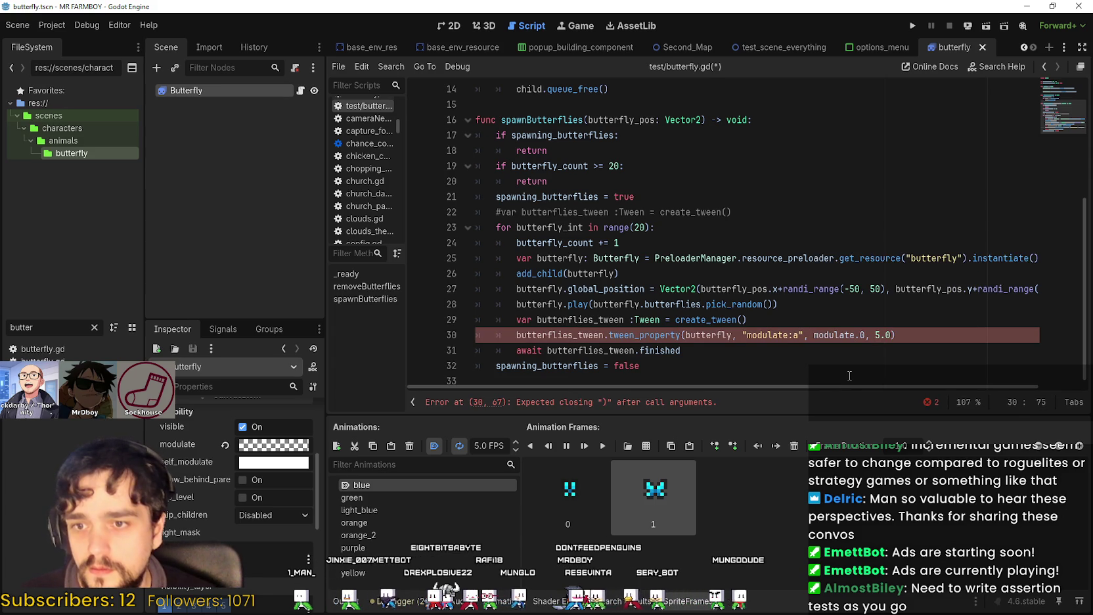
type(".a")
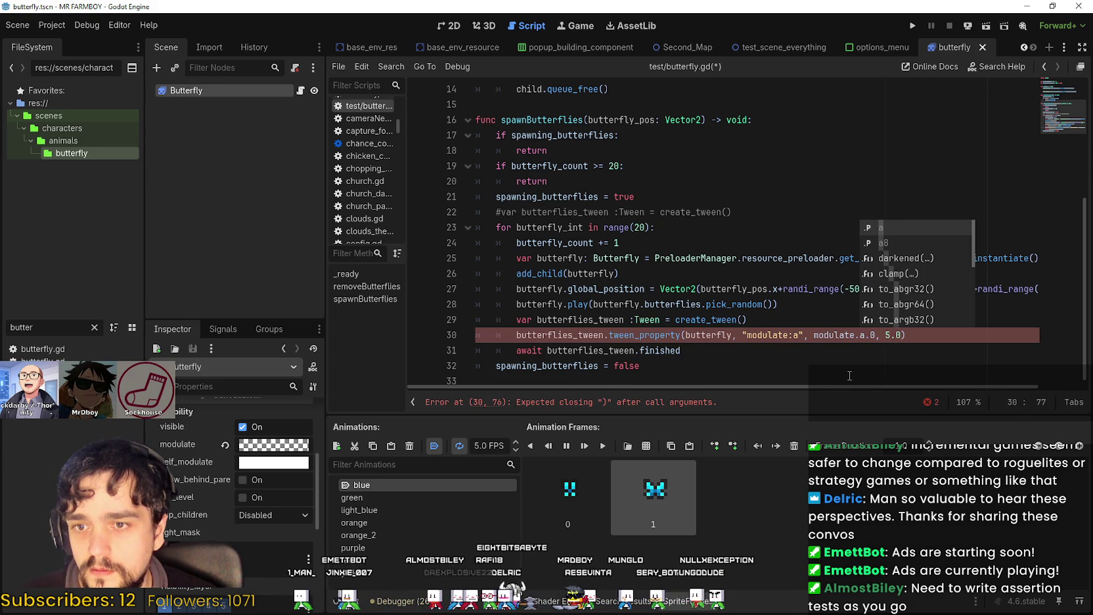
key("Right")
key("BackSpace")
type("= 1.")
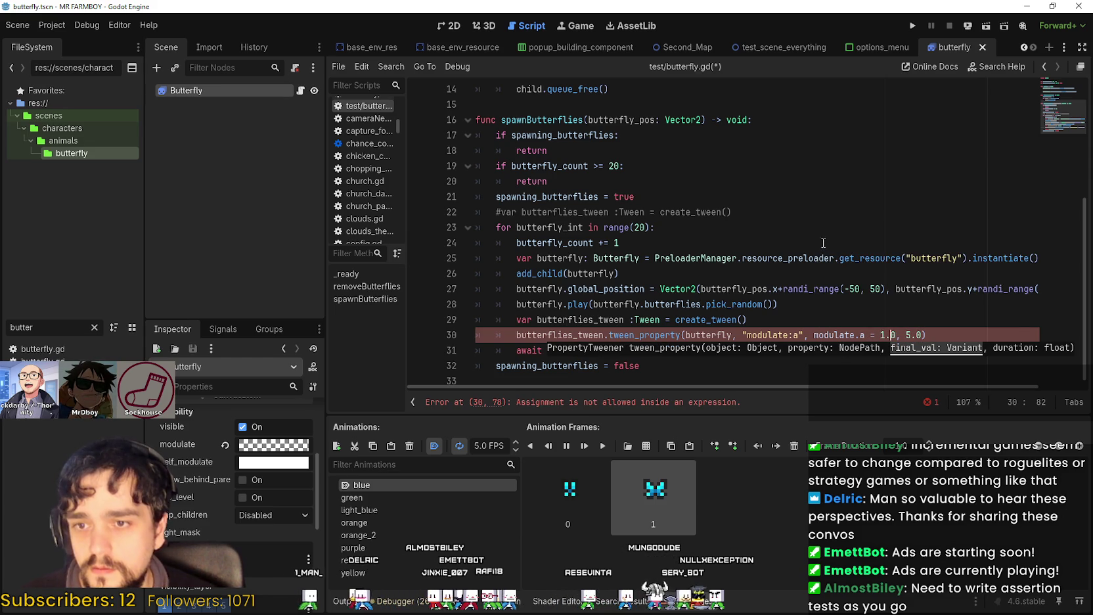
left_click(800, 289)
left_click_drag(880, 337, 808, 340)
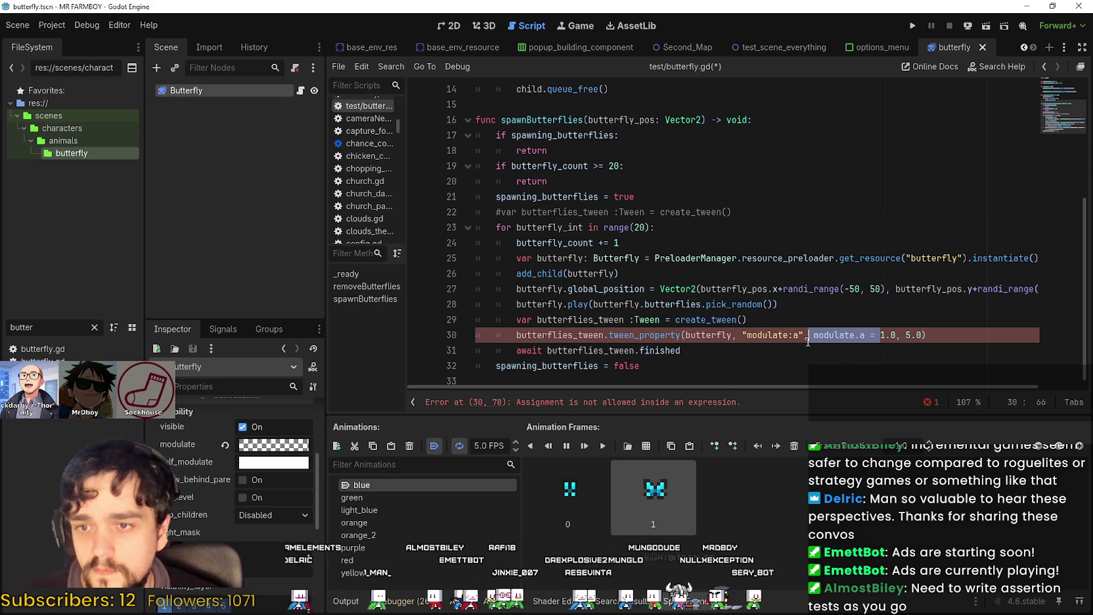
key("BackSpace")
key("Up")
key("ctrl+s")
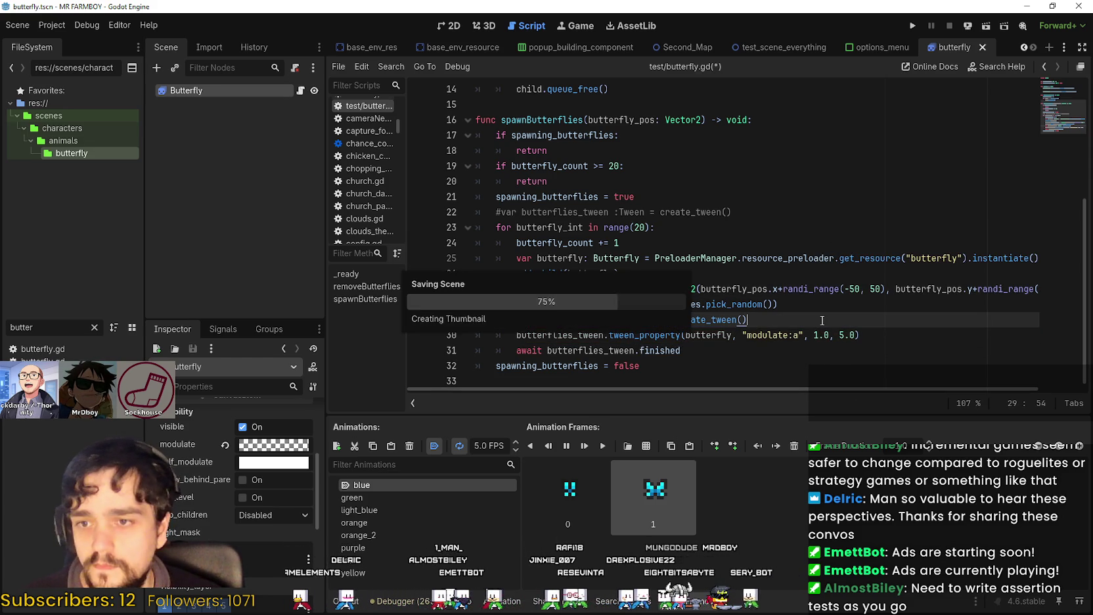
left_click(885, 341)
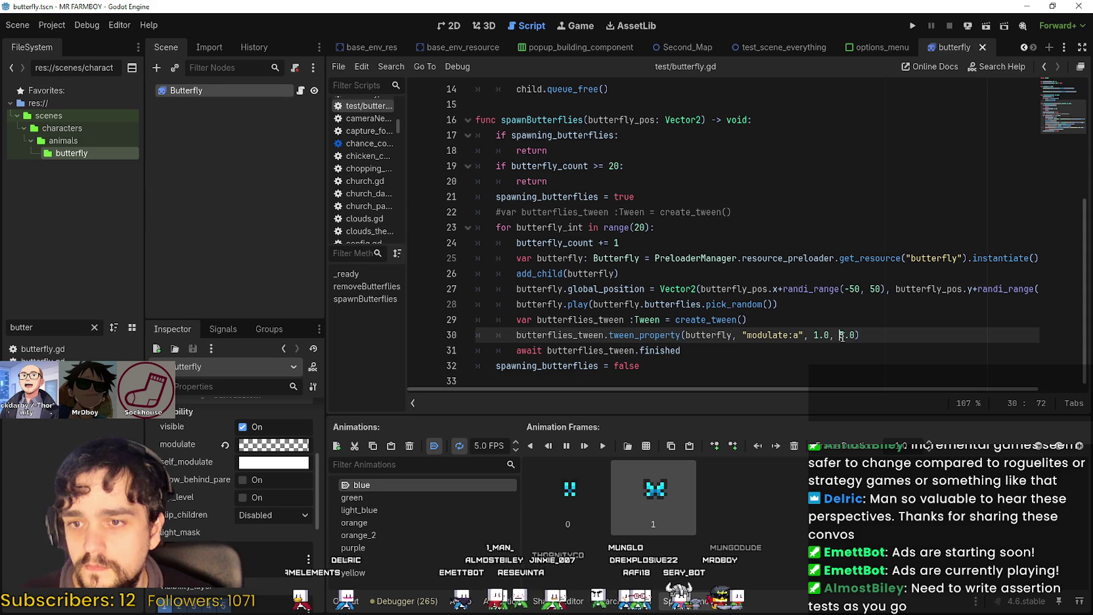
left_click(892, 360)
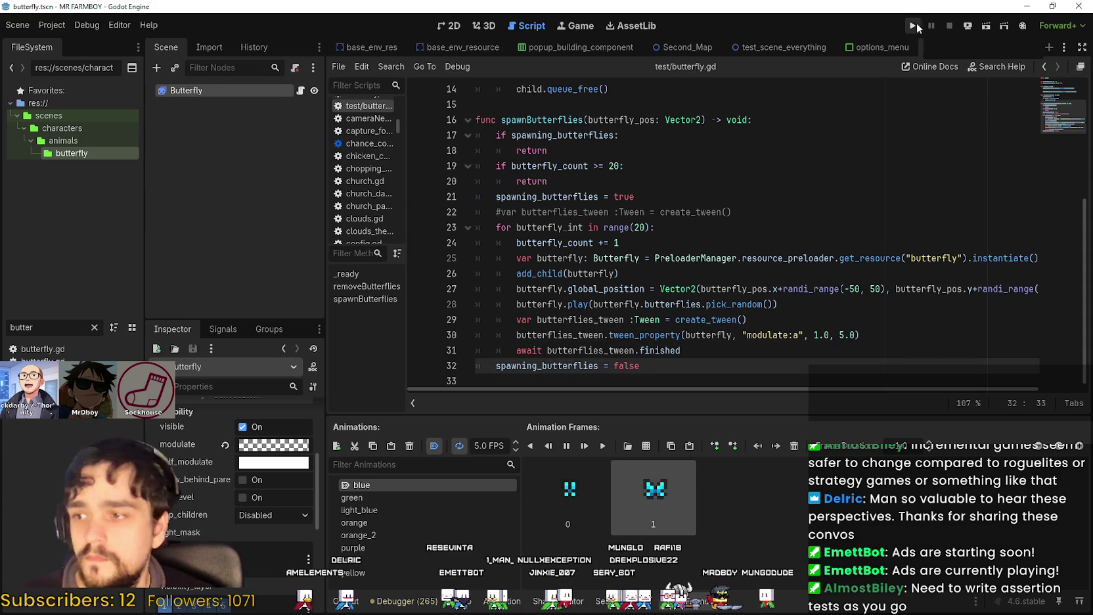
Run the project from the toolbar, then bring up the Games.txt Notepad window
mouse_move(253, 448)
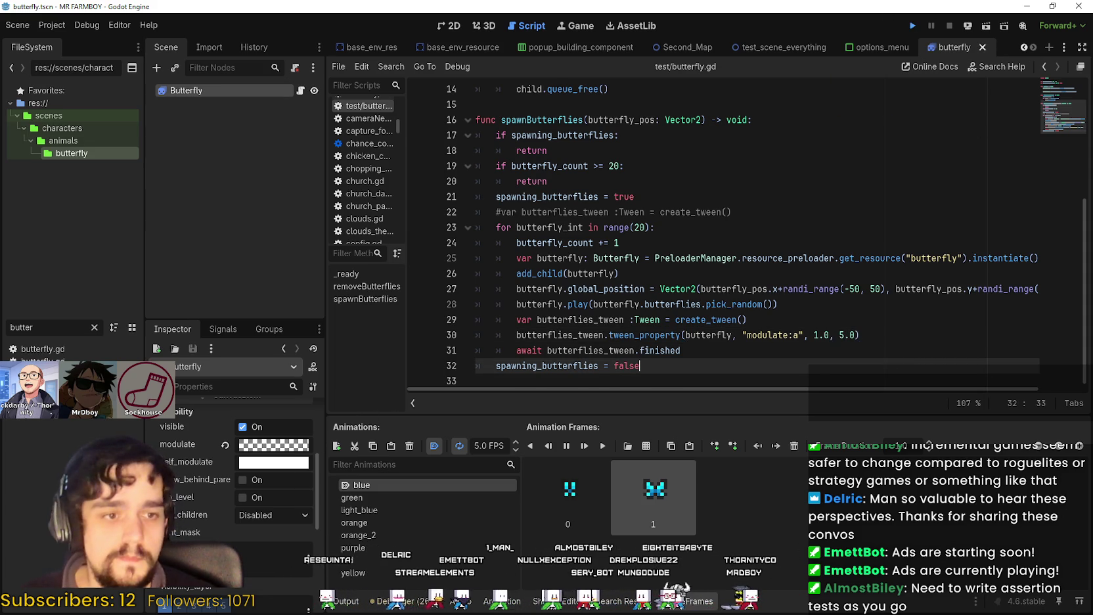
left_click(912, 26)
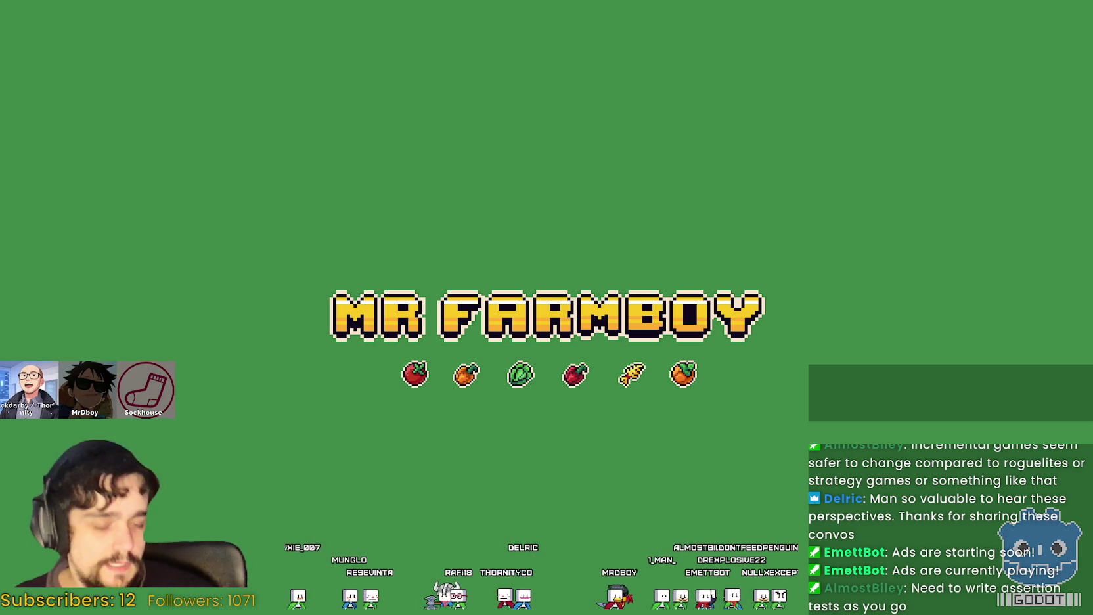
key("alt+Tab")
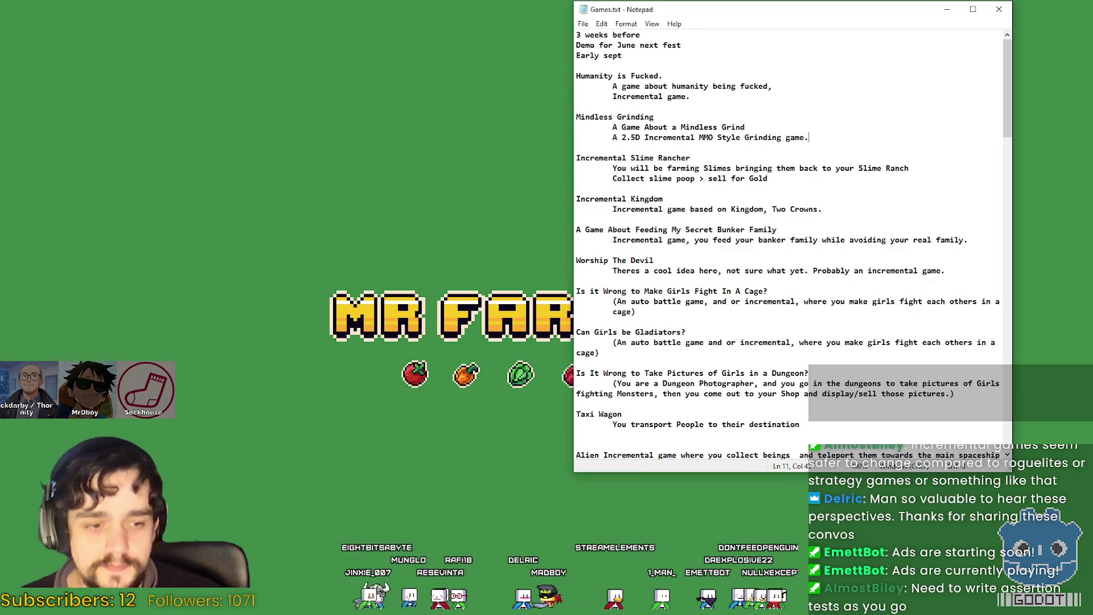
Scroll through the Games.txt notes, then choose Continue in the game to load the farm
scroll(914, 360, "down", 14)
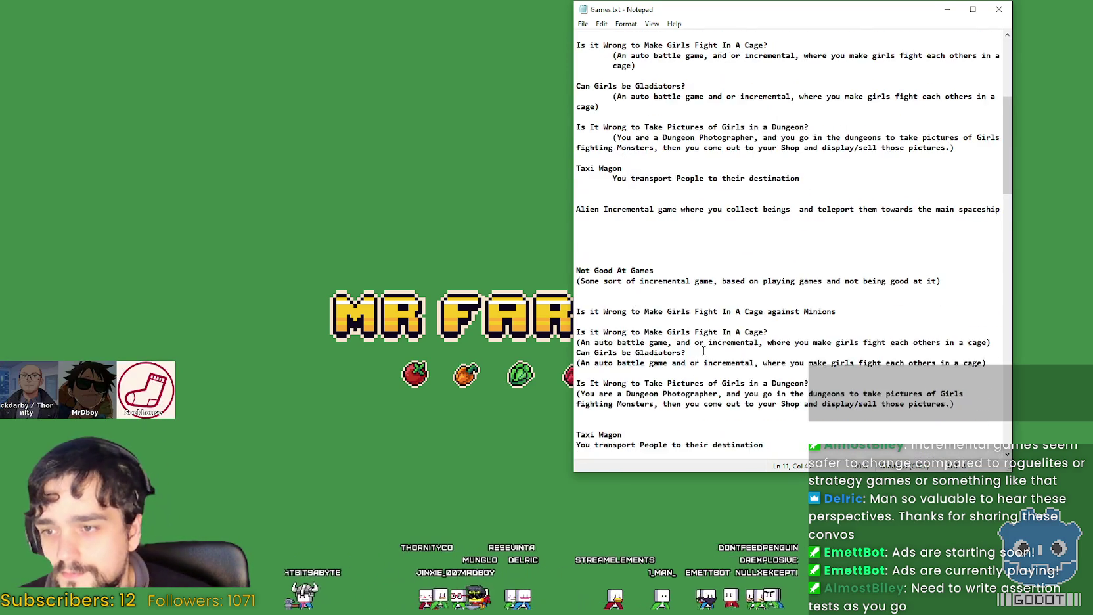
scroll(720, 384, "down", 5)
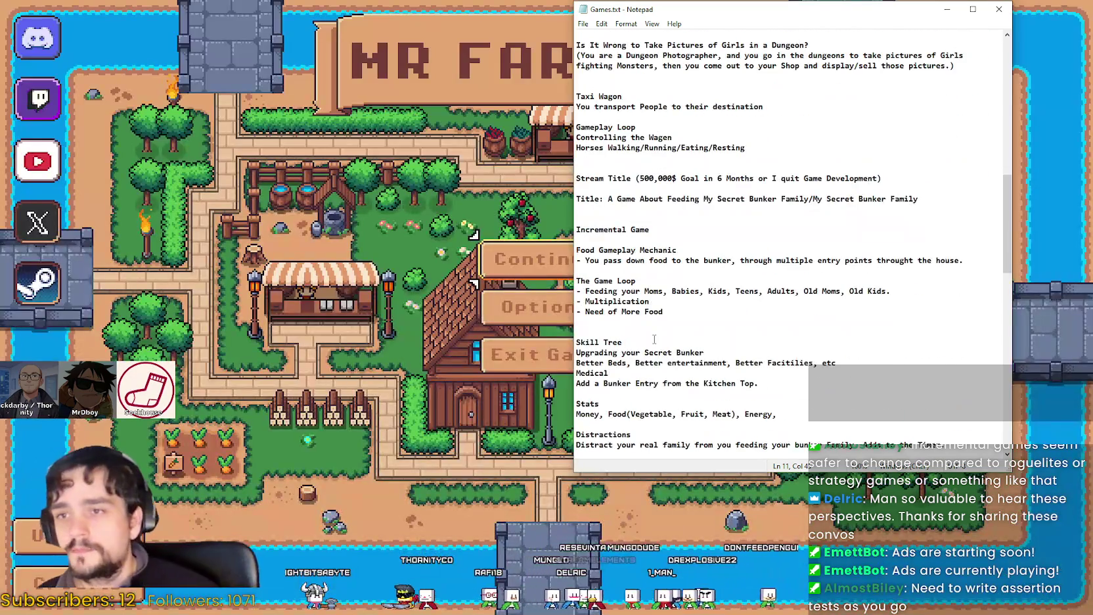
scroll(635, 335, "down", 4)
left_click(526, 259)
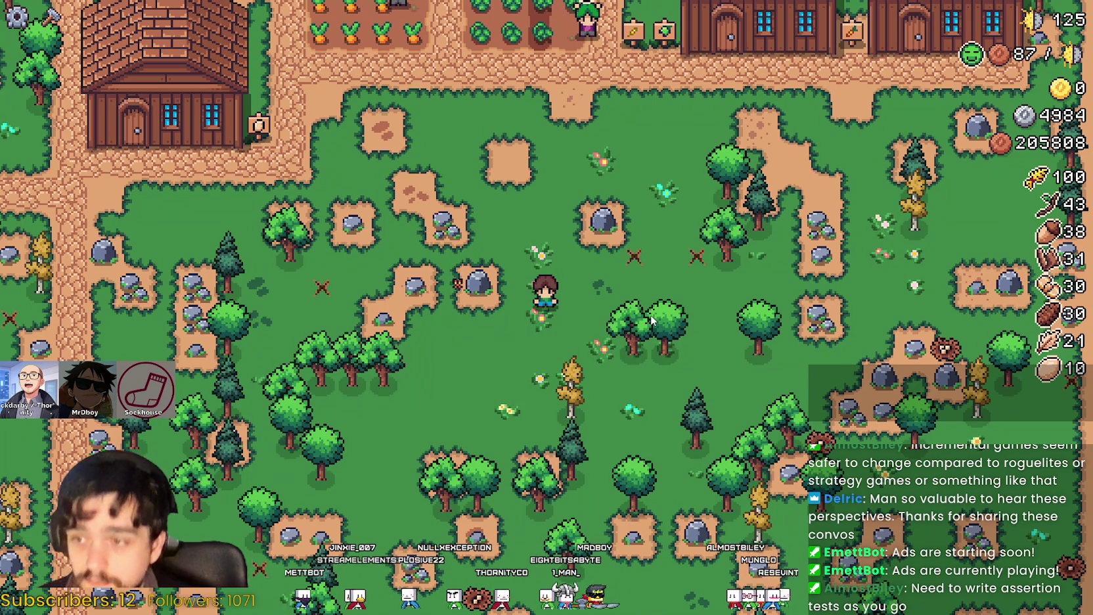
Hide the resource HUD, watch butterflies spawn around the farmer, then return to Godot
scroll(618, 296, "up", 5)
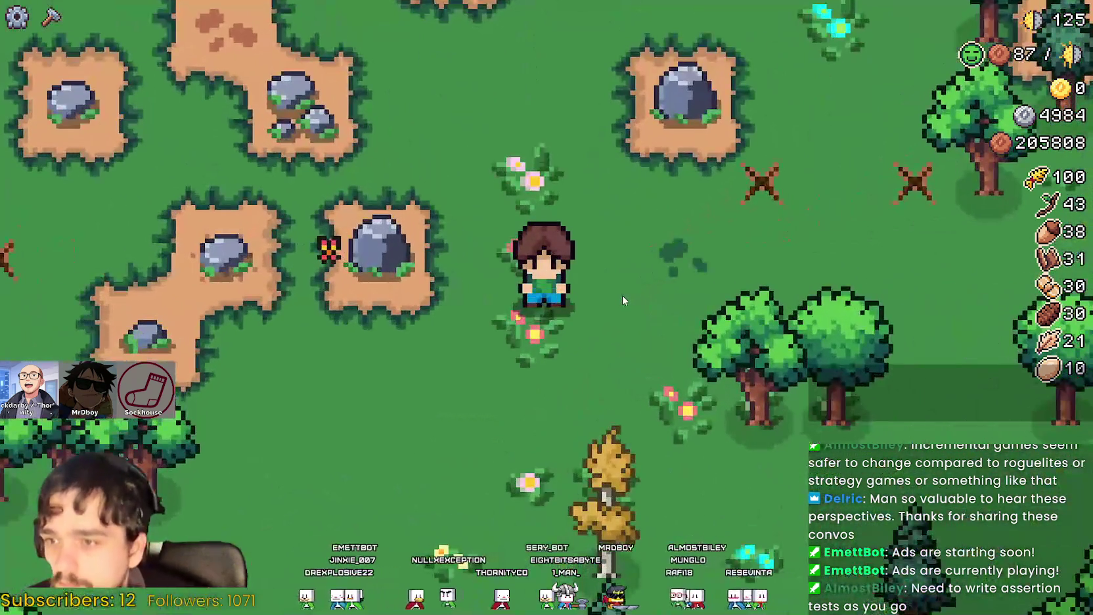
key("h")
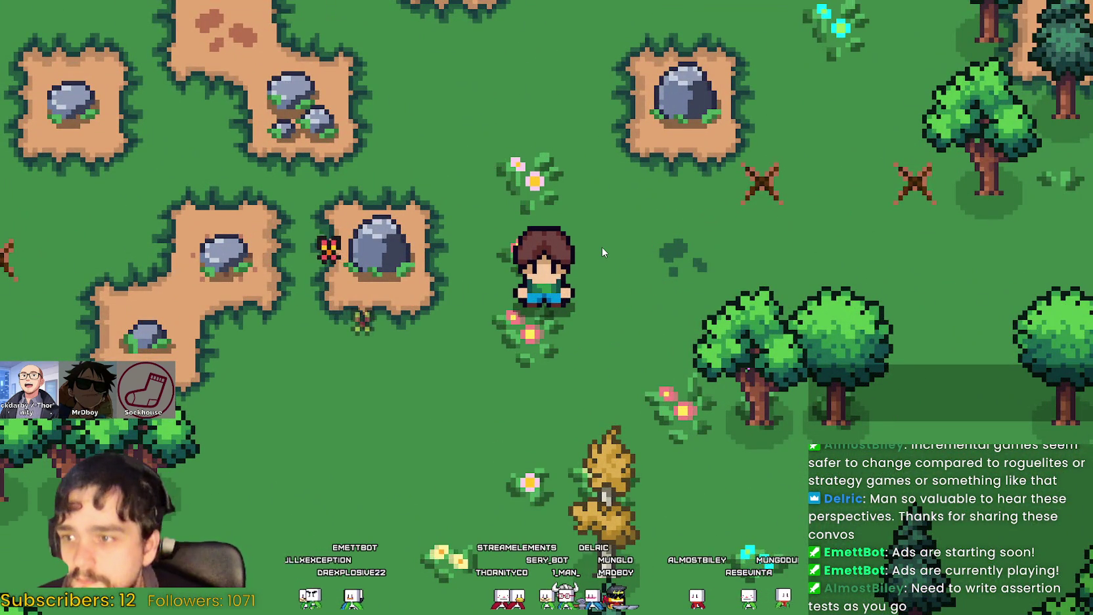
scroll(595, 264, "down", 2)
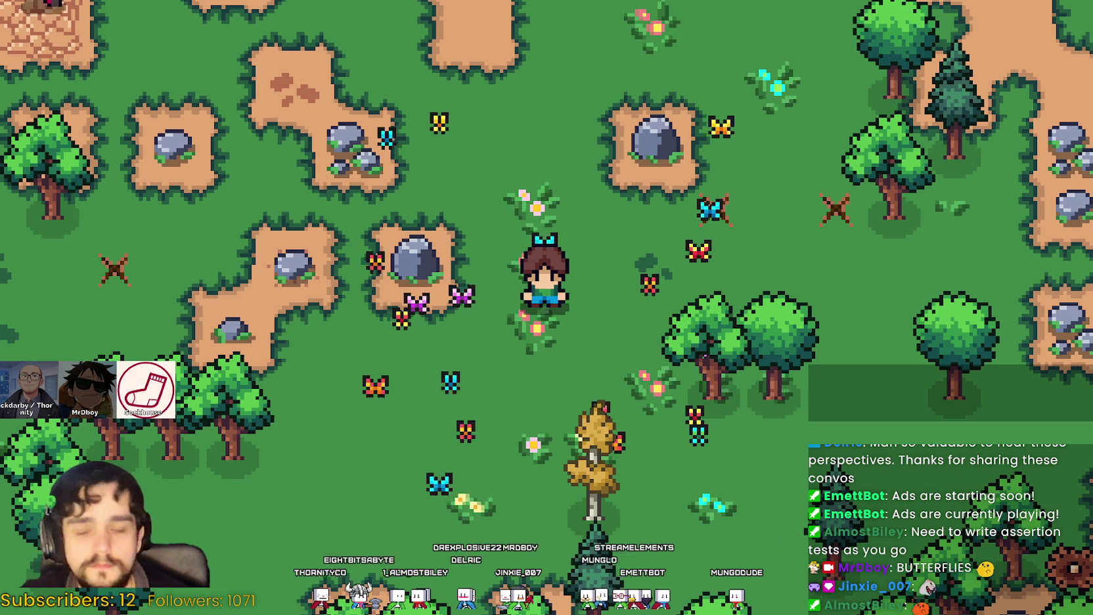
key("alt+Tab")
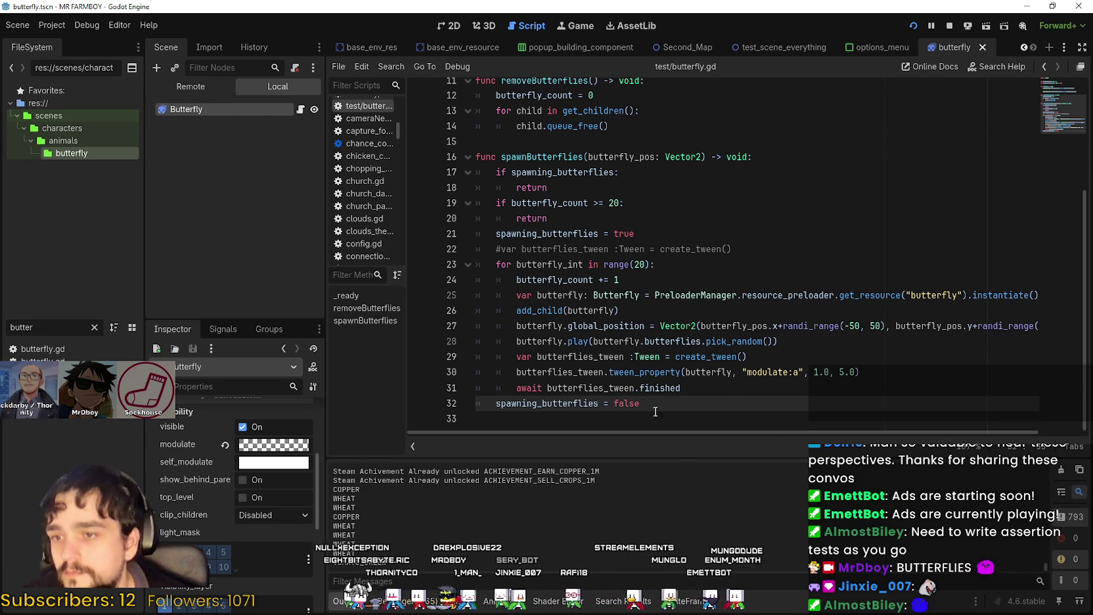
Insert a spawning_butterflies line at the top of removeButterflies
mouse_move(515, 388)
left_mouse_down()
mouse_move(703, 389)
mouse_move(497, 401)
left_mouse_up()
left_click(674, 410)
double_click(567, 403)
key("ctrl+c")
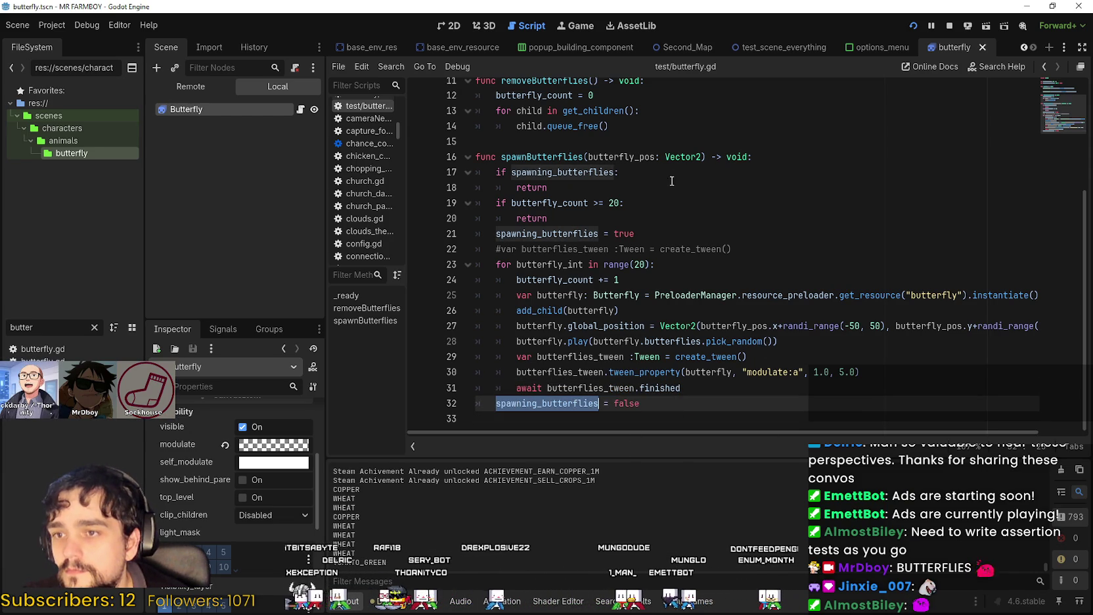
scroll(665, 210, "up", 3)
left_click(633, 228)
left_click(669, 224)
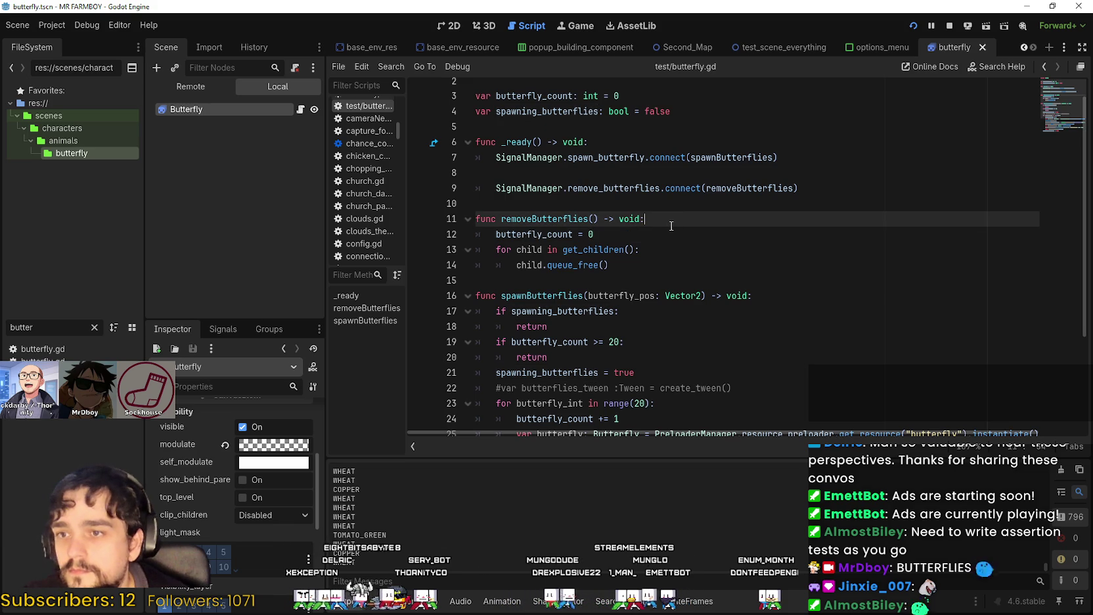
key("Return")
key("ctrl+v")
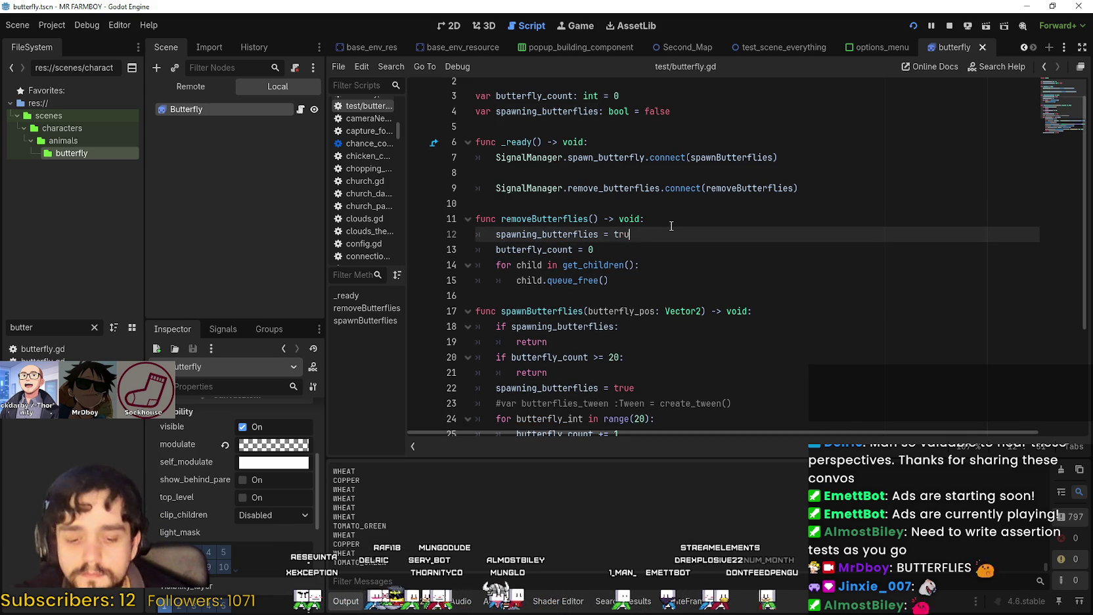
Copy the 'if spawning_butterflies: return' guard into removeButterflies
left_click(671, 226)
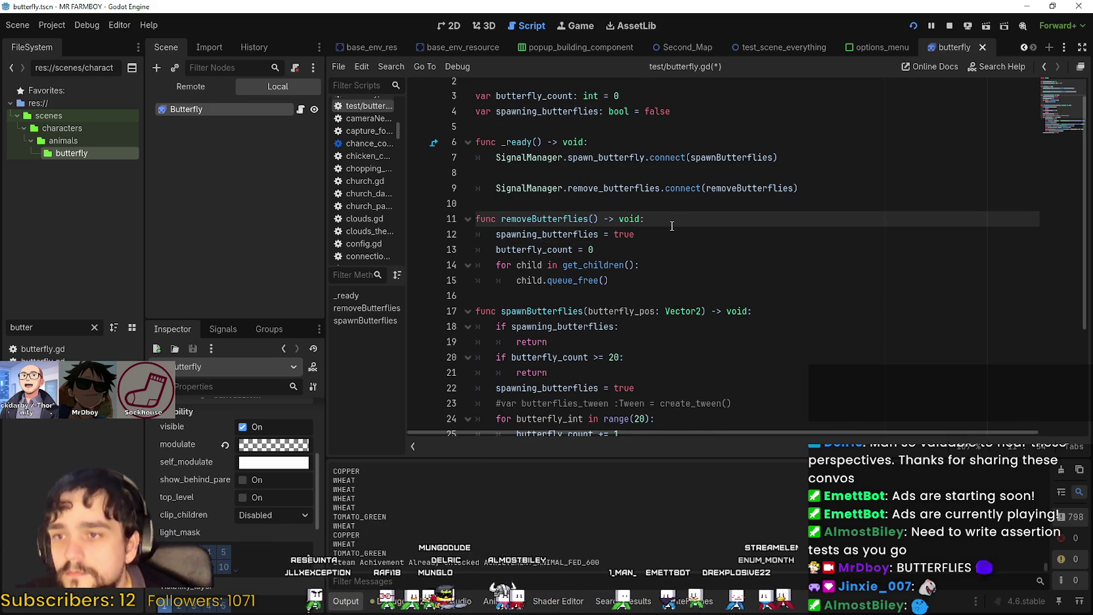
key("Return")
scroll(657, 230, "down", 2)
left_click(552, 265)
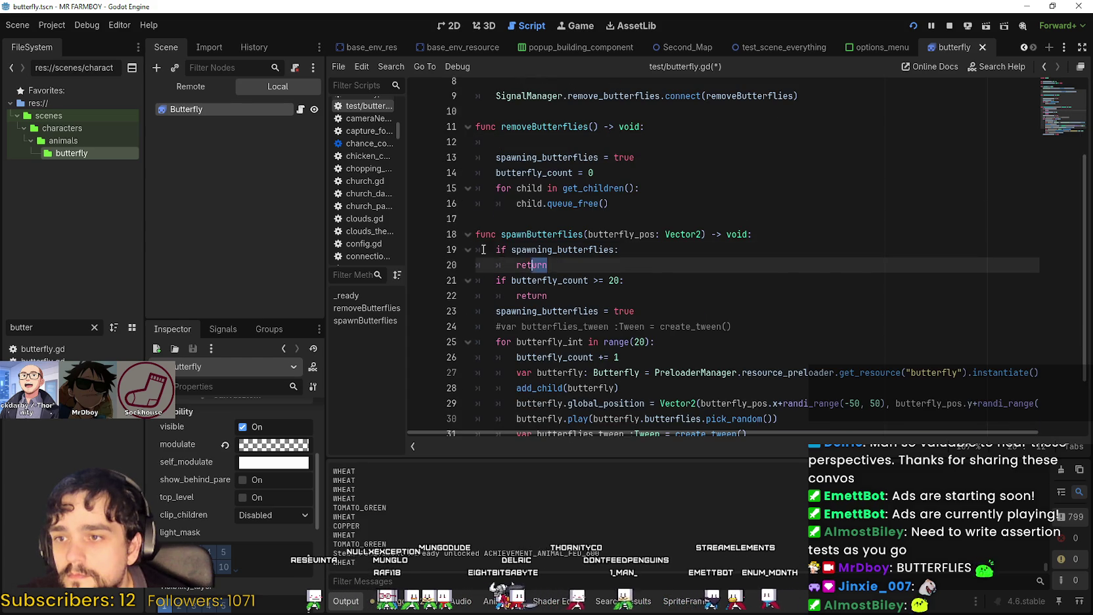
left_click(502, 252, "shift")
key("ctrl+c")
left_click(457, 142)
key("ctrl+v")
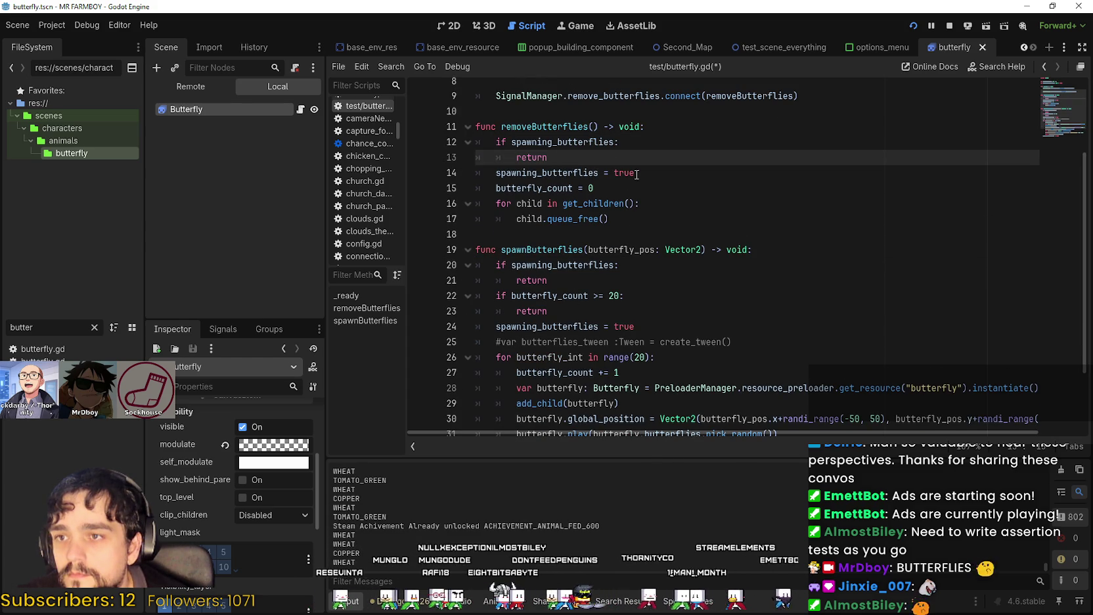
Add spawning_butterflies = false after the removal loop
left_click(635, 176)
left_click(636, 221)
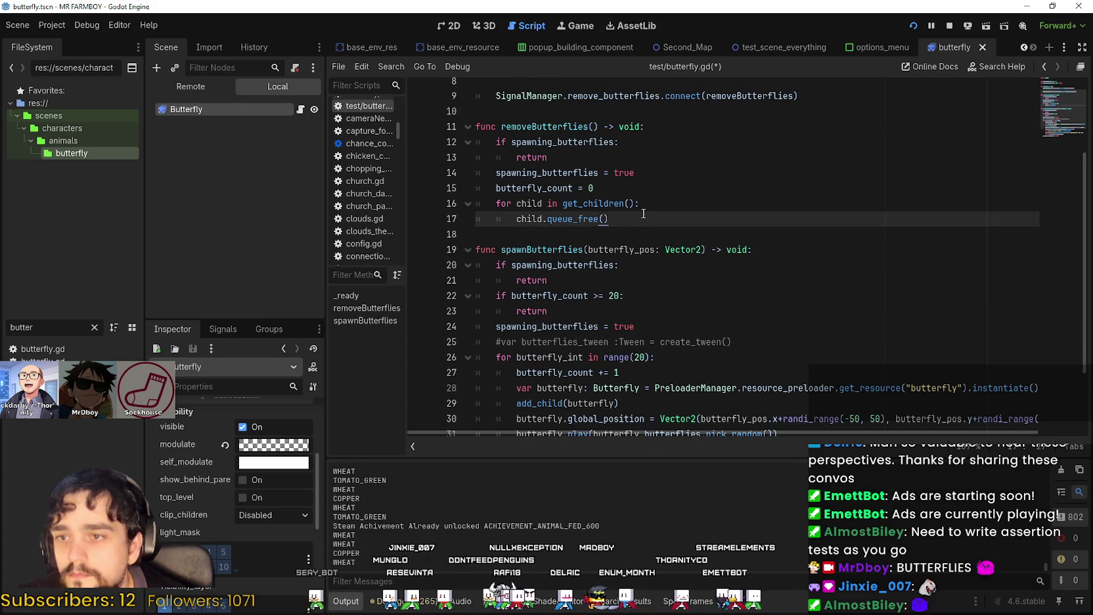
key("Return")
key("BackSpace")
type("spawning_butterflies = false")
Select the tween creation and property lines in spawnButterflies for reuse
left_click(643, 214)
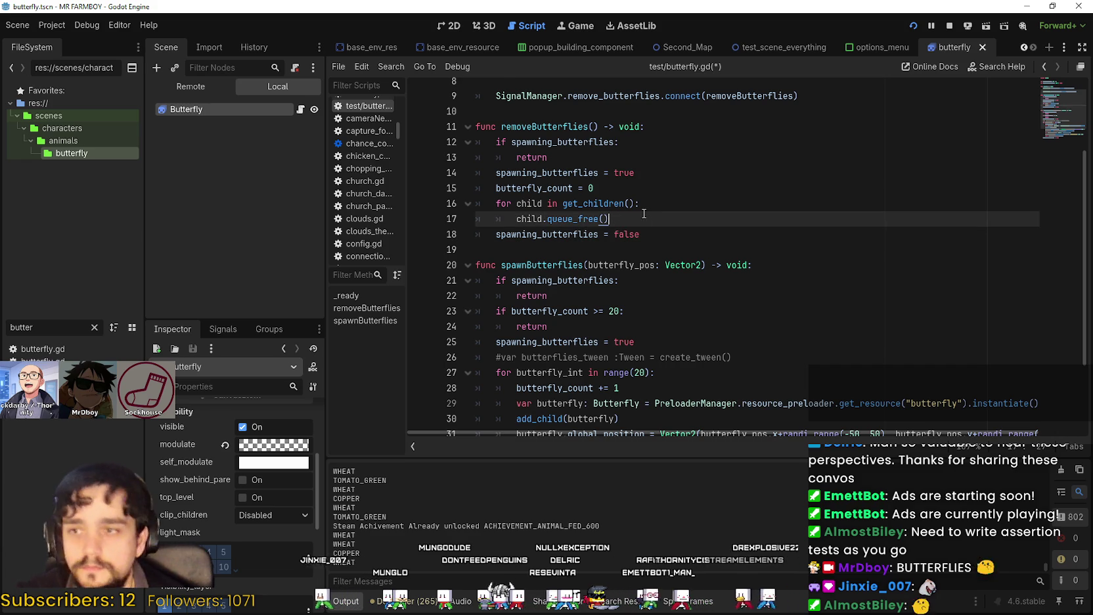
scroll(637, 244, "down", 3)
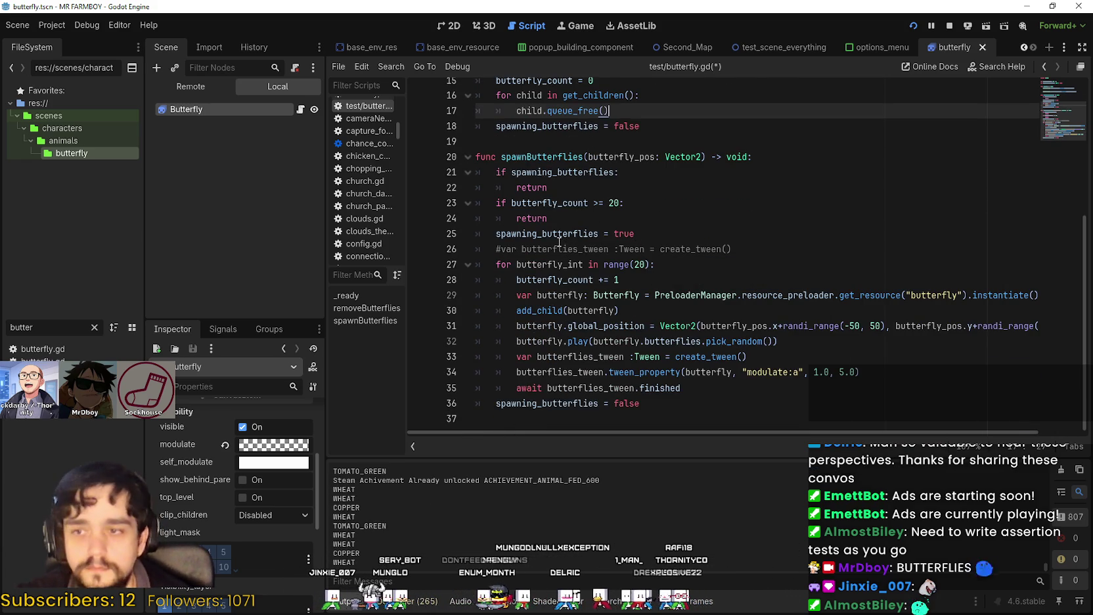
mouse_move(684, 390)
left_mouse_down()
mouse_move(479, 362)
mouse_move(485, 264)
mouse_move(486, 357)
mouse_move(486, 329)
left_mouse_up()
scroll(537, 282, "up", 2)
left_click(690, 193)
scroll(699, 402, "down", 2)
mouse_move(699, 388)
left_mouse_down()
mouse_move(519, 387)
mouse_move(477, 375)
mouse_move(478, 386)
left_mouse_up()
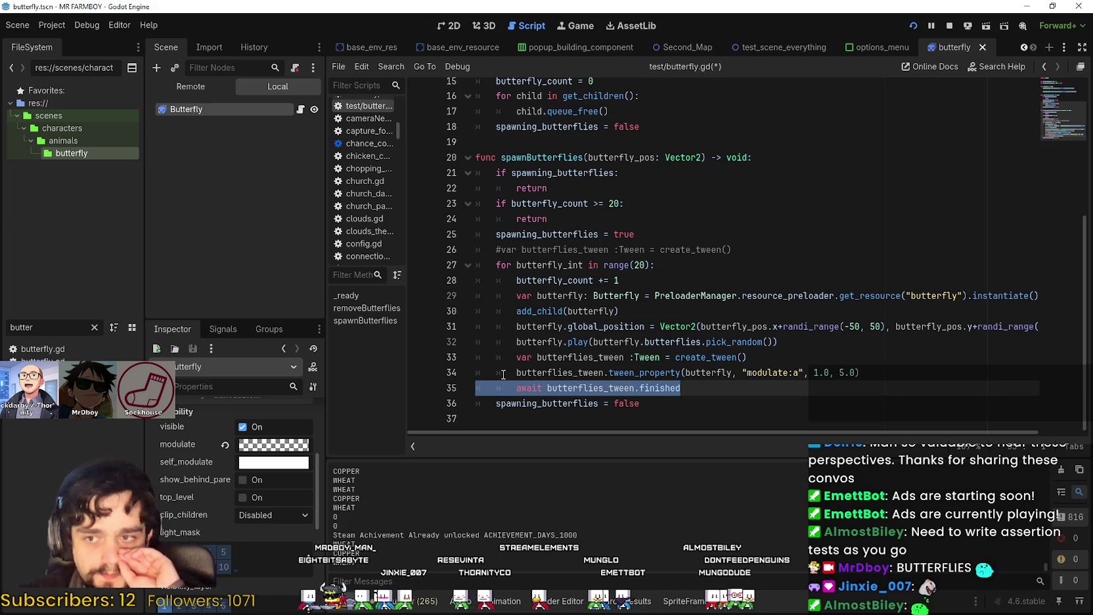
left_click_drag(504, 374, 449, 356)
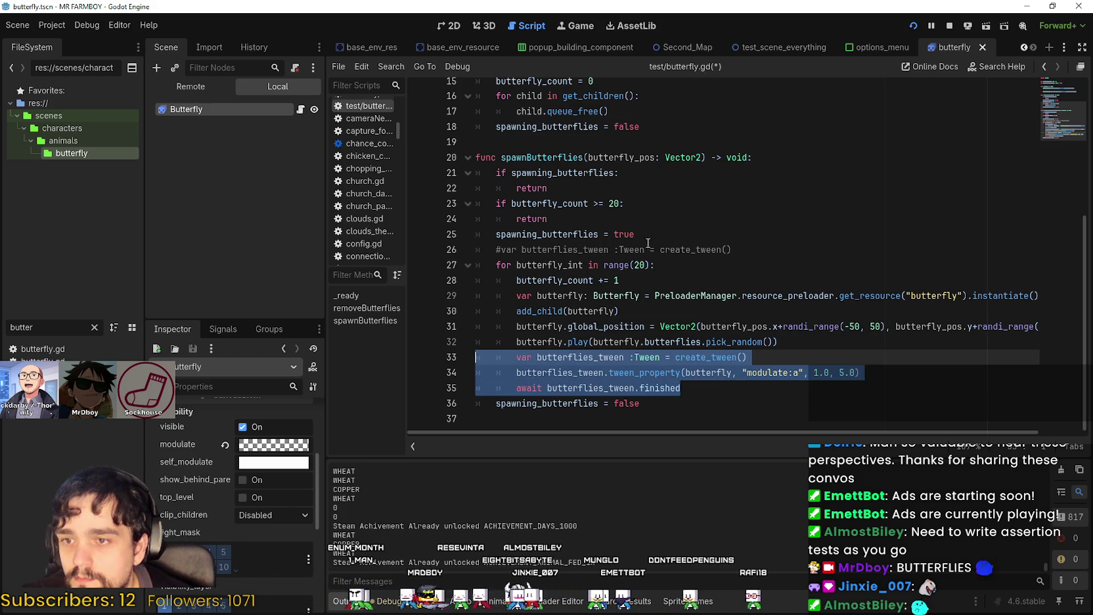
scroll(657, 264, "up", 1)
Paste the three tween lines inside the removal loop
left_click(633, 161)
left_click(673, 143)
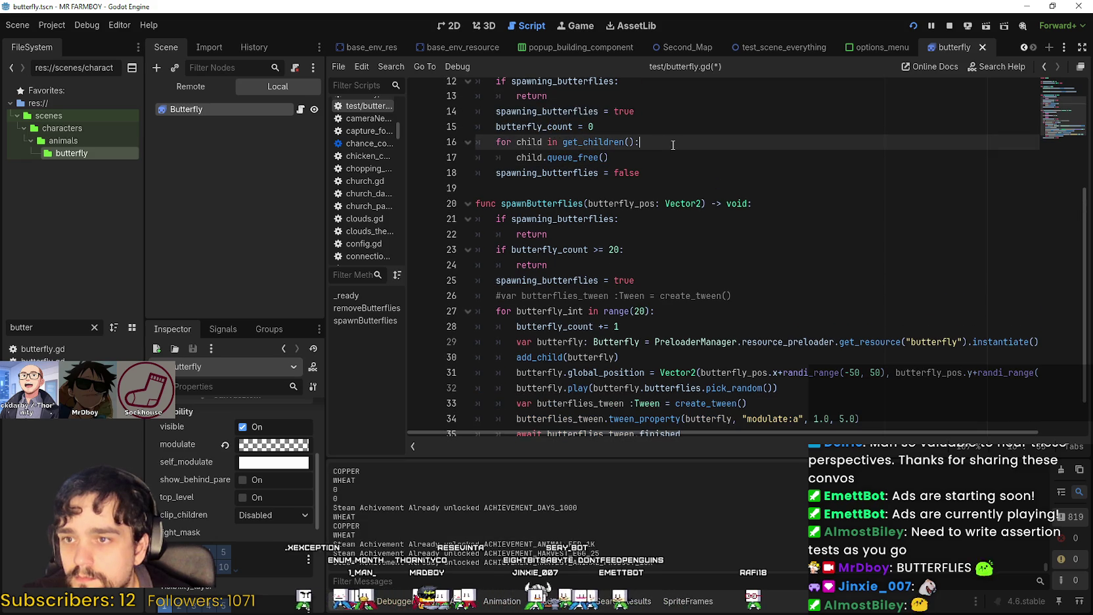
key("Return")
key("ctrl+v")
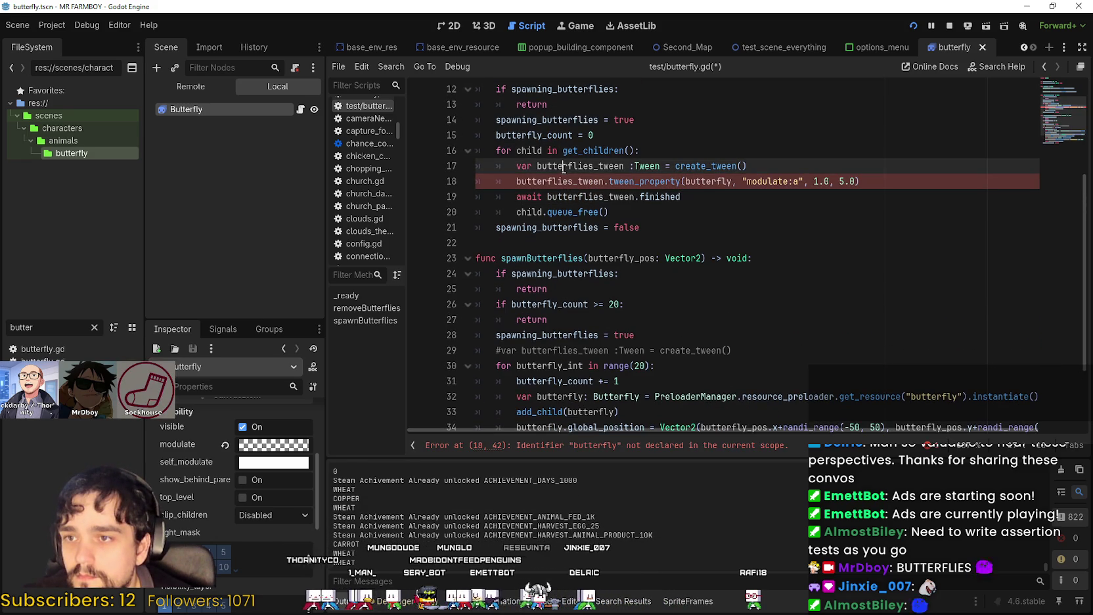
Rename the loop variable child to butterfly_ in the loop, tween target and queue_free call
double_click(567, 168)
double_click(708, 182)
double_click(532, 149)
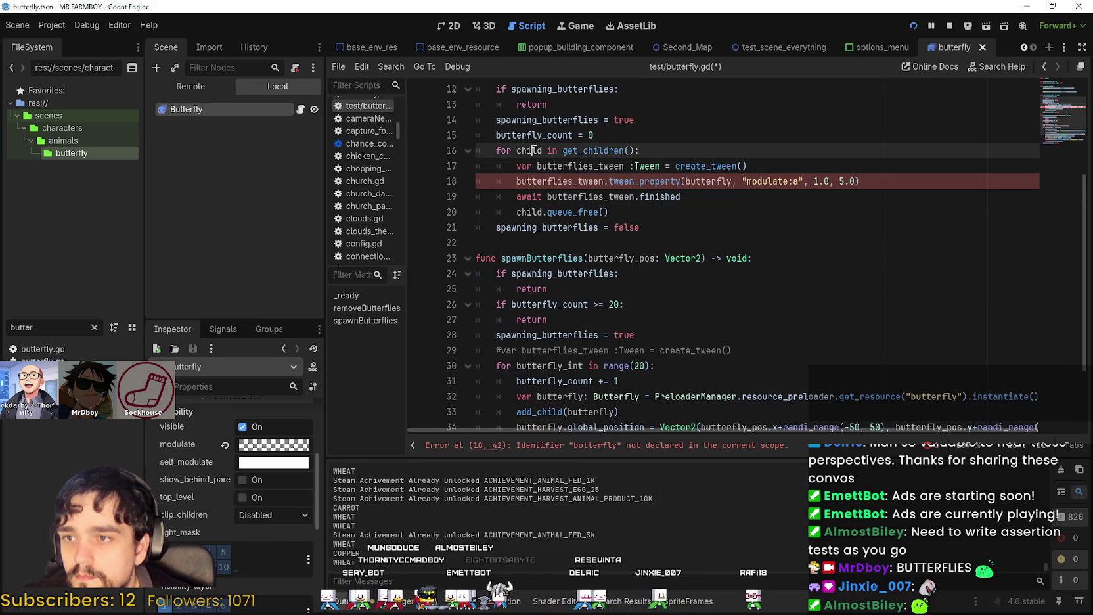
type("butterfl")
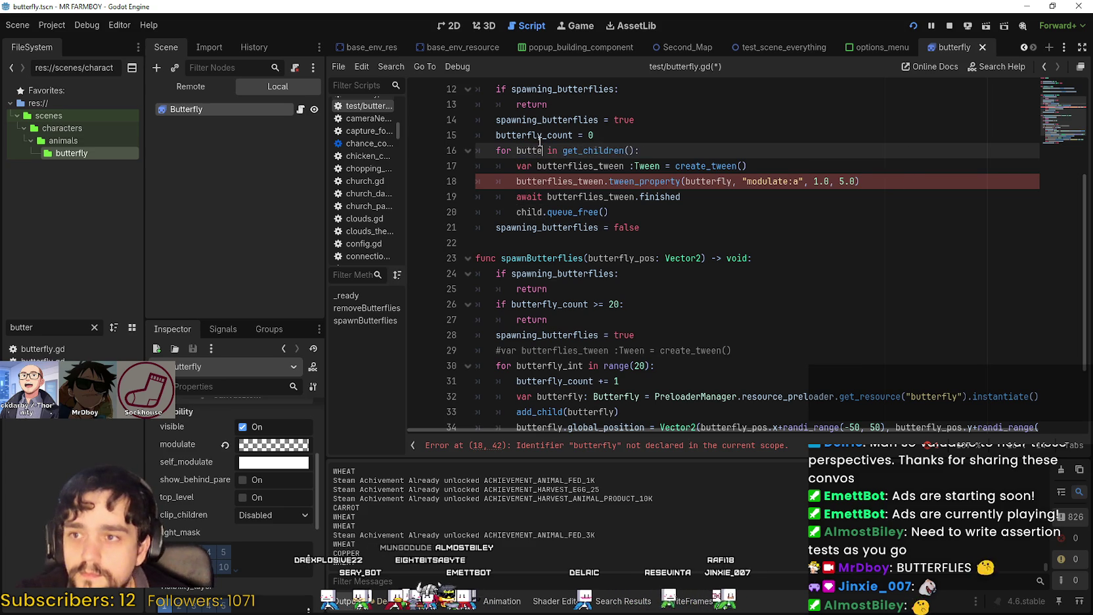
type("y_")
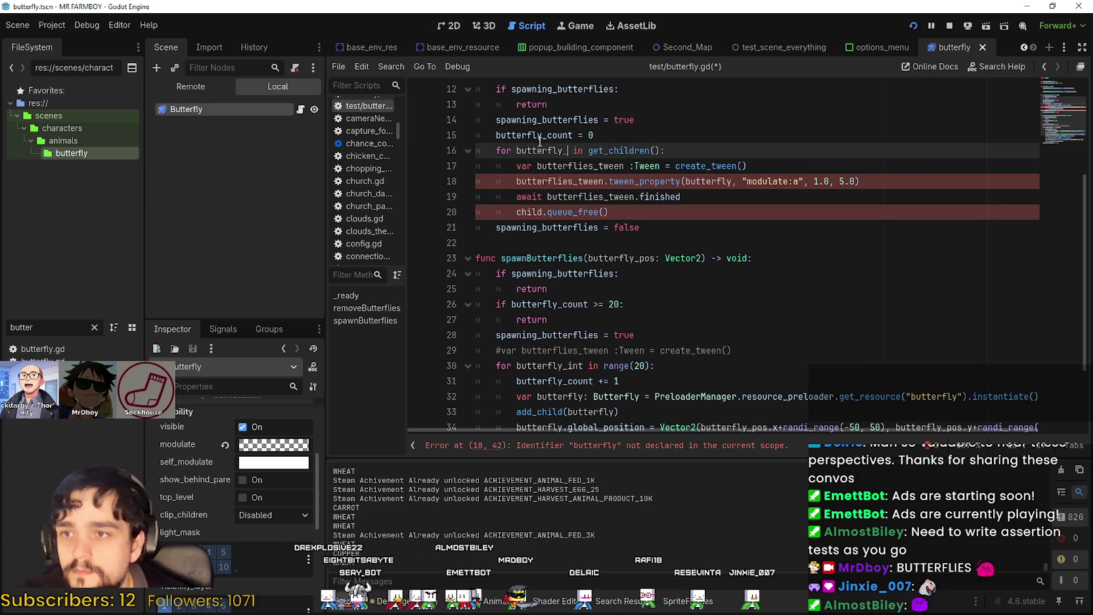
double_click(540, 150)
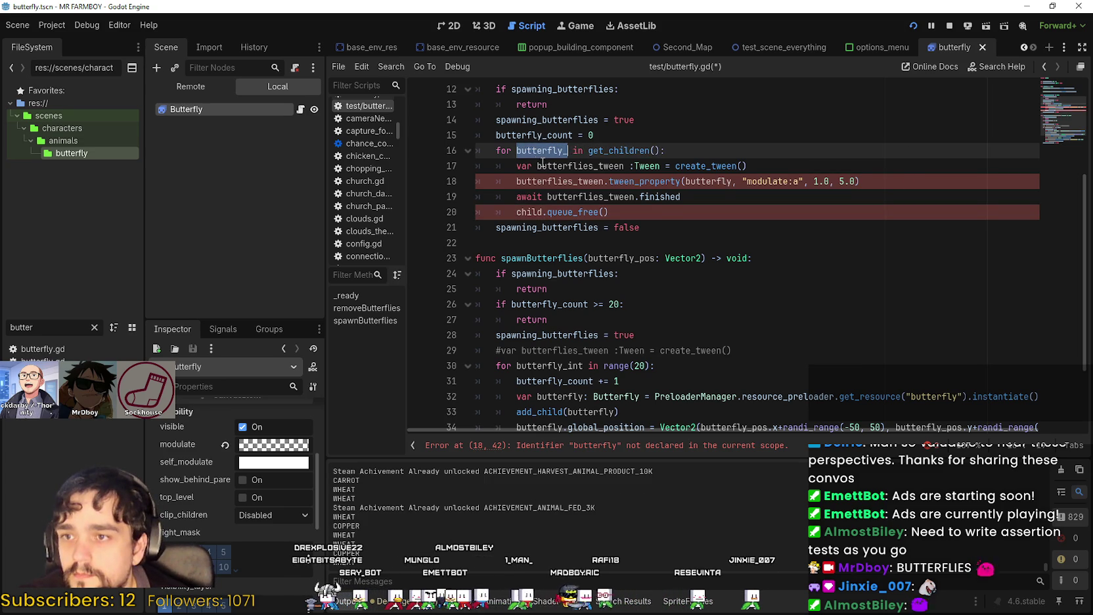
double_click(722, 183)
key("ctrl+v")
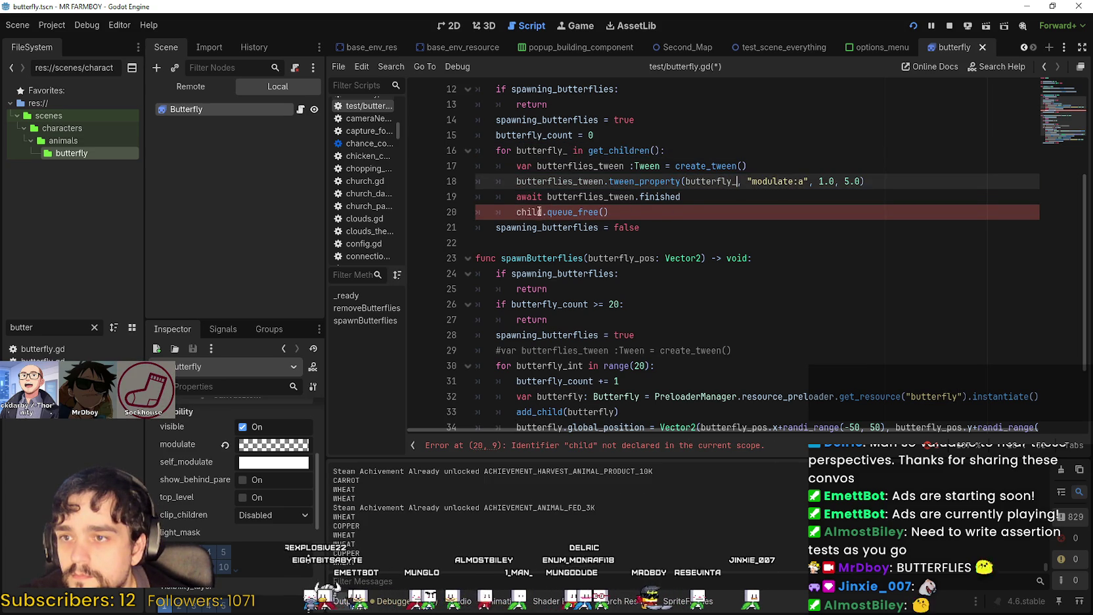
double_click(546, 212)
key("ctrl+v")
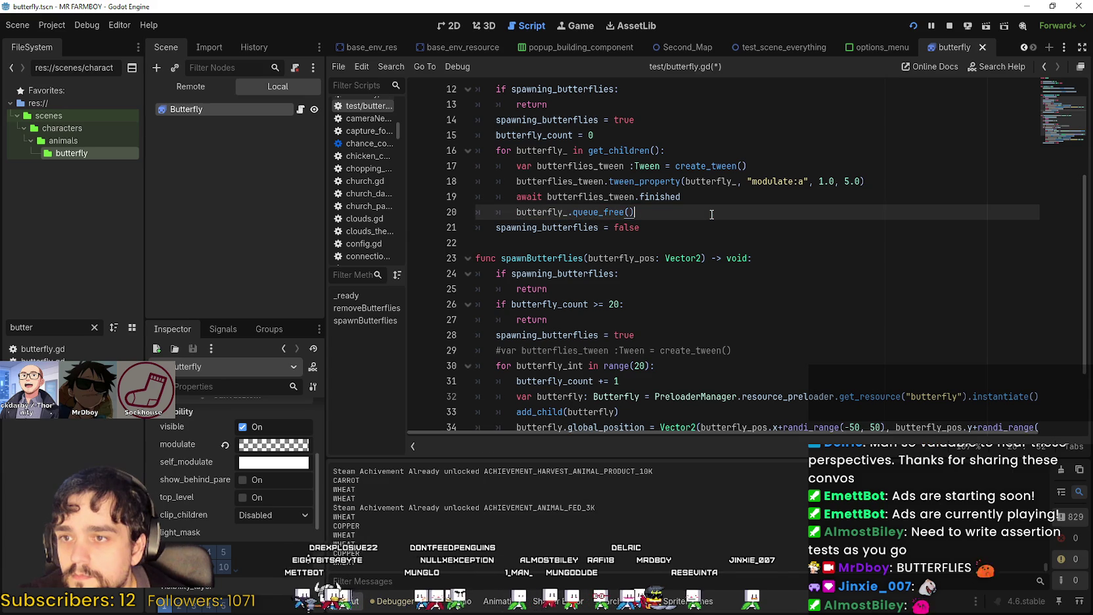
double_click(578, 197)
left_click(636, 212)
left_click_drag(636, 212, 517, 213)
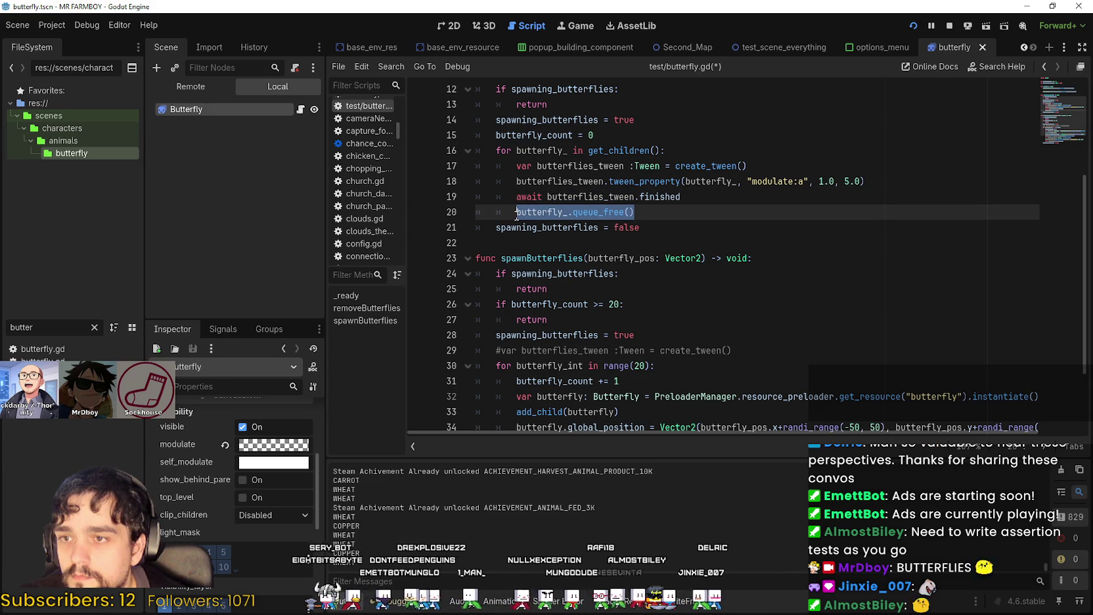
Set the fade tween's target alpha to 0.3 and duration to 2.5, then save the script
left_click(821, 182)
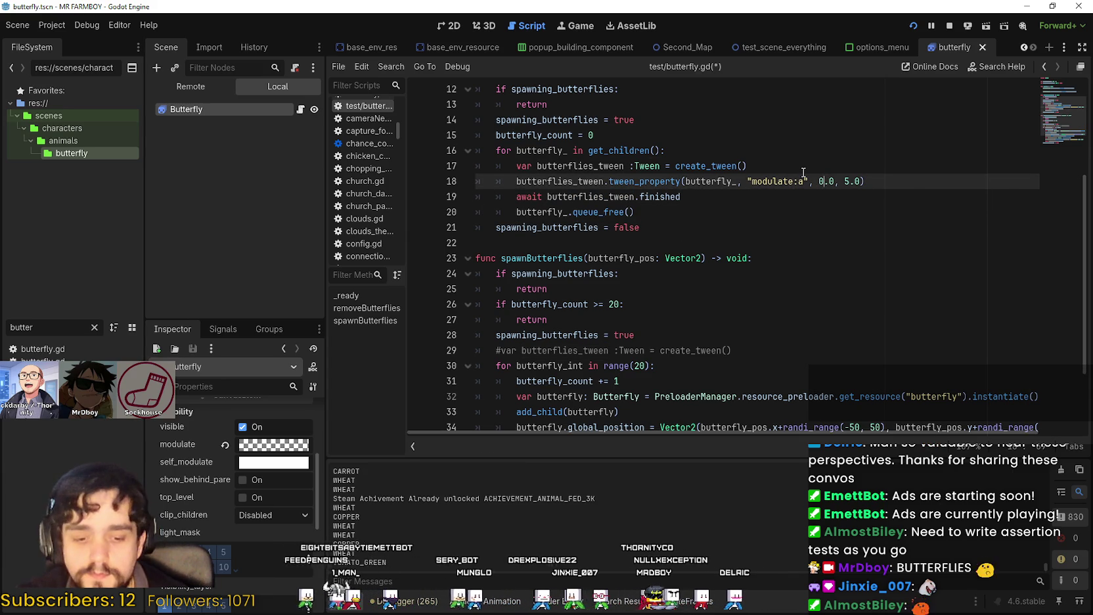
left_click(848, 168)
left_click(846, 181)
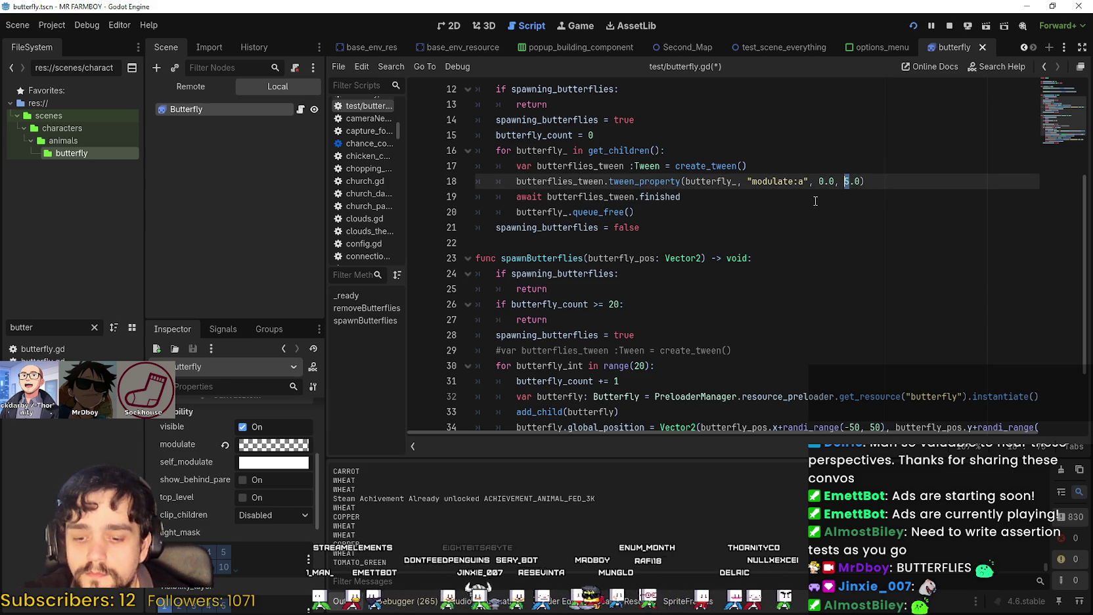
left_click(829, 168)
left_click(834, 182)
key("BackSpace")
type("2")
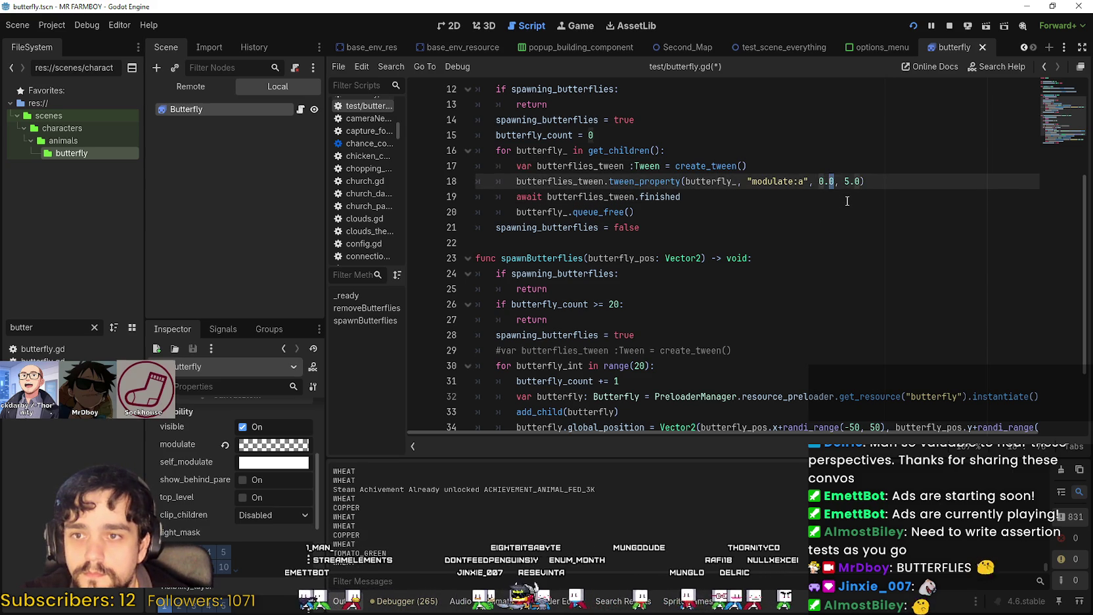
left_click(832, 184)
key("BackSpace")
type("3")
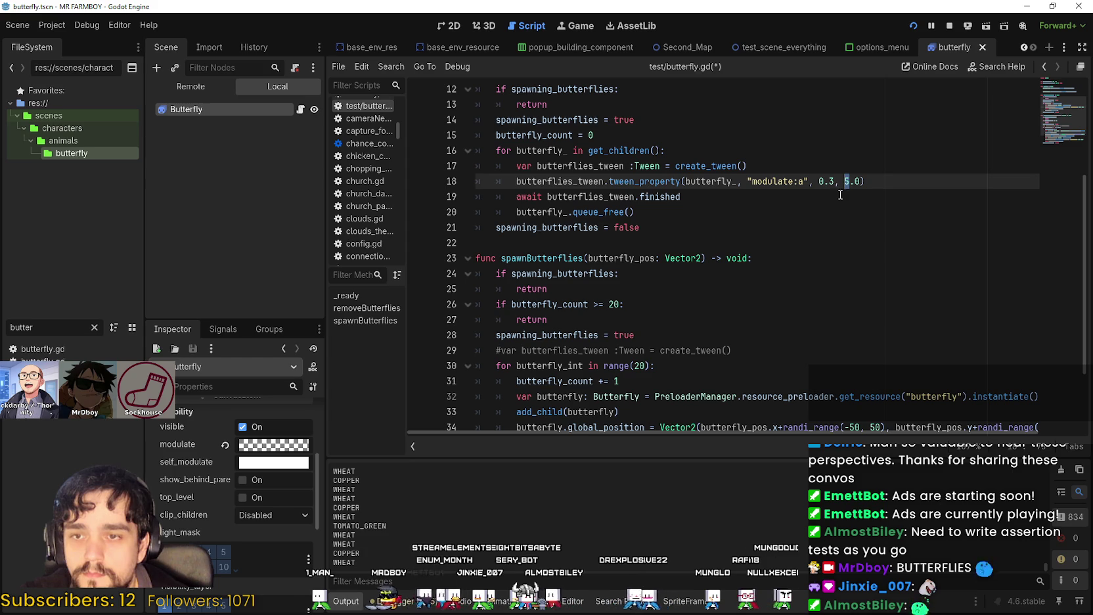
left_click(863, 177)
key("BackSpace")
type("5")
left_click(844, 197)
key("ctrl+s")
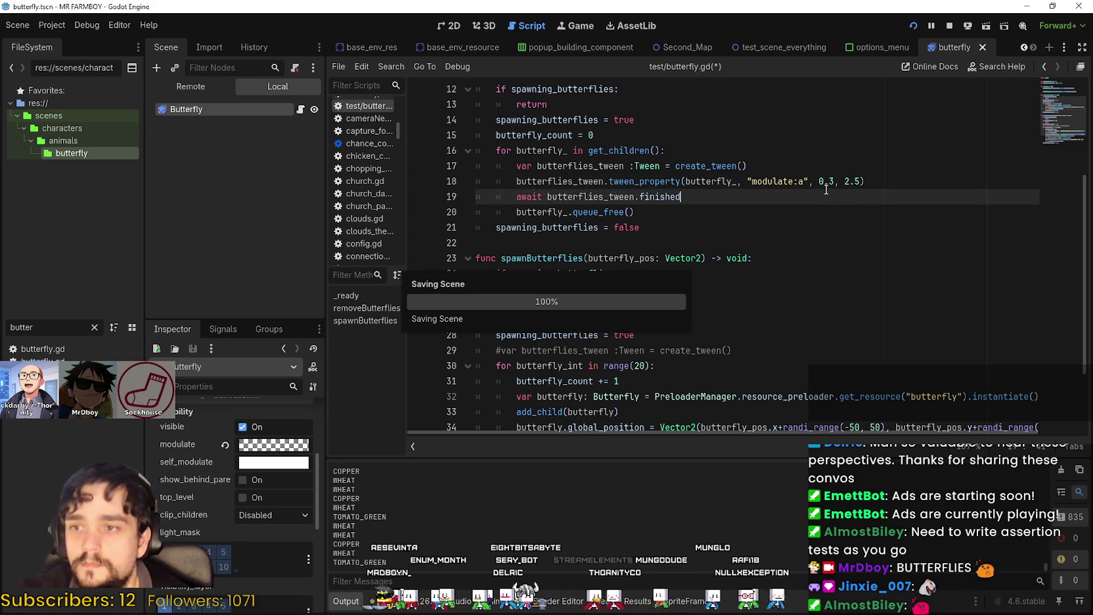
scroll(568, 164, "up", 3)
double_click(567, 166)
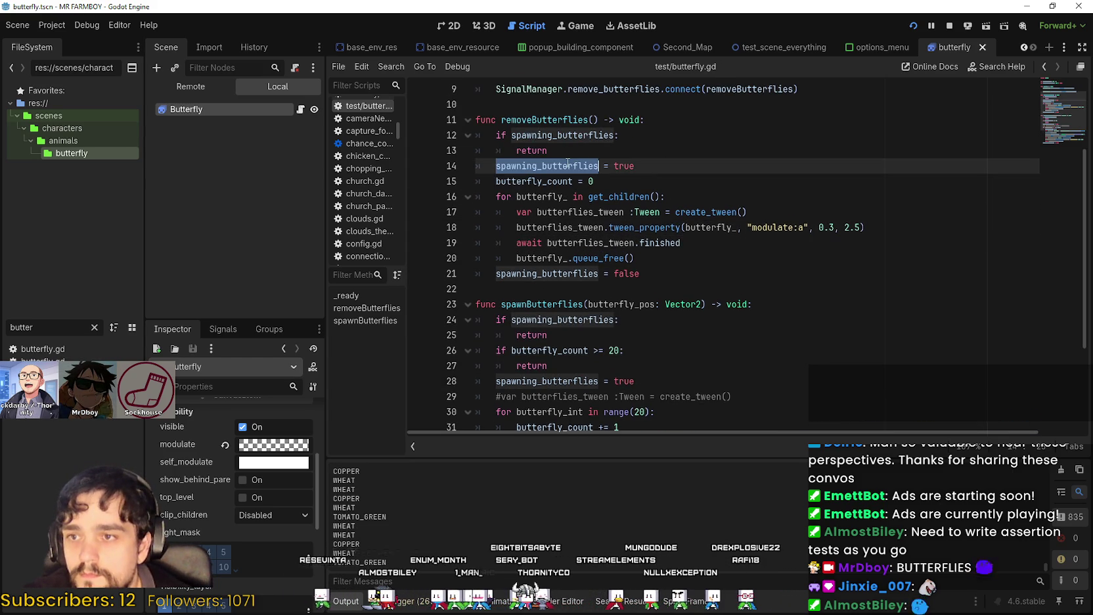
double_click(558, 320)
left_click(548, 350)
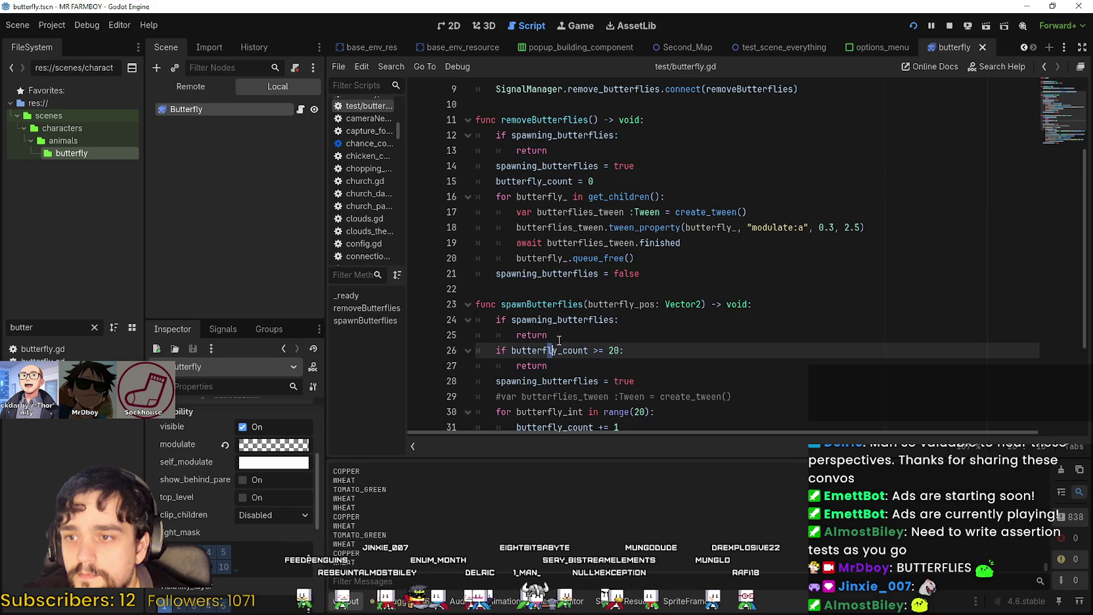
scroll(577, 328, "down", 3)
left_click(561, 227)
left_click_drag(561, 228, 468, 217)
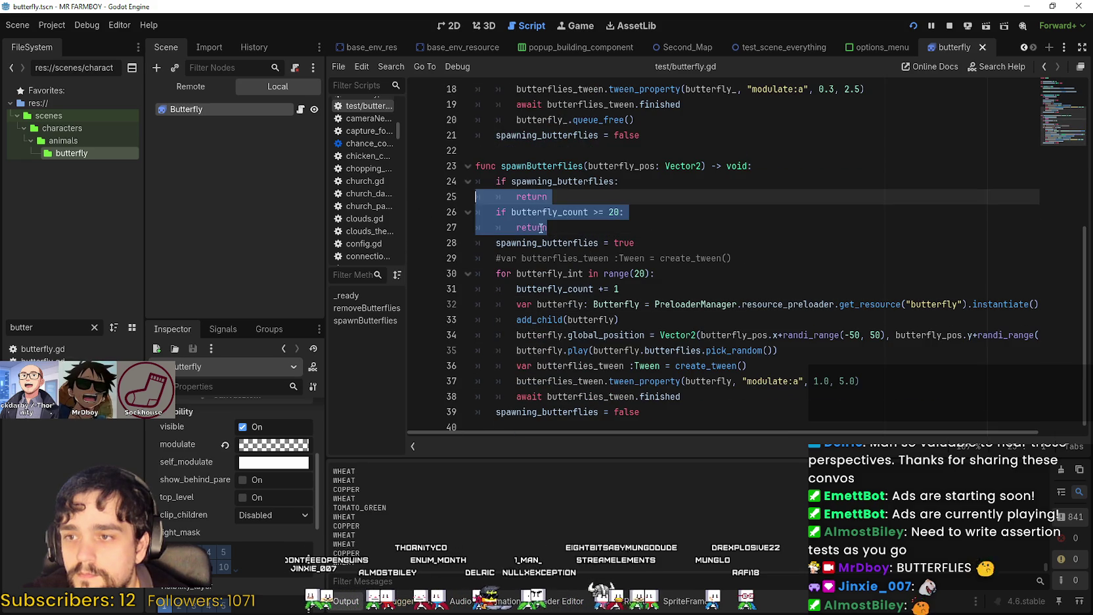
left_click(656, 240)
key("ctrl+s")
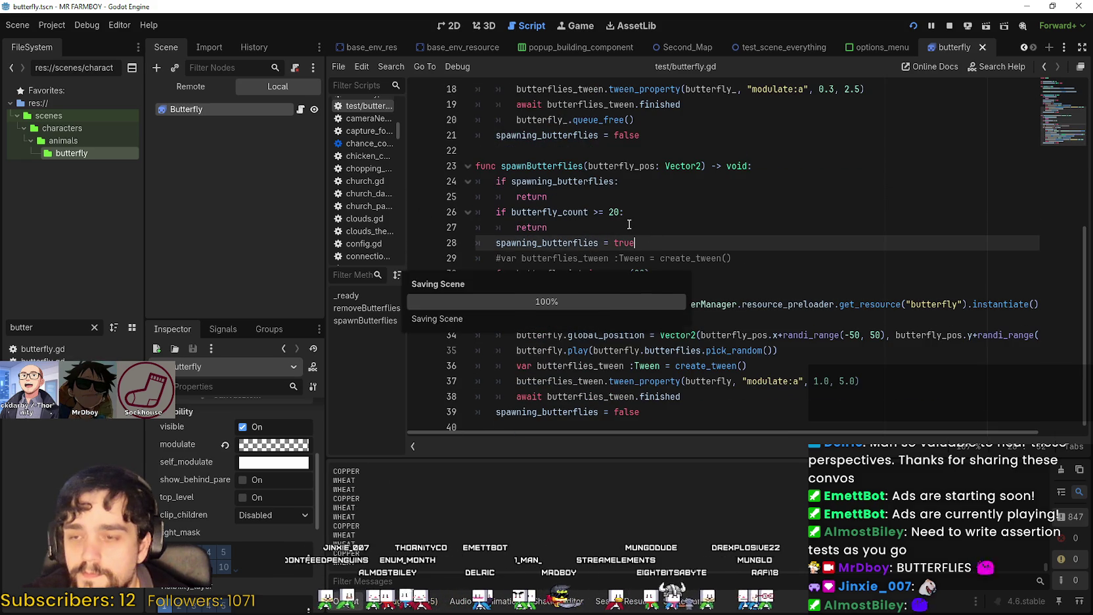
left_click(620, 228)
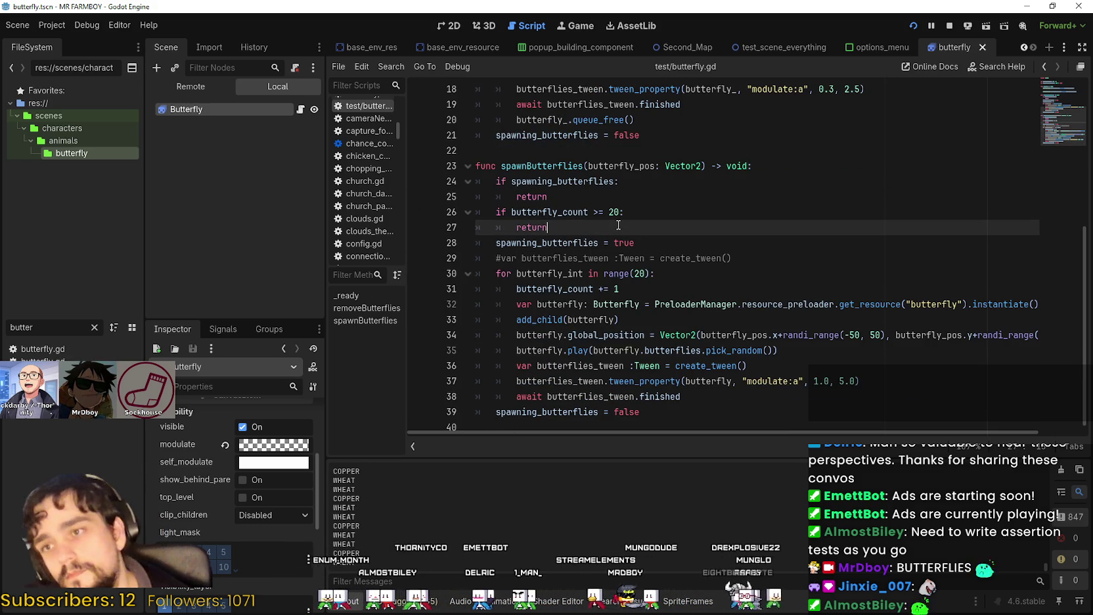
double_click(540, 211)
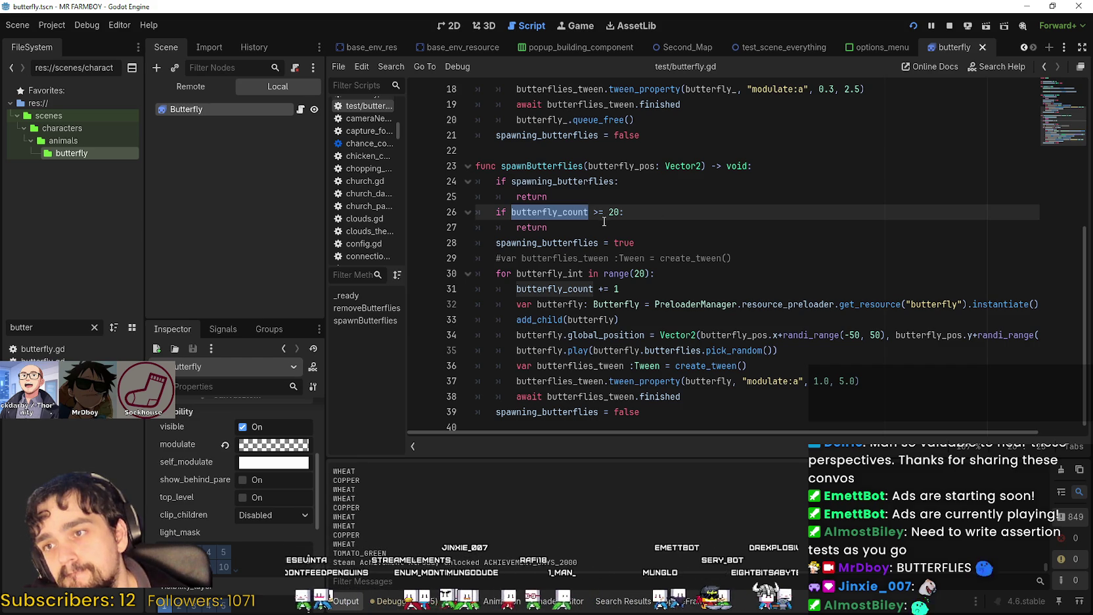
left_click_drag(604, 221, 512, 215)
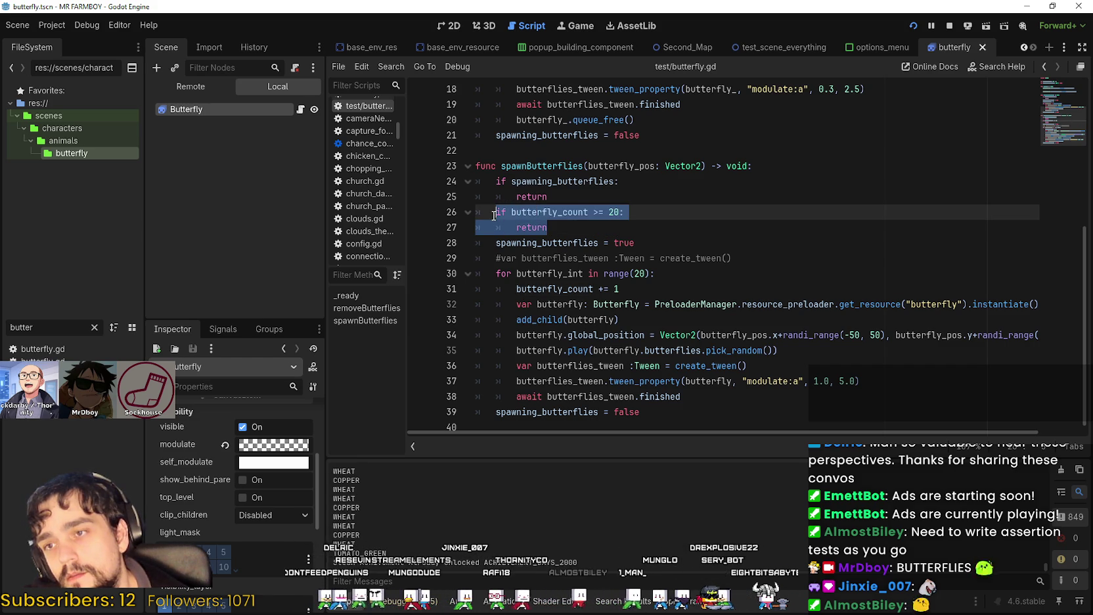
double_click(559, 212)
scroll(628, 232, "up", 4)
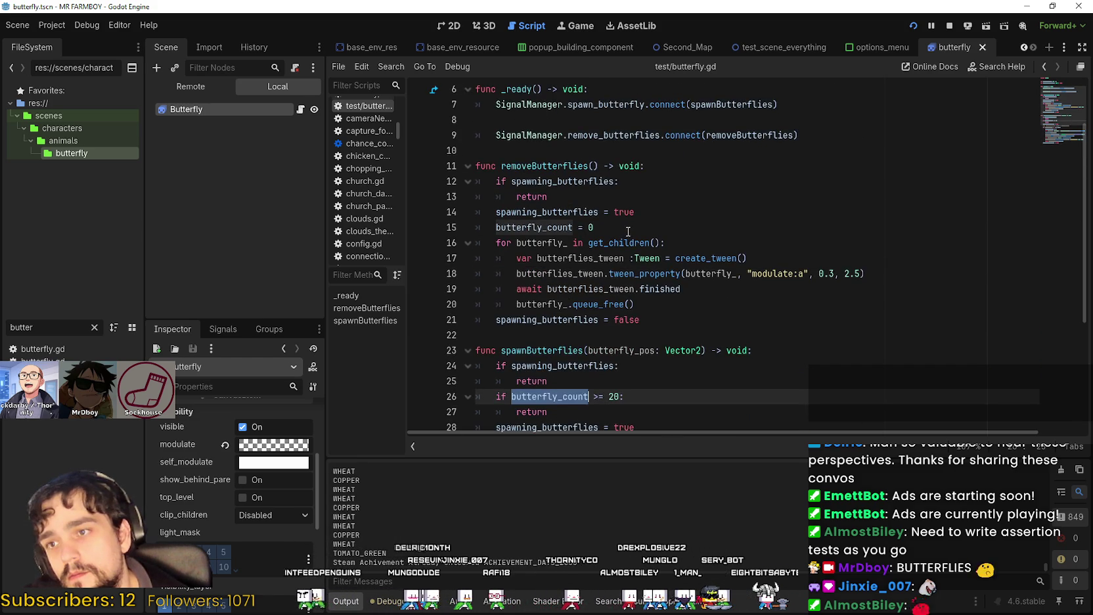
scroll(628, 232, "down", 4)
left_click(567, 224)
left_click_drag(568, 221, 506, 212)
scroll(602, 217, "up", 6)
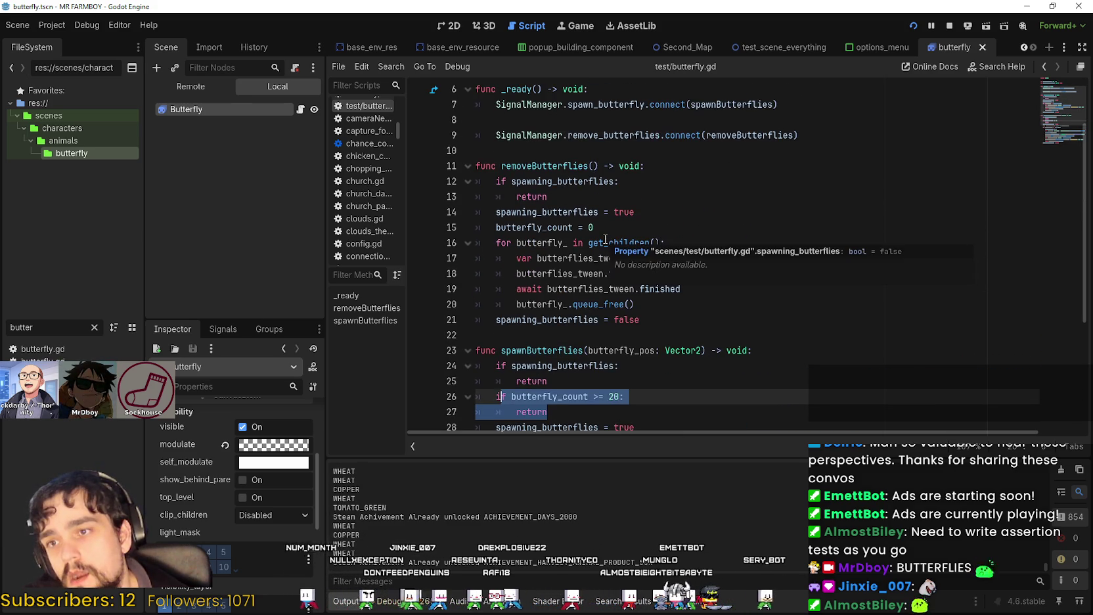
scroll(601, 216, "down", 6)
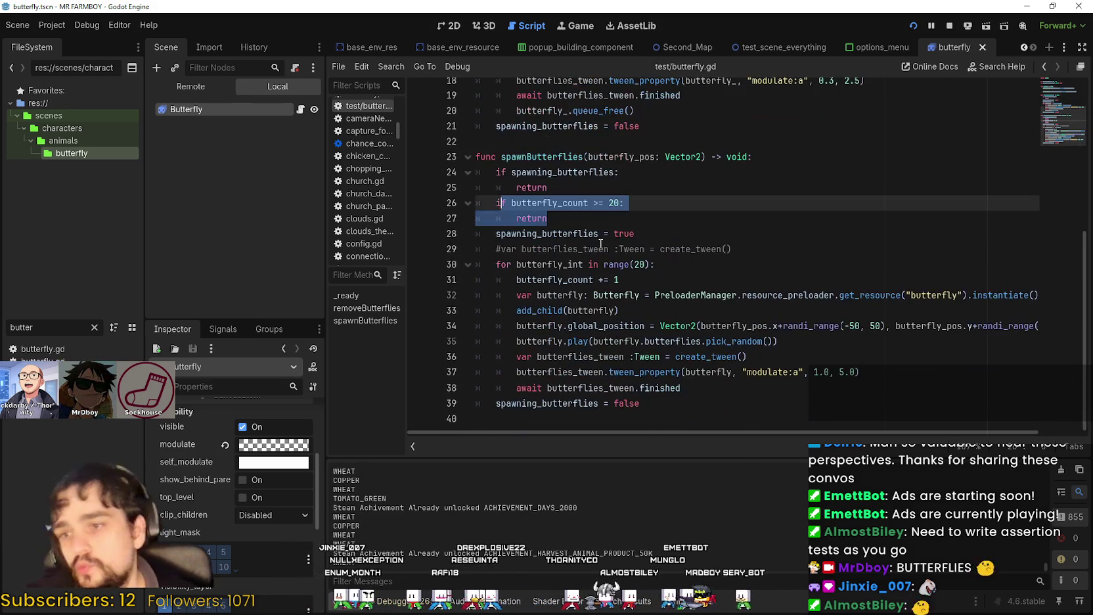
left_click(580, 219)
left_click_drag(549, 216, 496, 203)
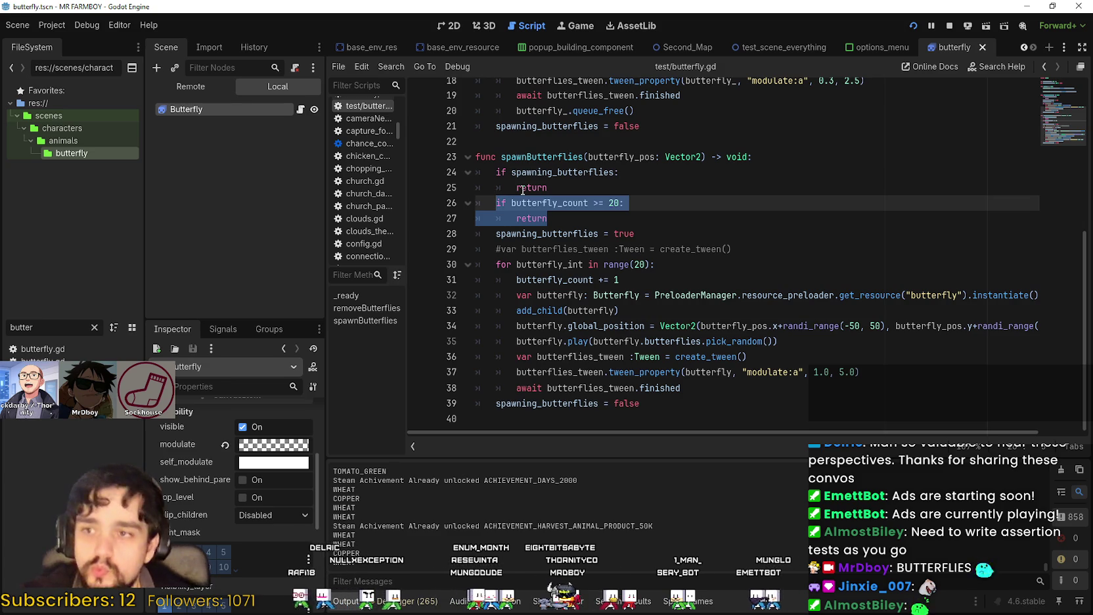
Replace the butterfly_count check with 'if get_child_count() > 0: return' and save the script
type("if get")
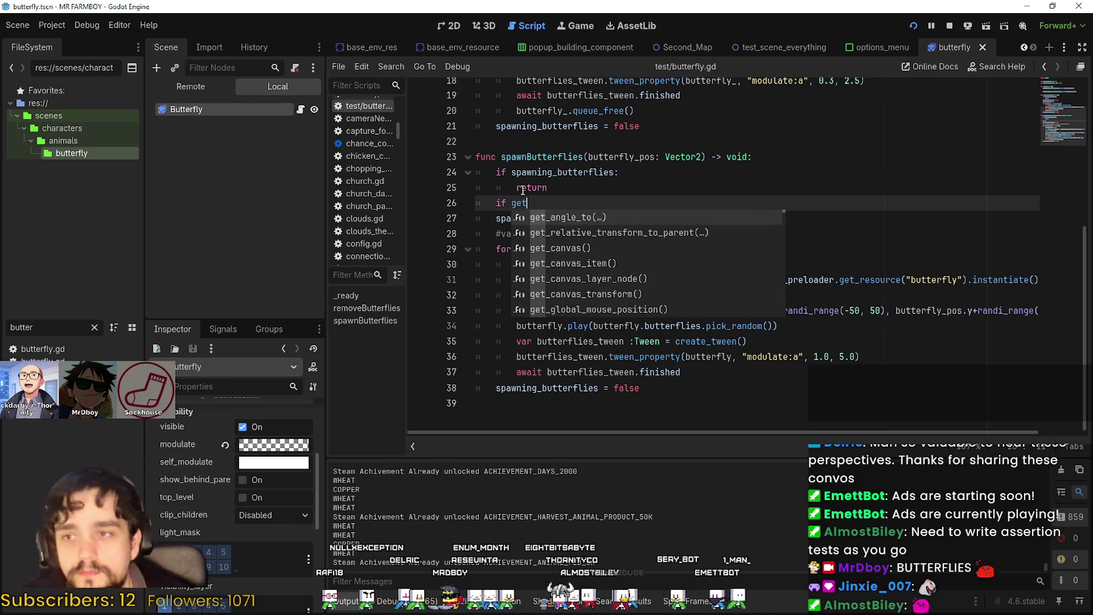
type("_Child")
key("Down")
key("Down")
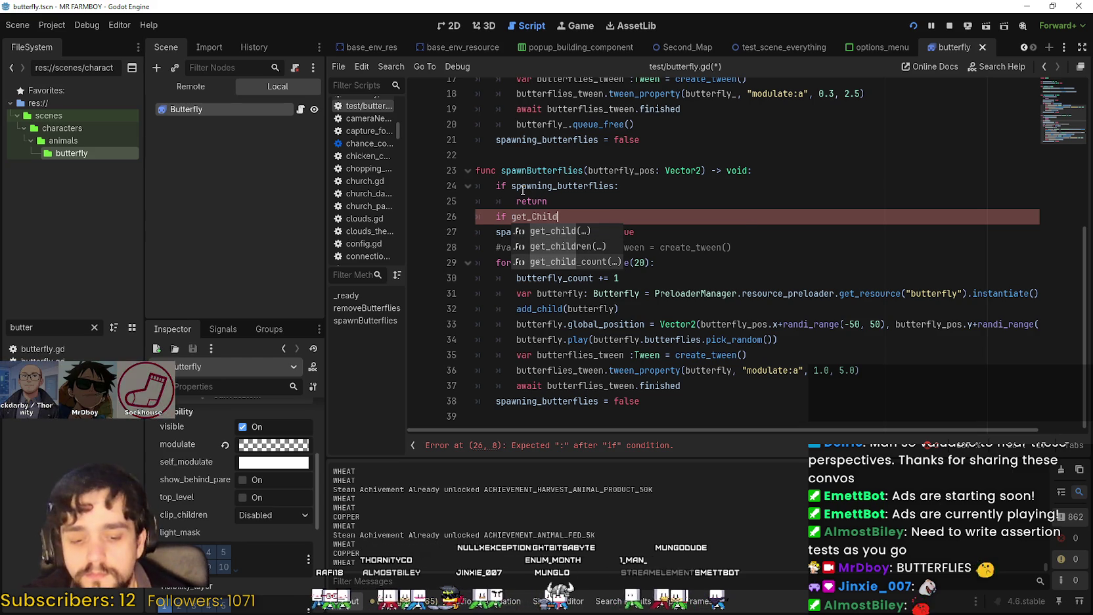
key("Return")
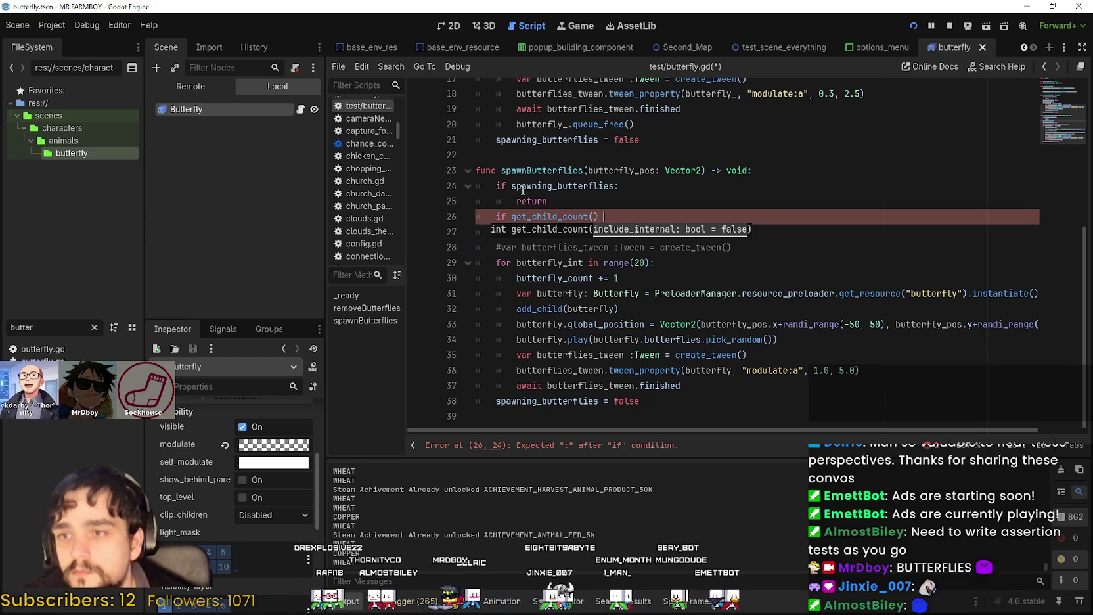
key("Escape")
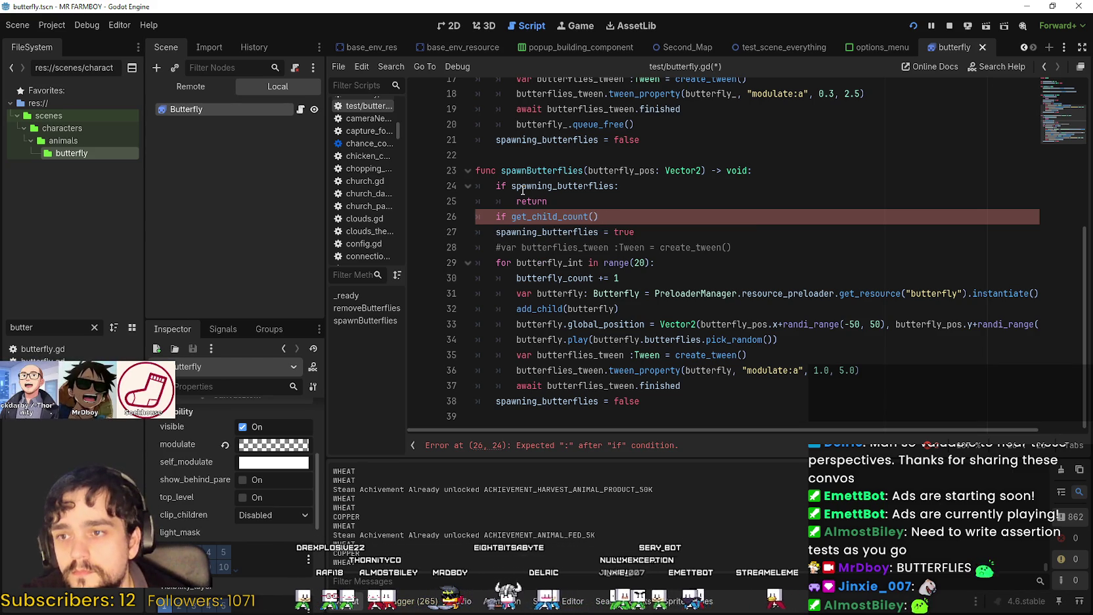
type(" > 0")
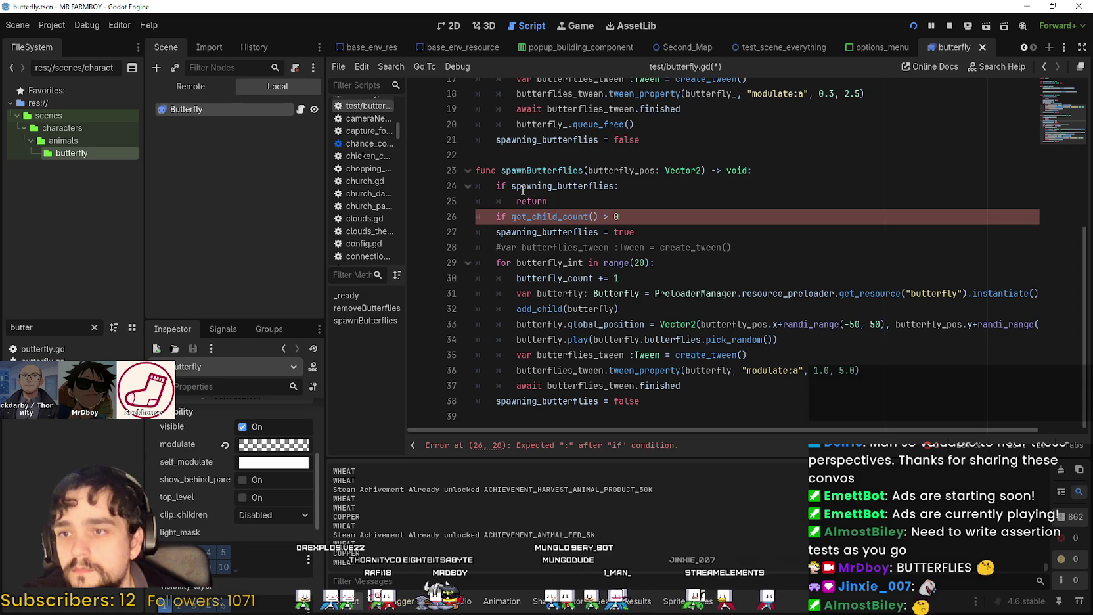
type(":")
key("Return")
type("return")
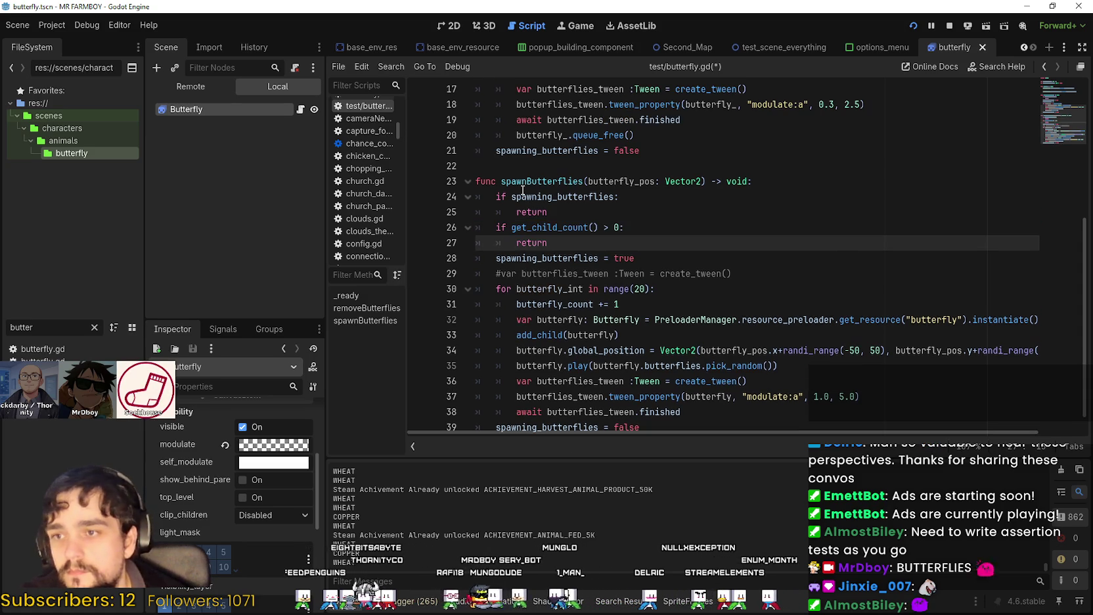
key("ctrl+s")
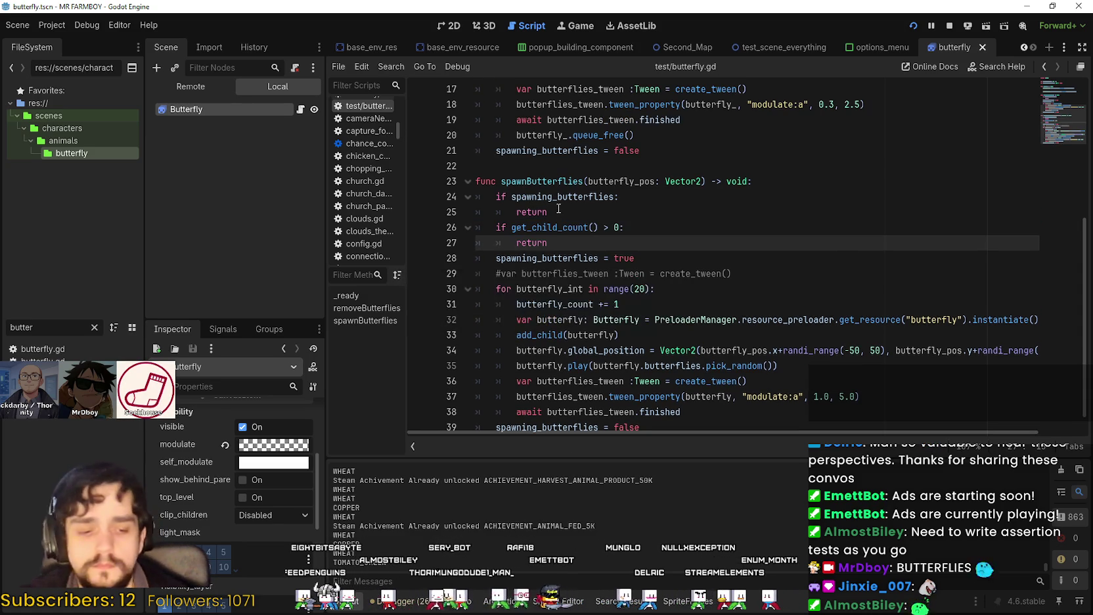
Delete the butterfly_count = 0 reset line and the butterfly_count increment line, then save
scroll(561, 200, "up", 2)
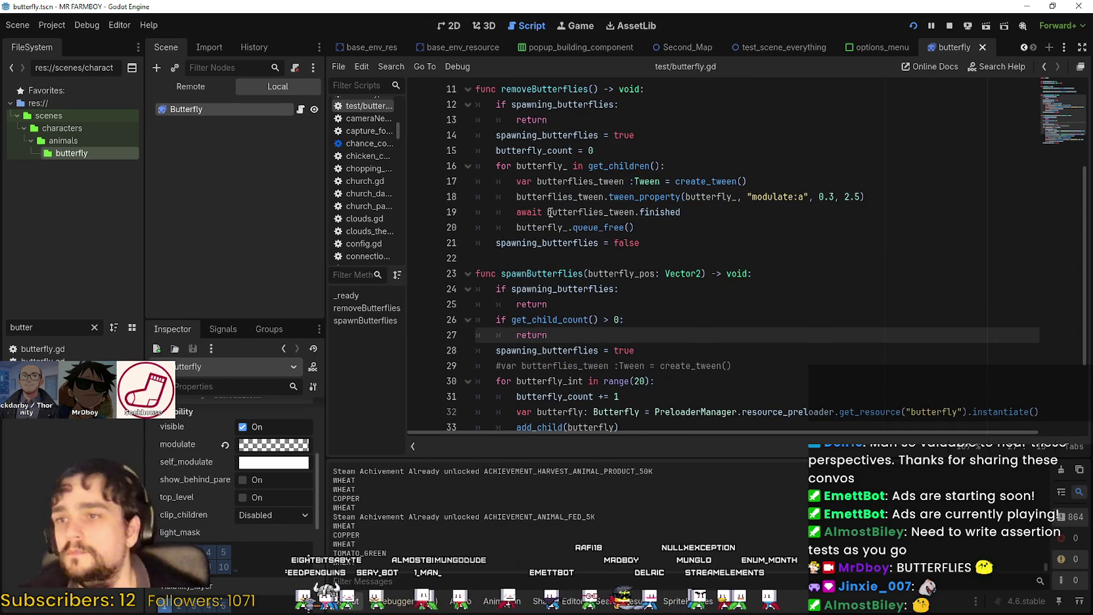
key("ctrl+s")
left_click_drag(594, 150, 461, 149)
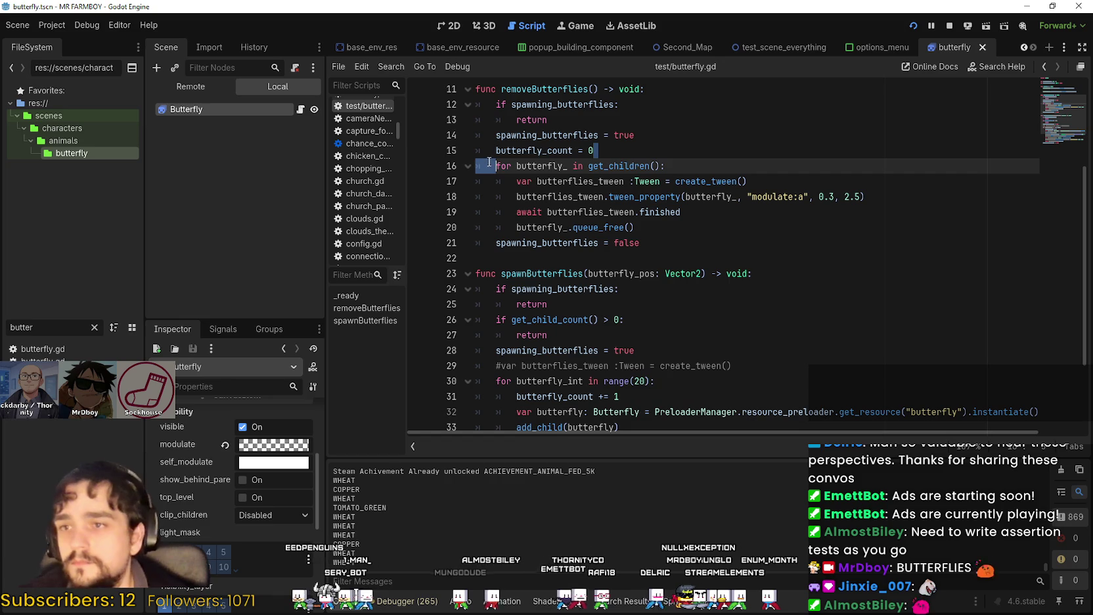
key("BackSpace")
key("BackSpace")
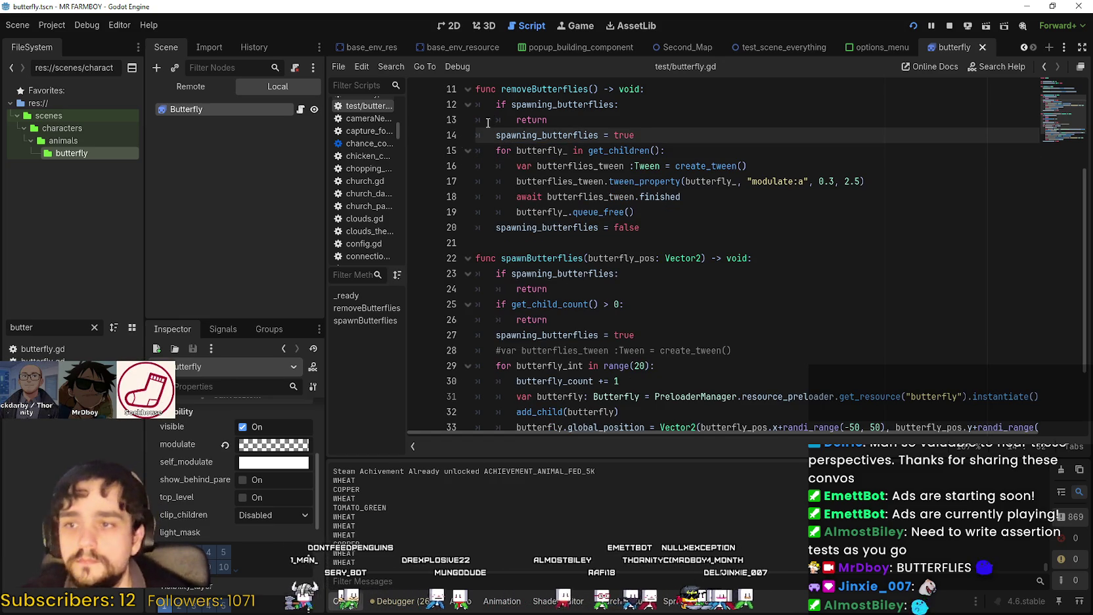
scroll(677, 372, "down", 1)
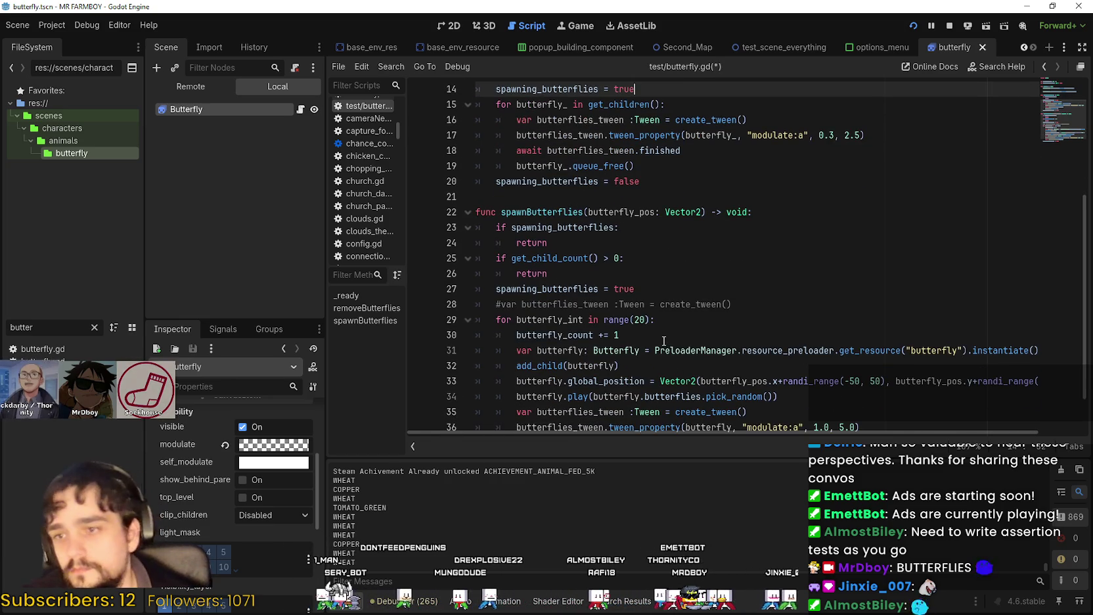
double_click(555, 335)
scroll(613, 331, "down", 3)
left_click_drag(651, 280, 442, 280)
key("BackSpace")
key("BackSpace")
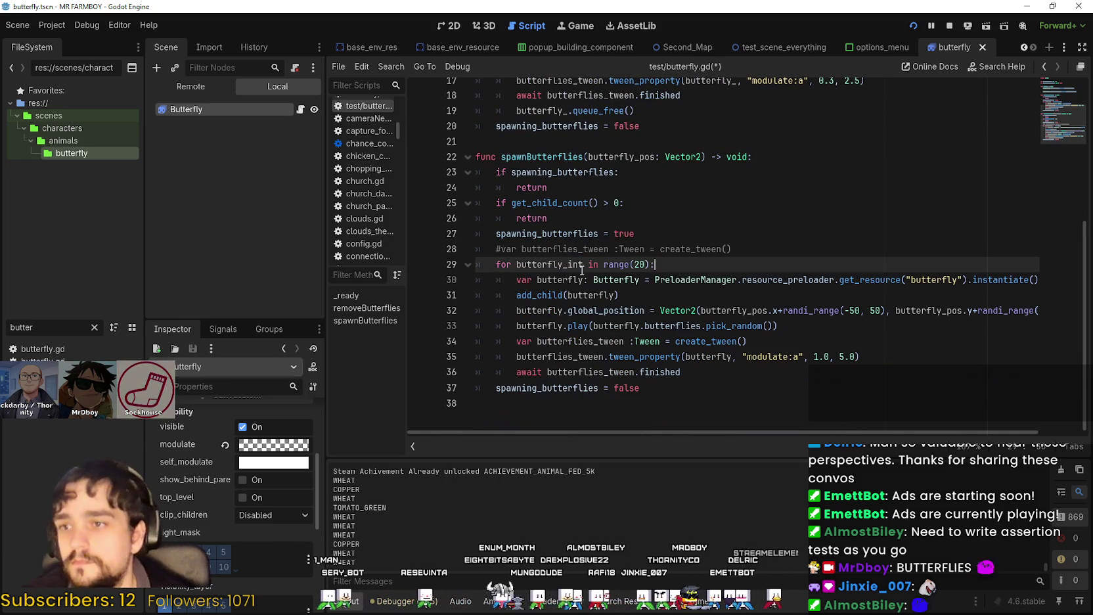
key("ctrl+s")
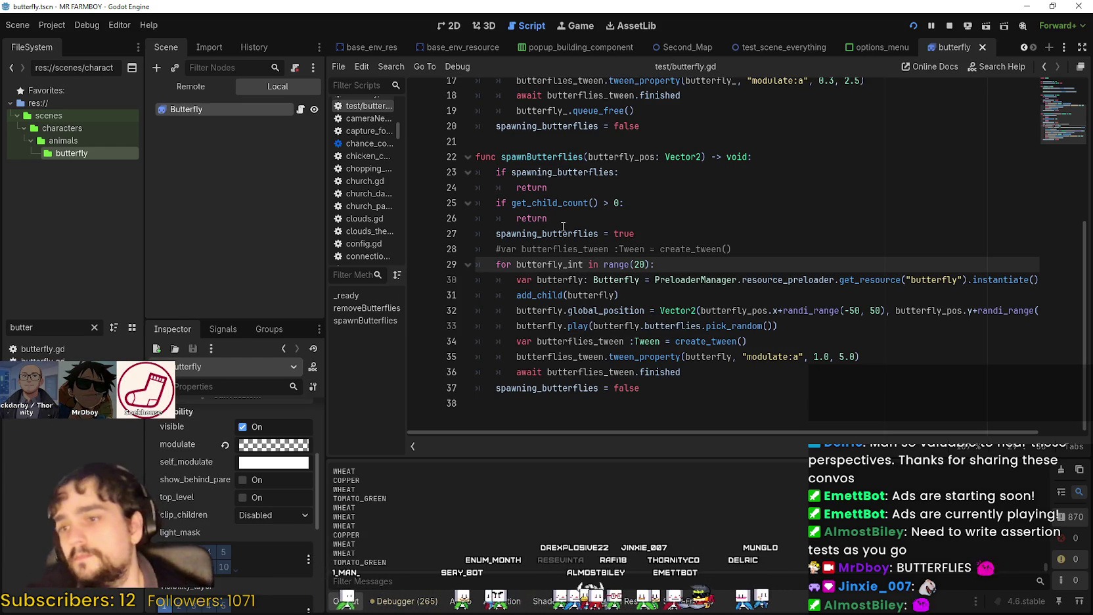
left_click(645, 409)
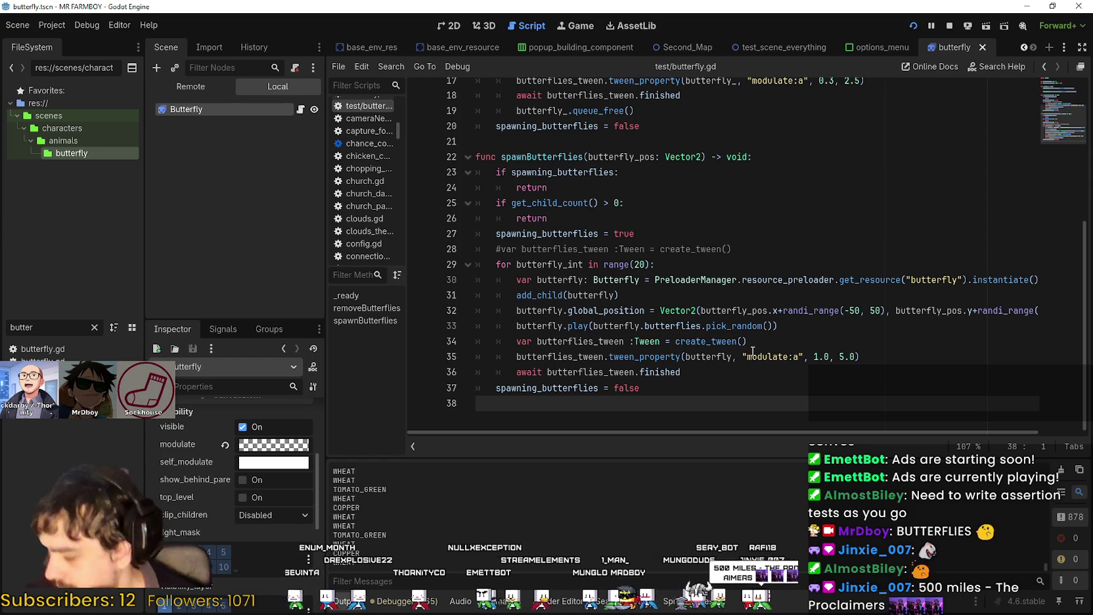
mouse_move(735, 336)
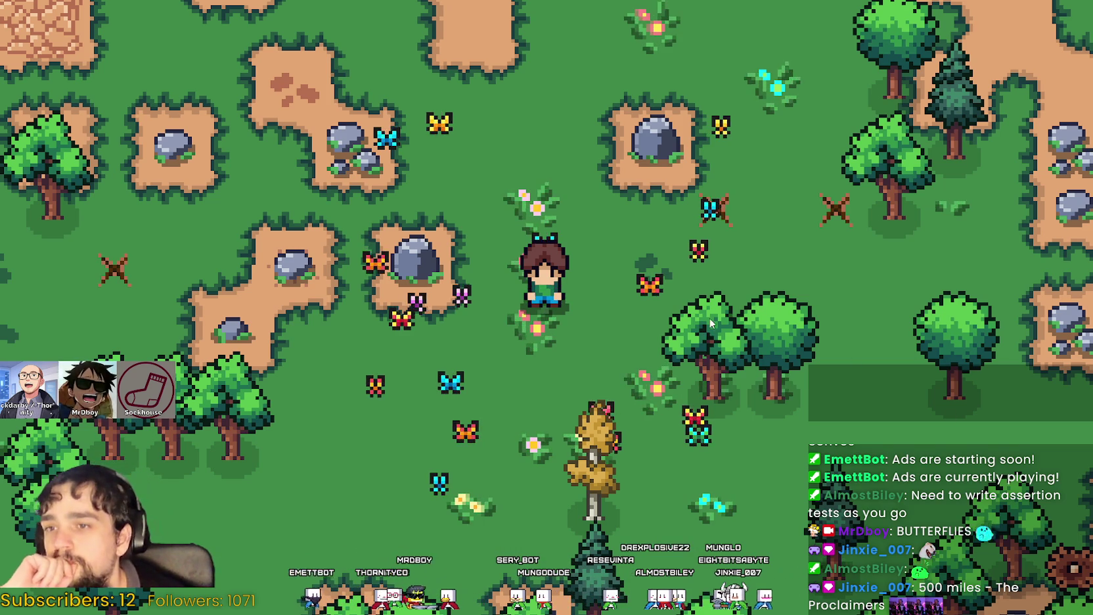
Walk the player around among the butterflies and catch the cyan one with the net
key("Down")
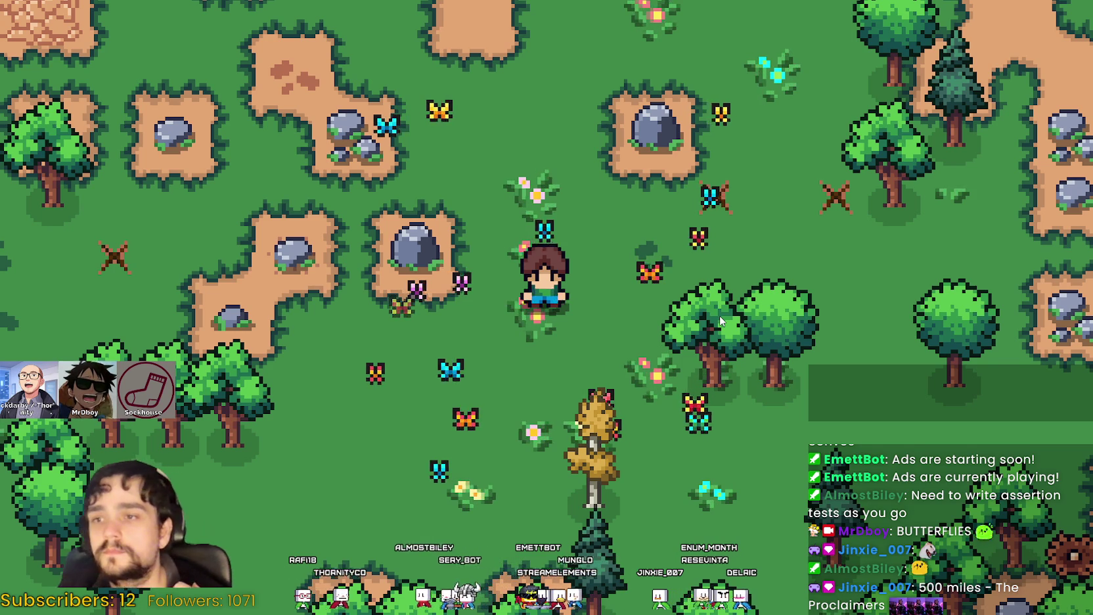
key("w")
key("s")
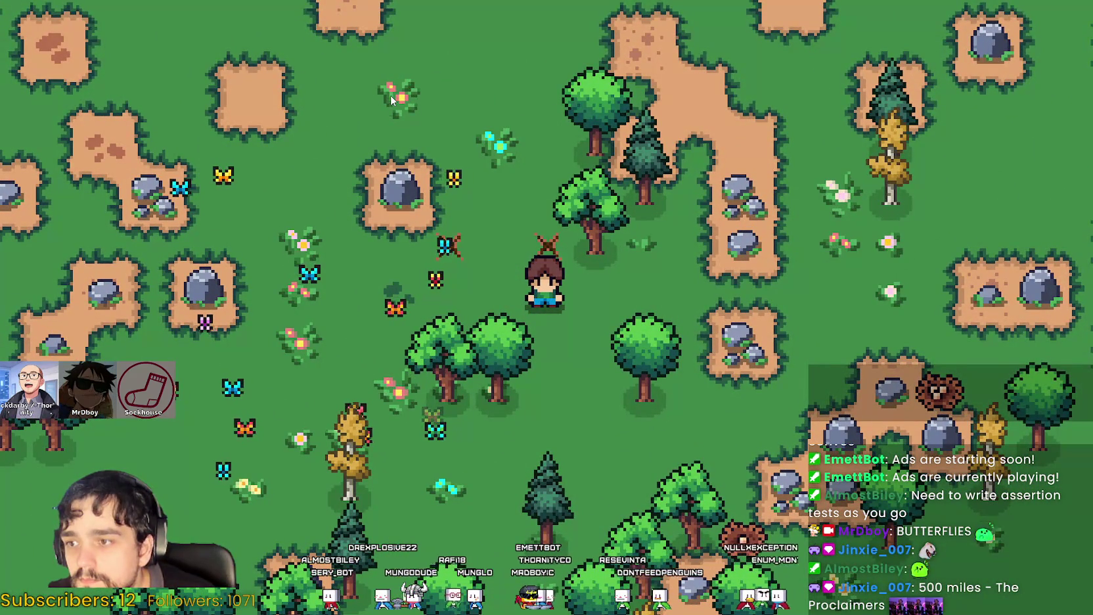
key("a")
key("w")
key("a")
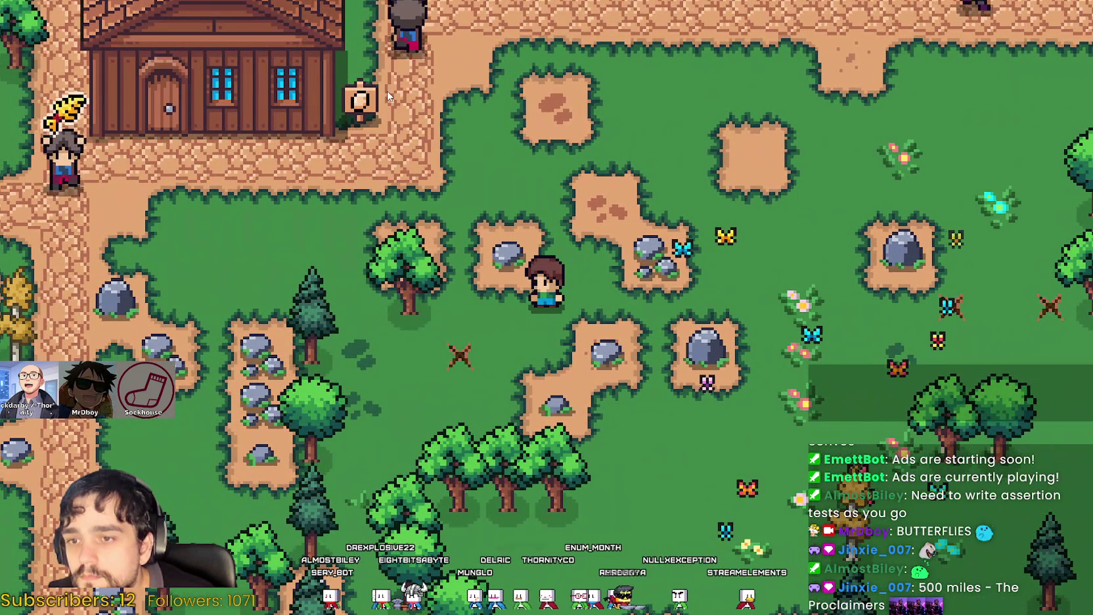
key("d")
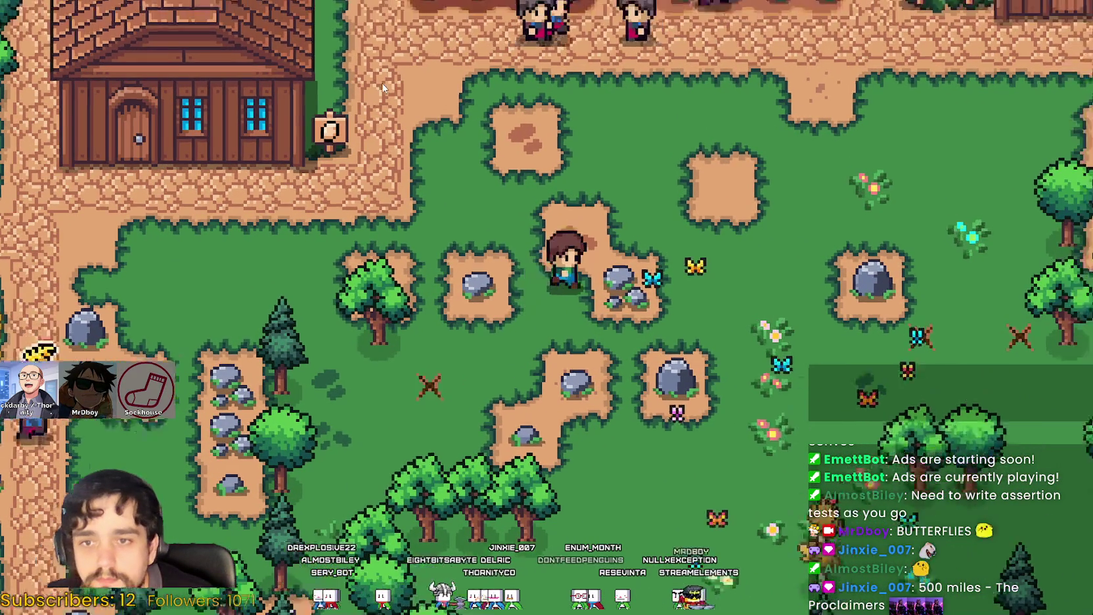
key("s")
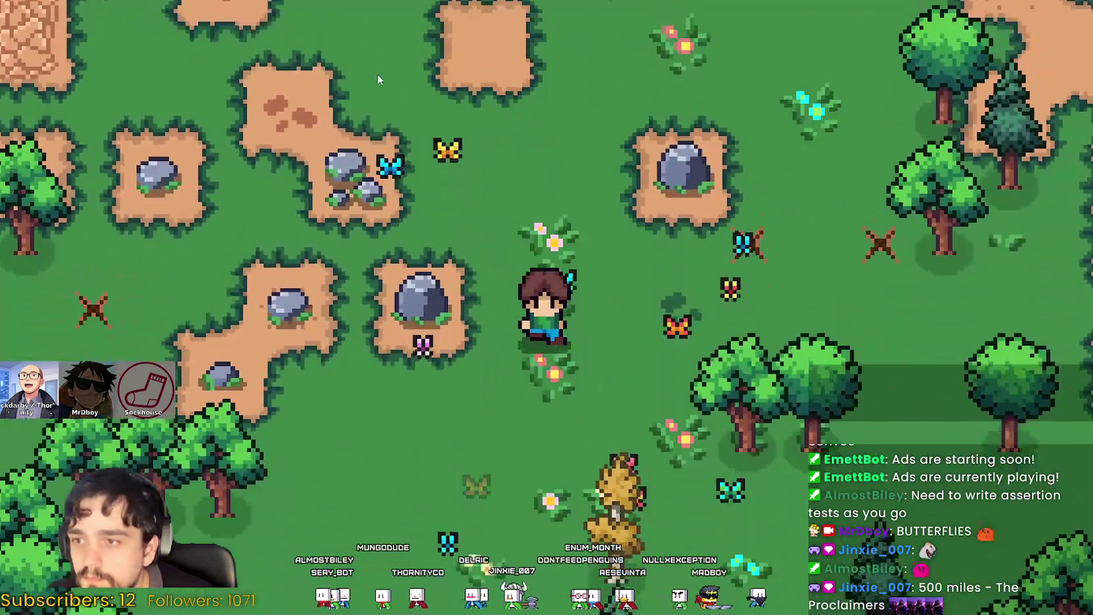
key("w")
key("d")
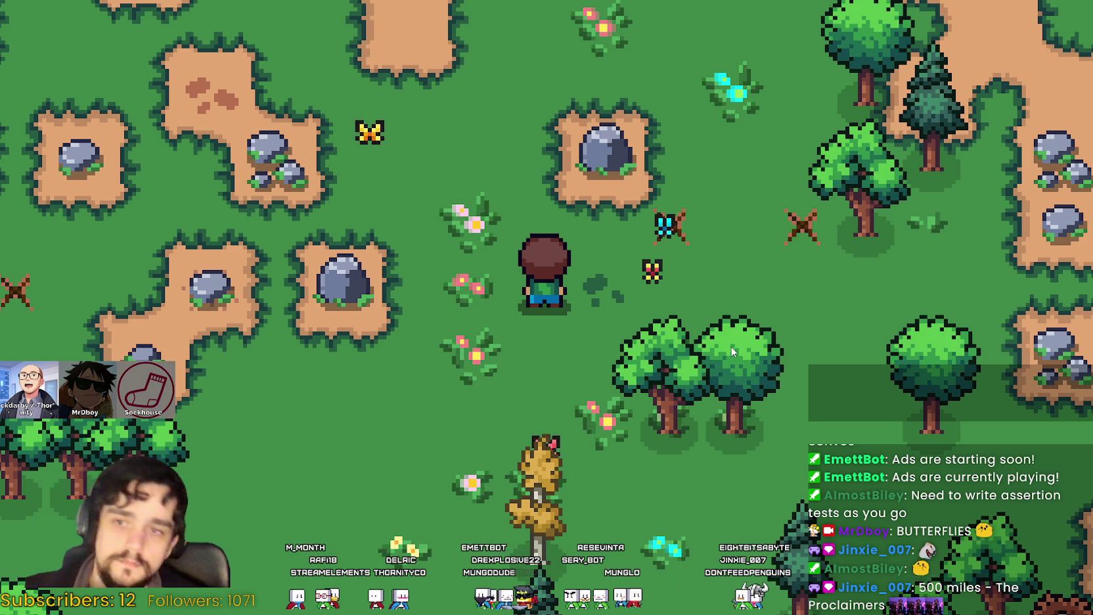
key("d")
key("w")
key("space")
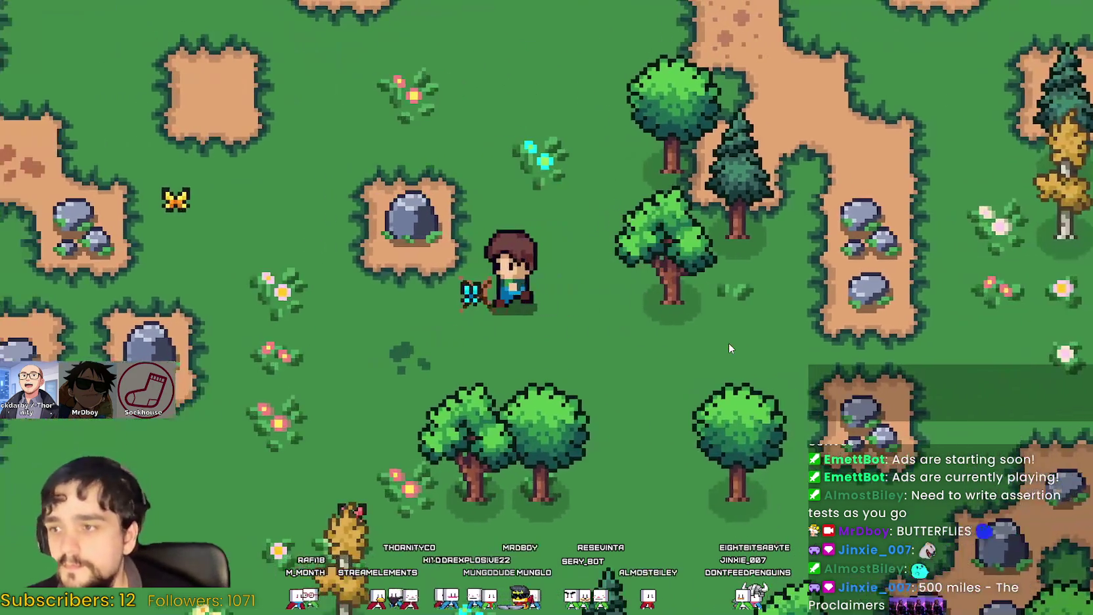
key("a")
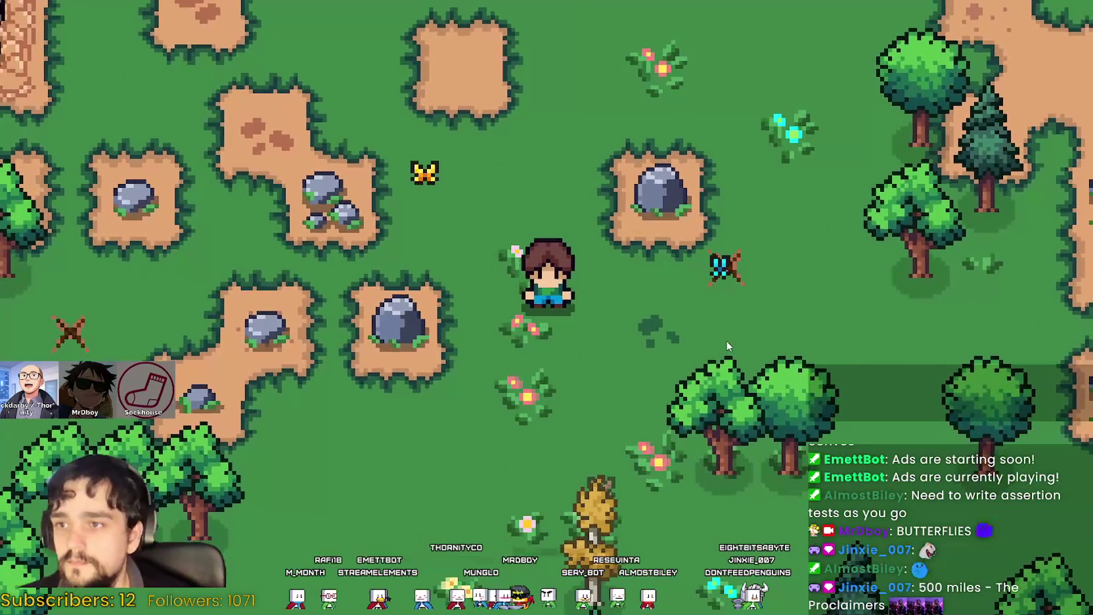
Pick Grass Tile from Crafting, walk around the farm, cancel placement, and pause the game
key("c")
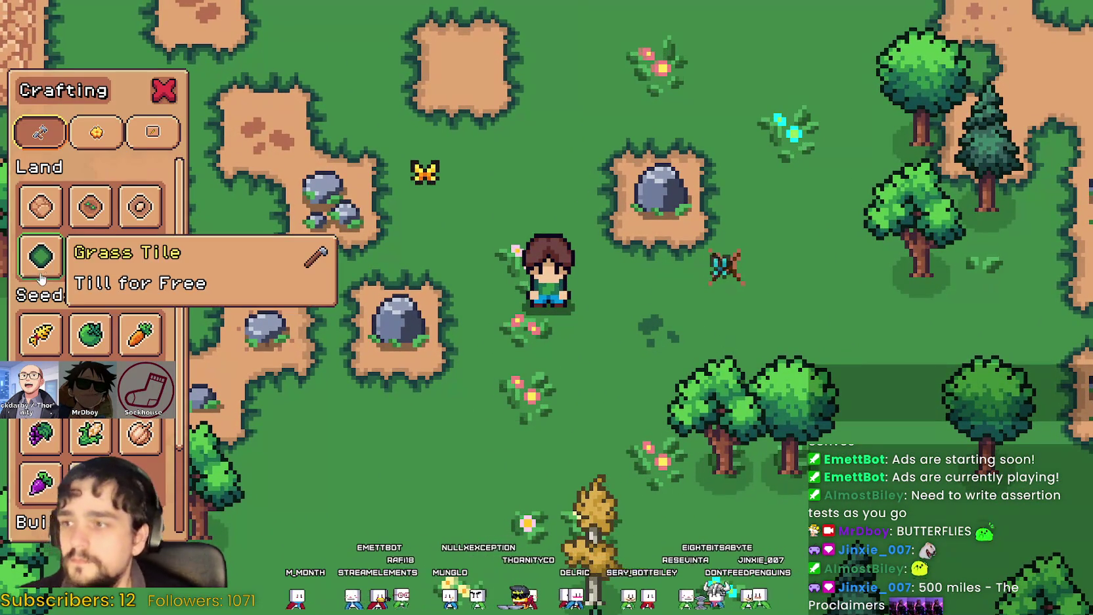
left_click(41, 257)
key("w")
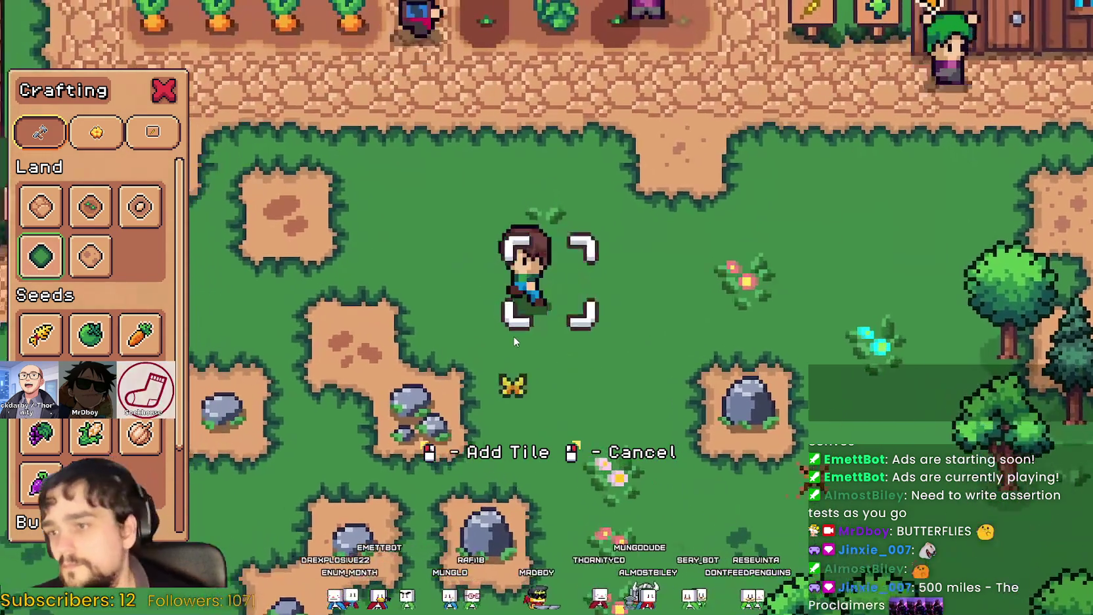
key("w")
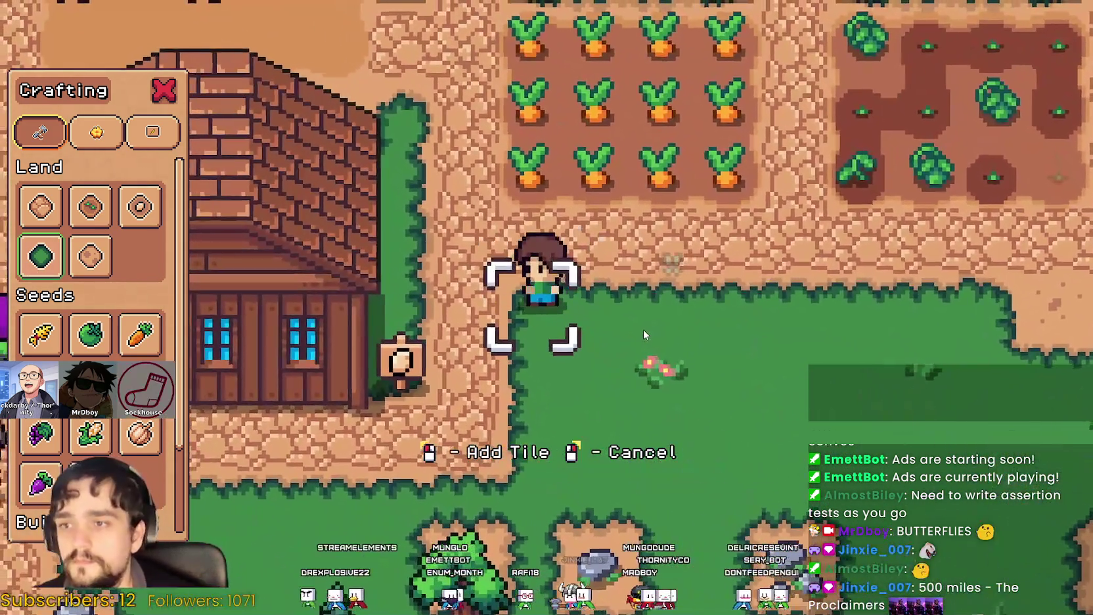
key("d")
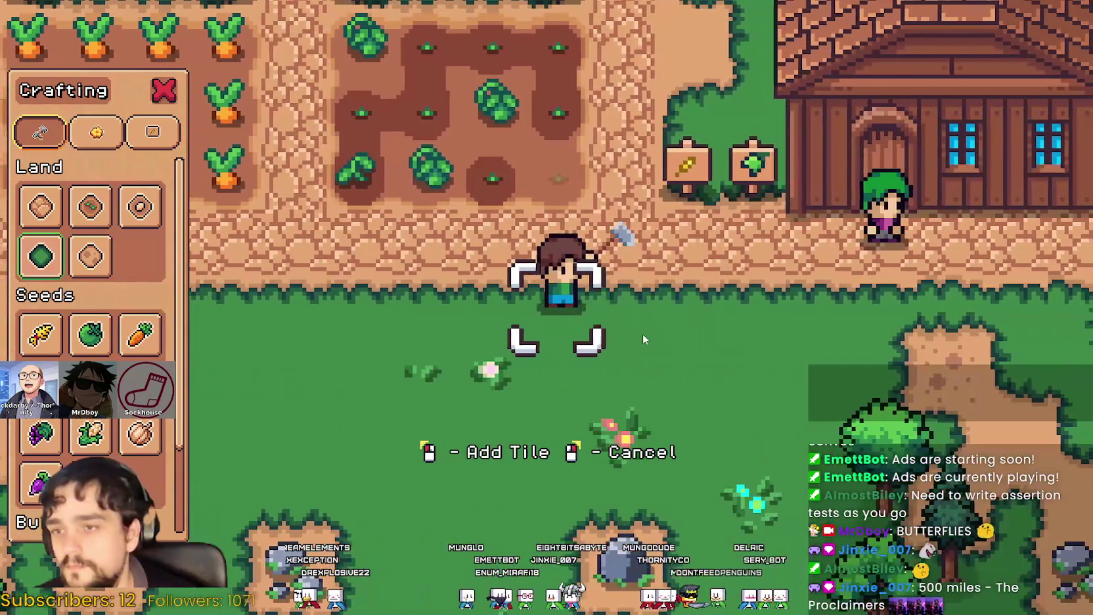
key("d")
key("s")
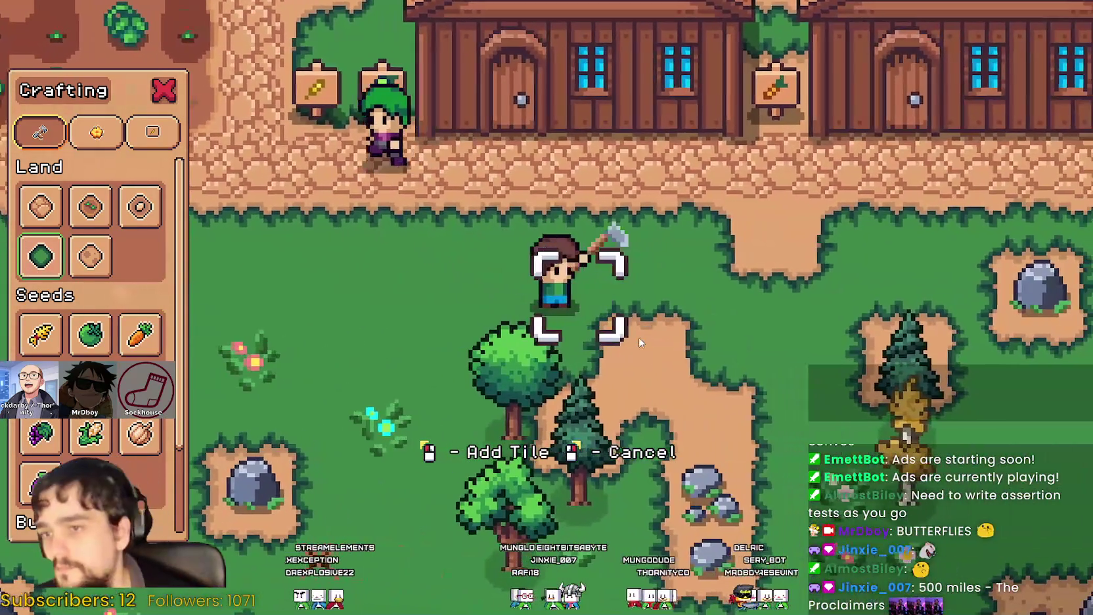
key("s")
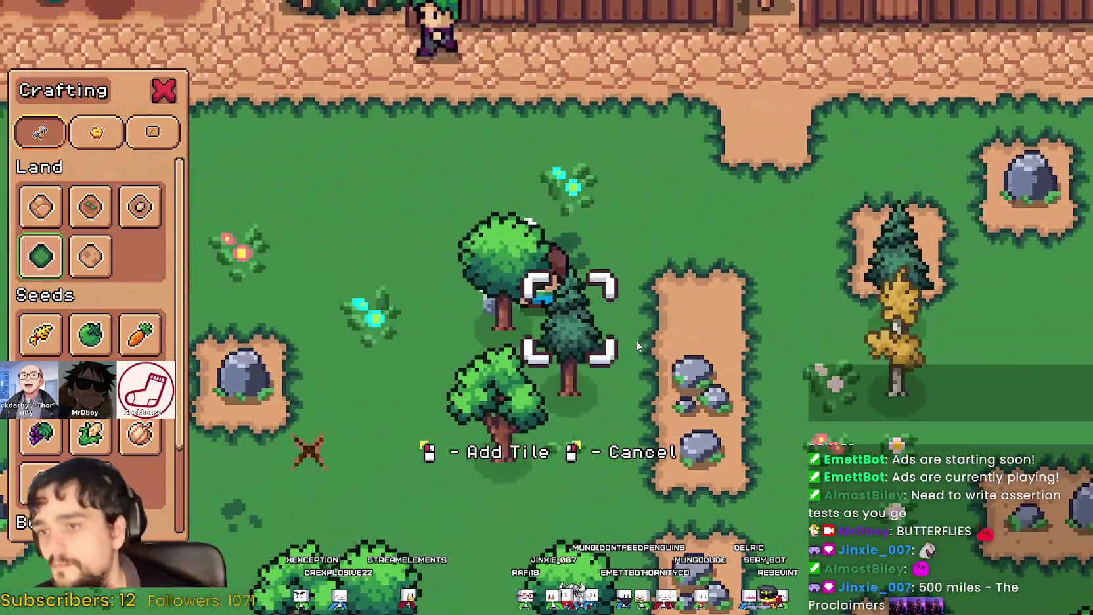
key("w")
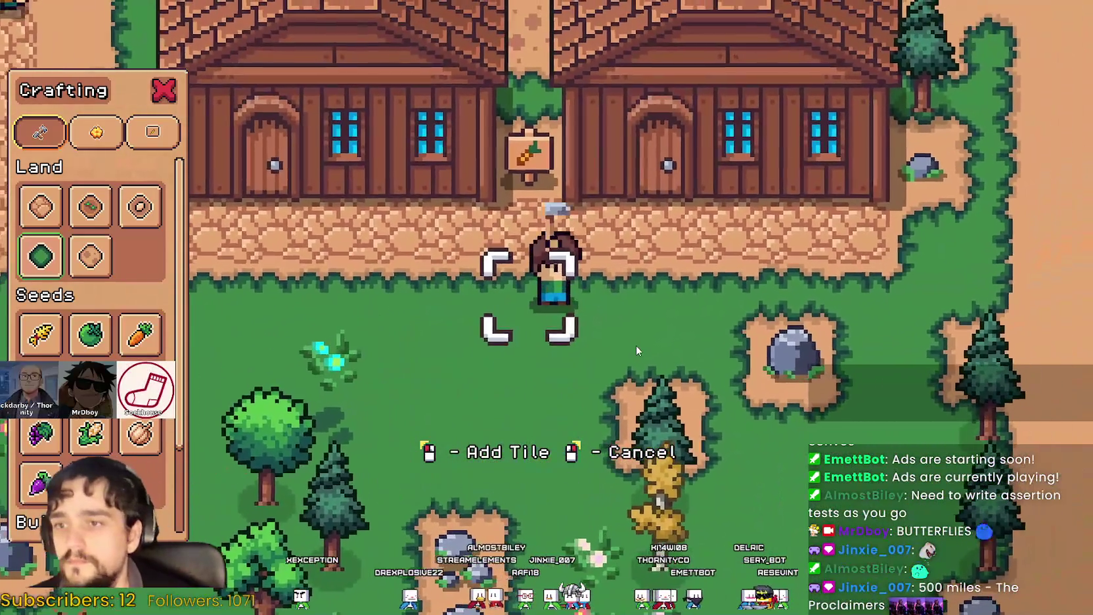
key("a")
key("s")
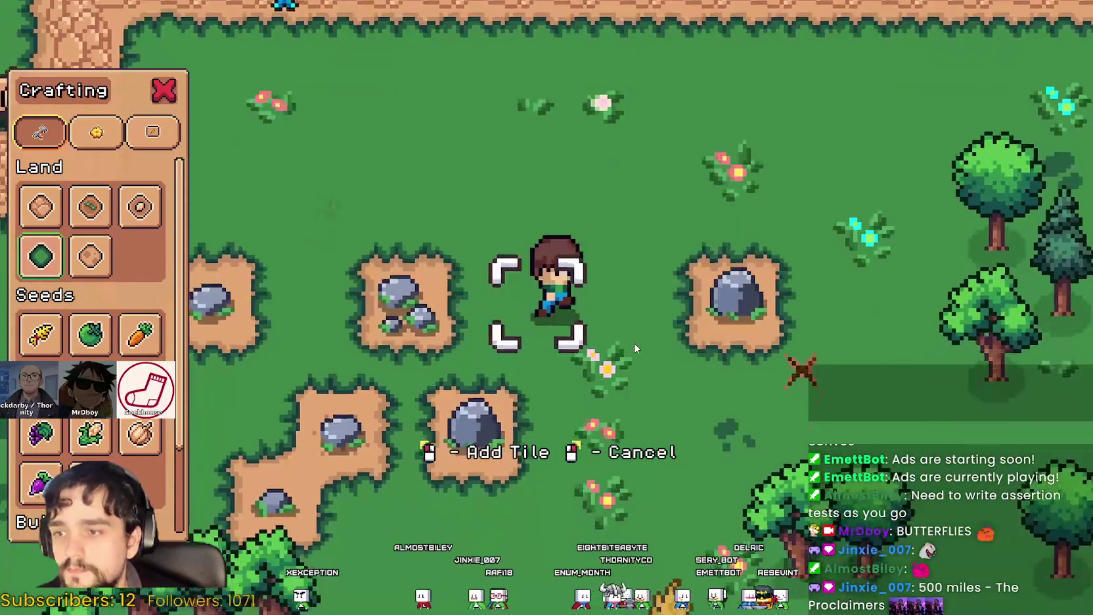
right_click(634, 342)
key("s")
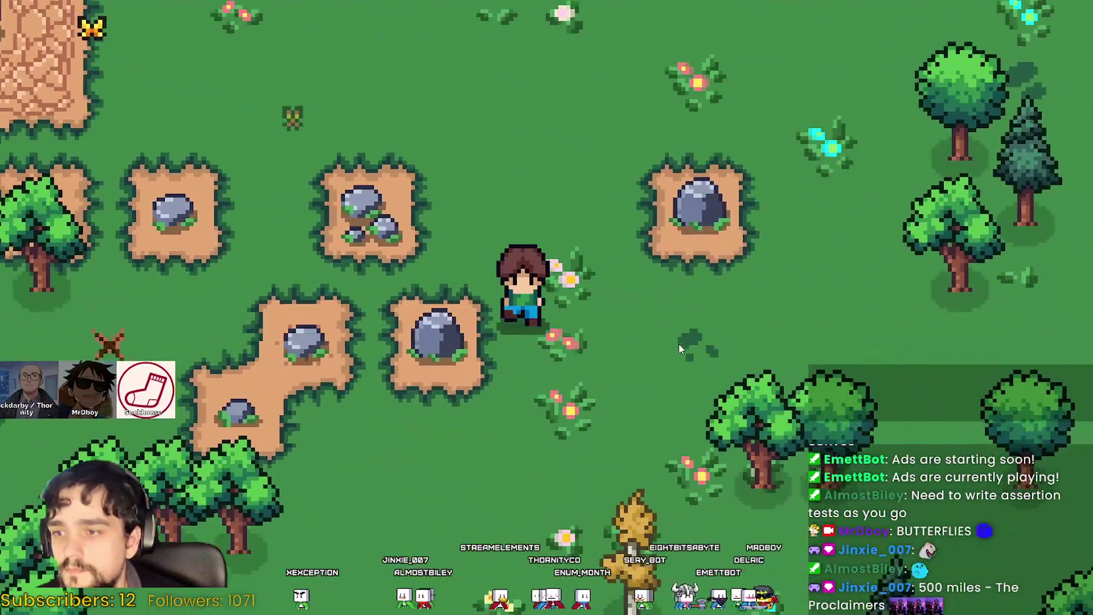
key("d")
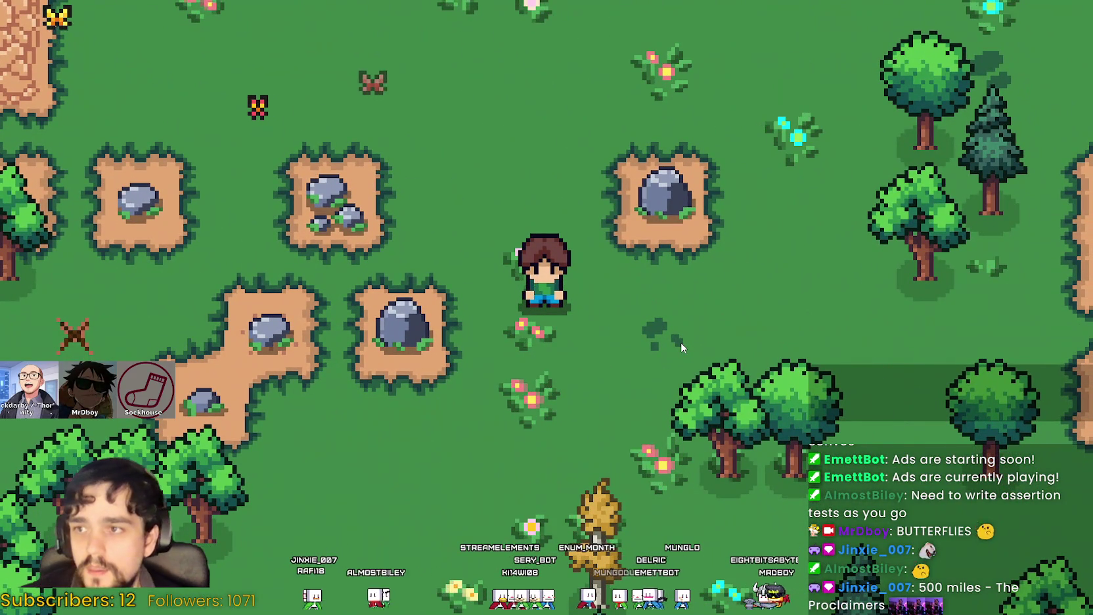
key("Escape")
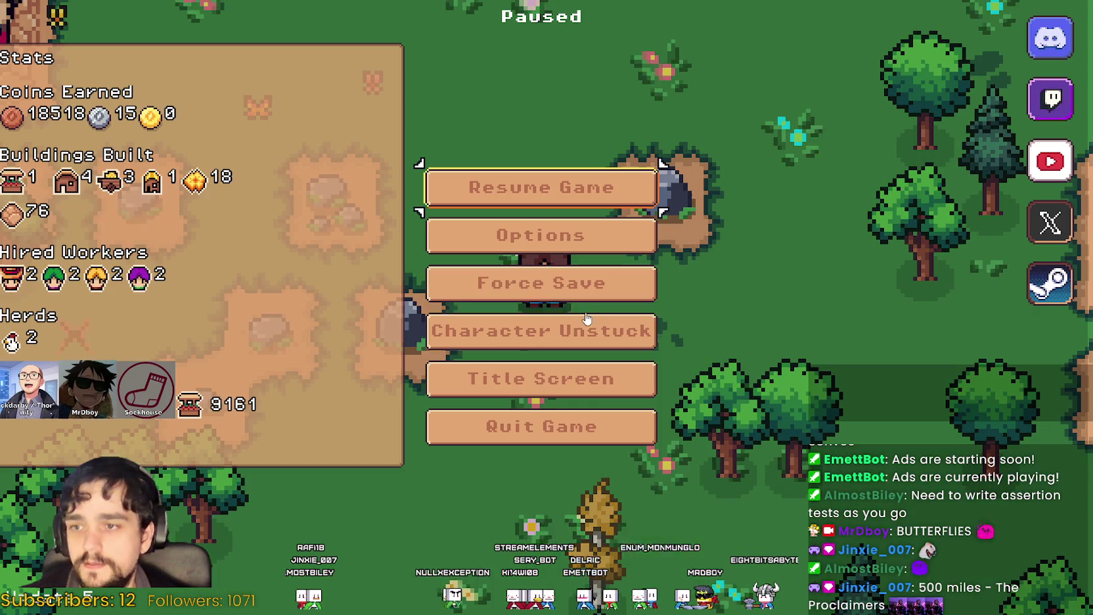
Switch the game to windowed mode, resume, then view its live Remote node tree in the editor
left_click(589, 240)
left_click(324, 208)
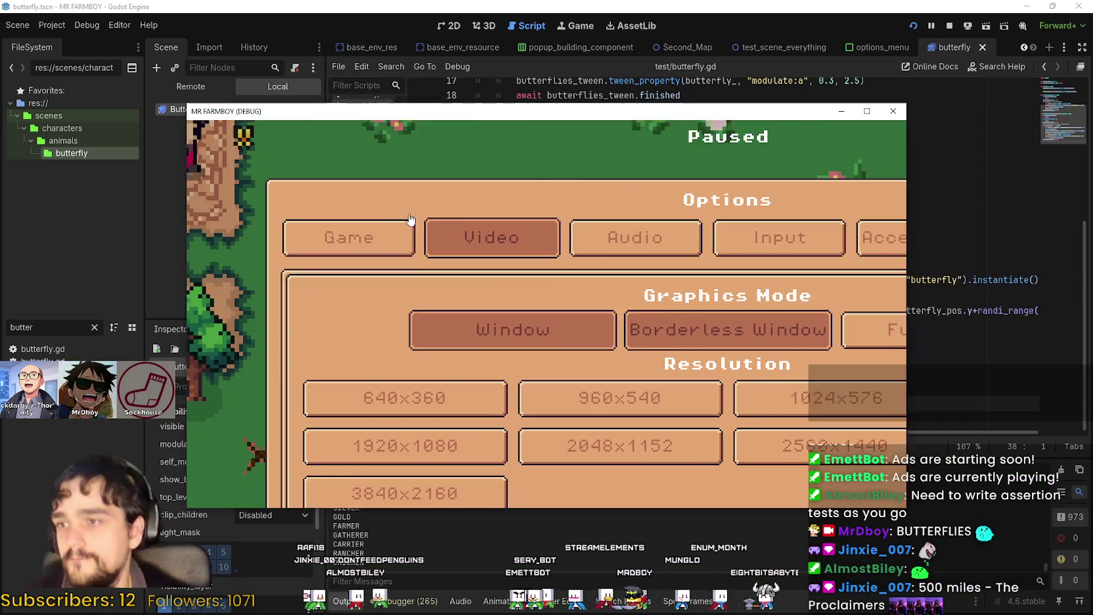
left_click(734, 458)
left_click(580, 246)
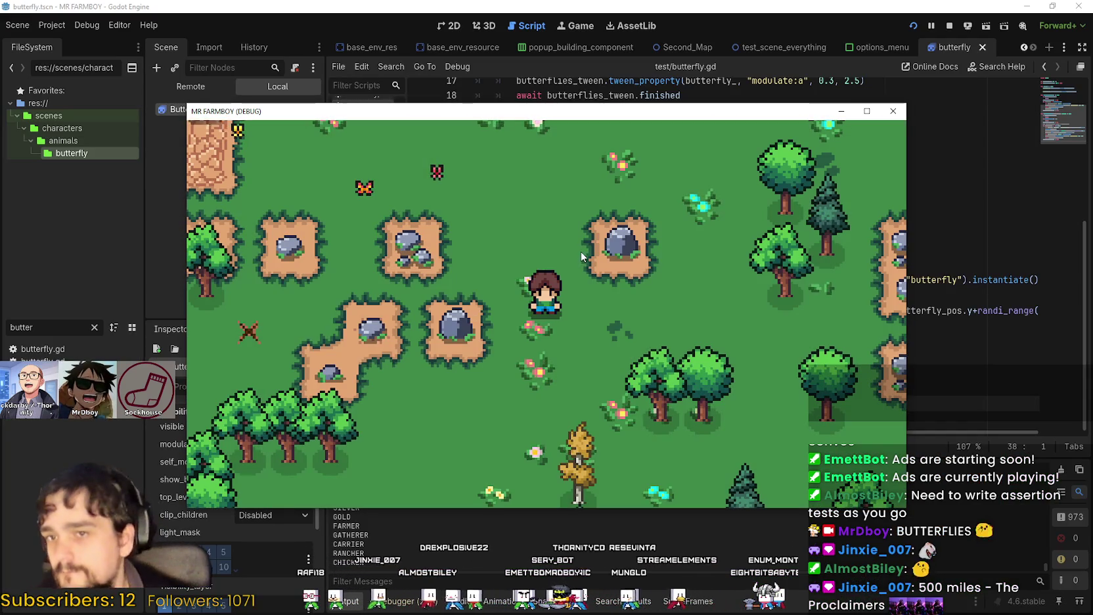
scroll(715, 365, "down", 3)
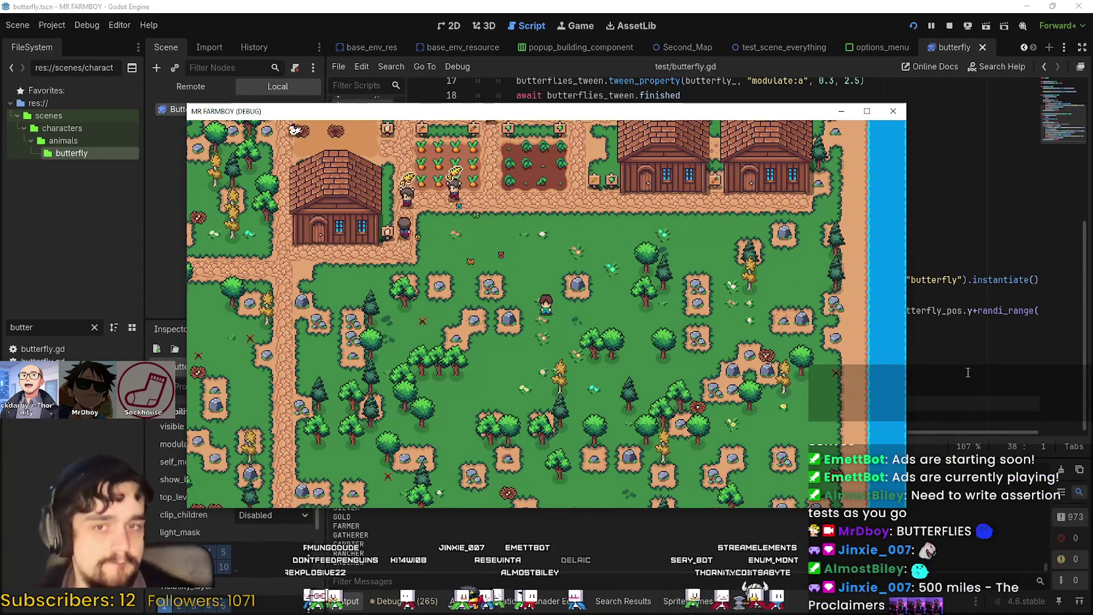
key("F8")
left_click(172, 84)
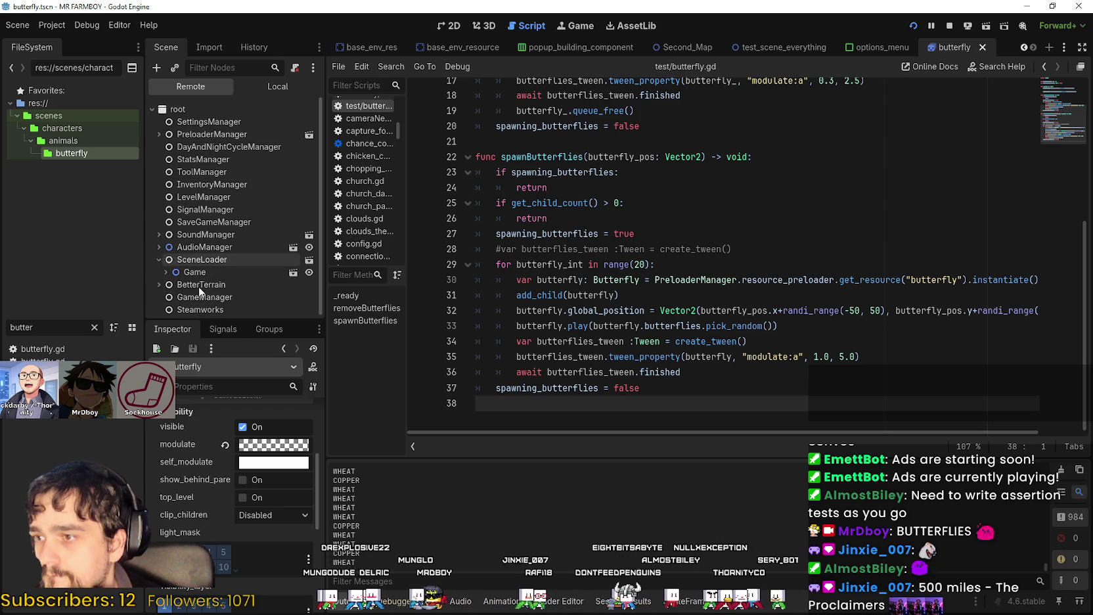
Select the live Camera under Game > Player and set its Inspector zoom to 1.5
left_click(164, 271)
scroll(197, 249, "down", 3)
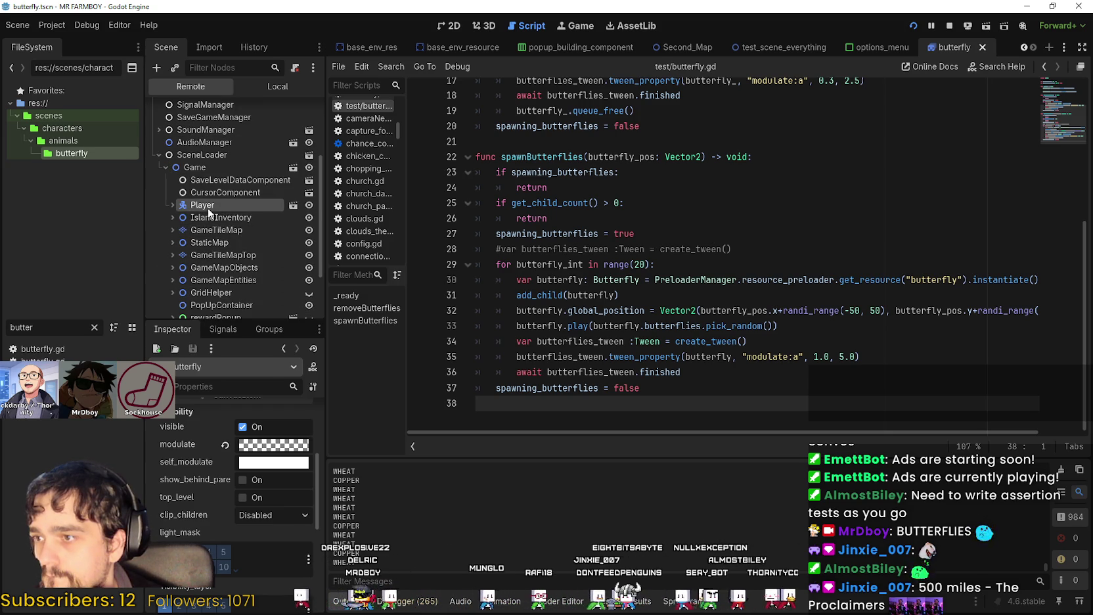
left_click(208, 207)
left_click(172, 205)
left_click(235, 277)
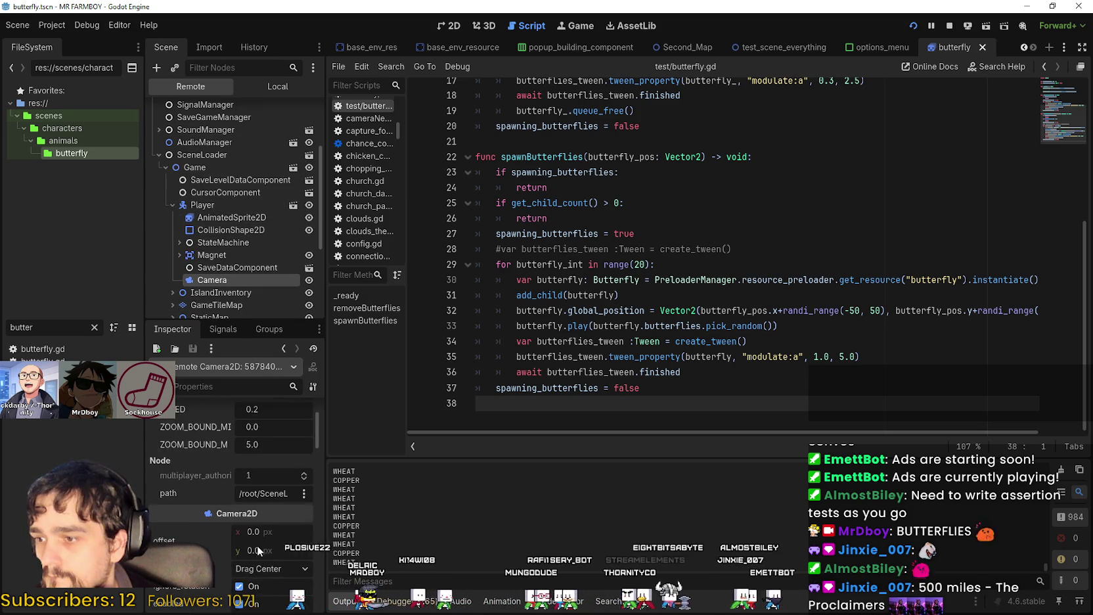
scroll(258, 542, "down", 5)
scroll(264, 531, "down", 8)
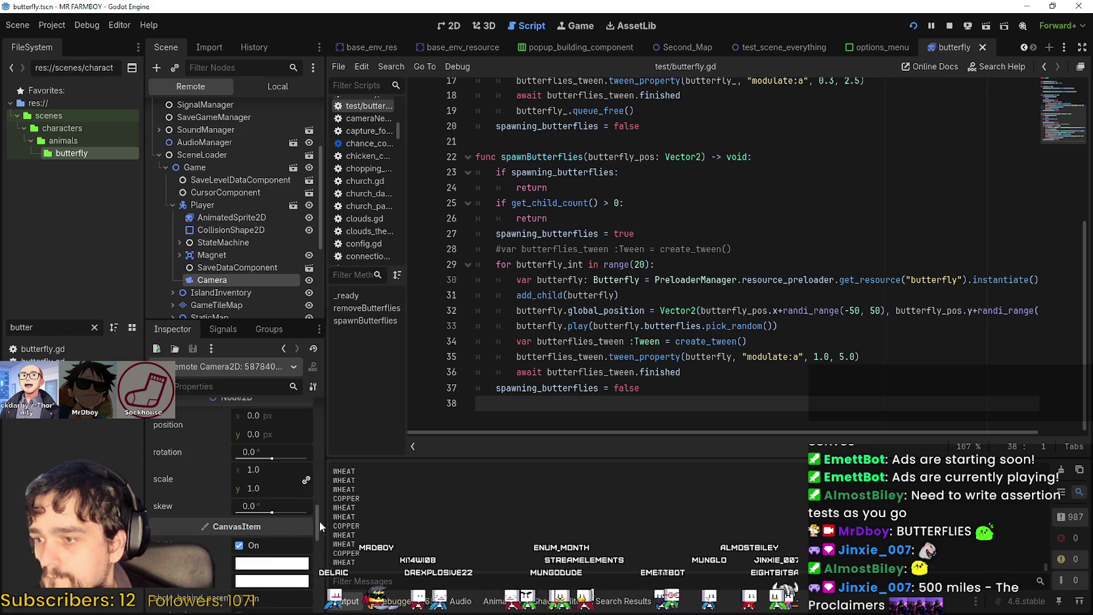
mouse_move(319, 521)
left_mouse_down()
mouse_move(321, 536)
mouse_move(322, 404)
mouse_move(327, 456)
mouse_move(327, 443)
left_mouse_up()
left_click(257, 473)
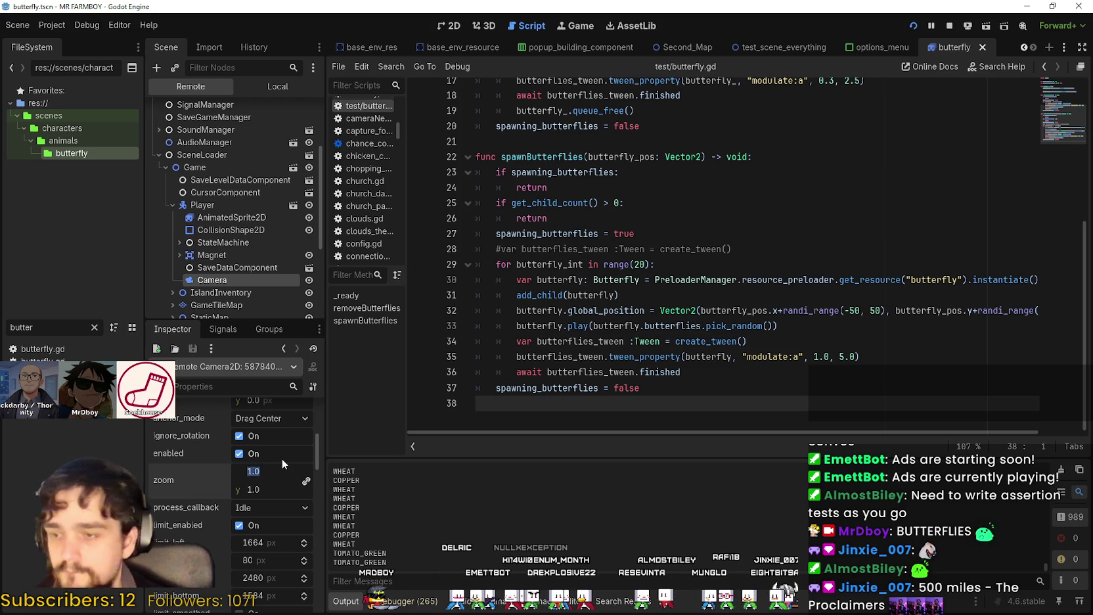
type("1.5")
key("Return")
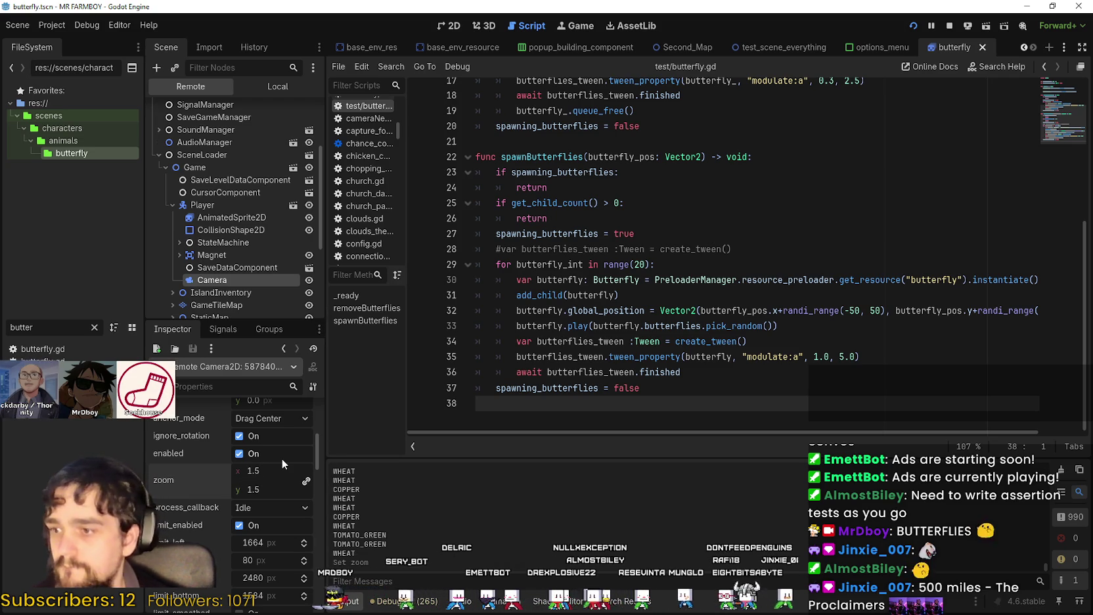
key("alt+Tab")
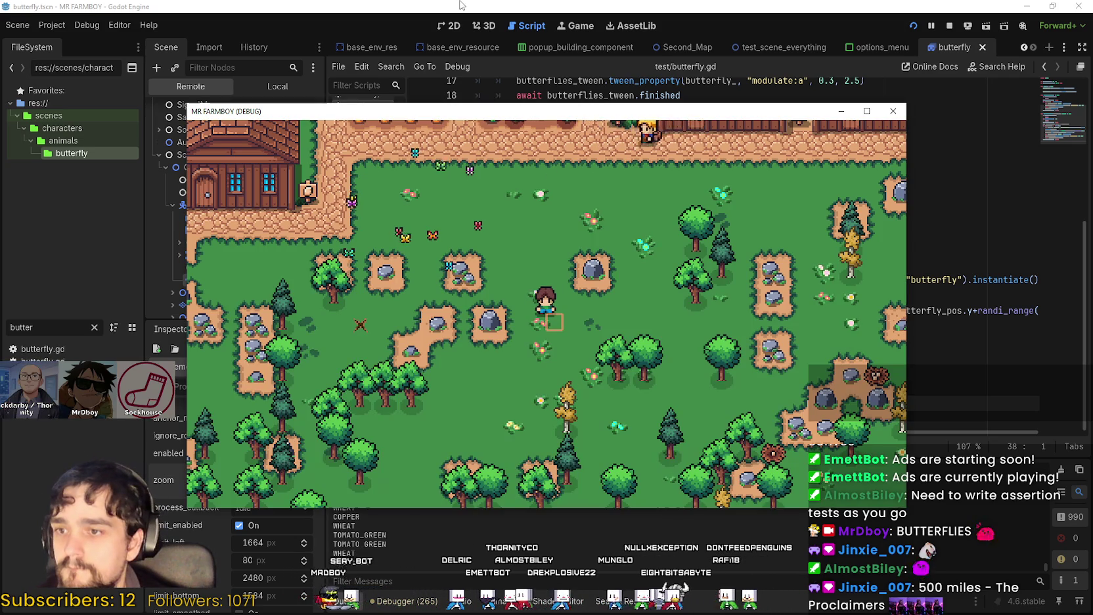
Check the local Butterfly scene tree in the editor, then walk the player south in the game
left_click(460, 6)
left_click(268, 88)
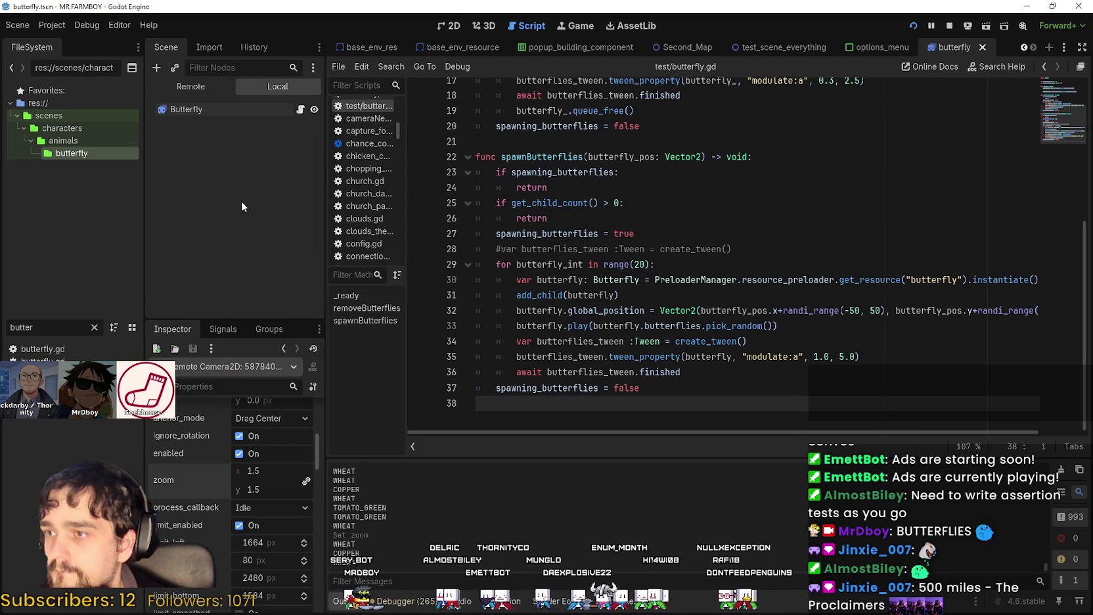
key("alt+Tab")
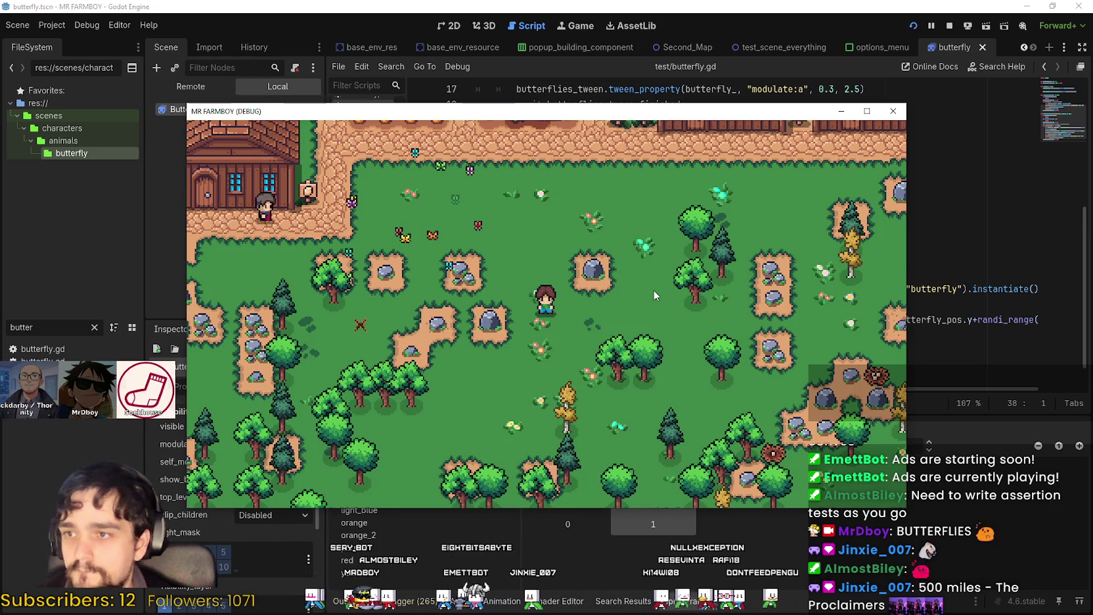
key("s")
key("s")
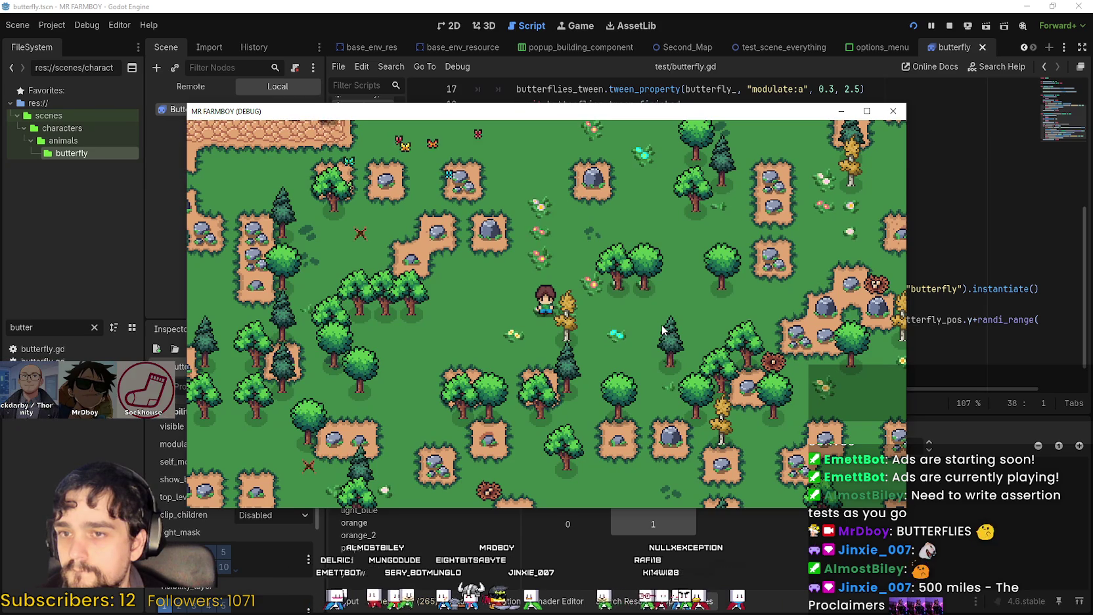
key("s")
key("d")
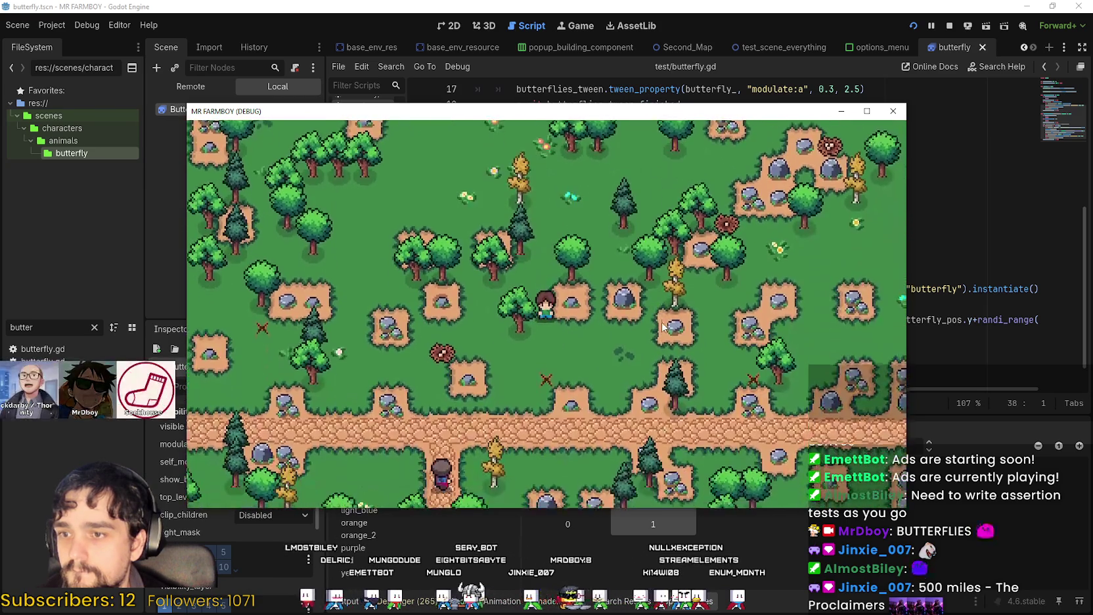
Walk the player along the paths north into the town up to the Player House
key("s")
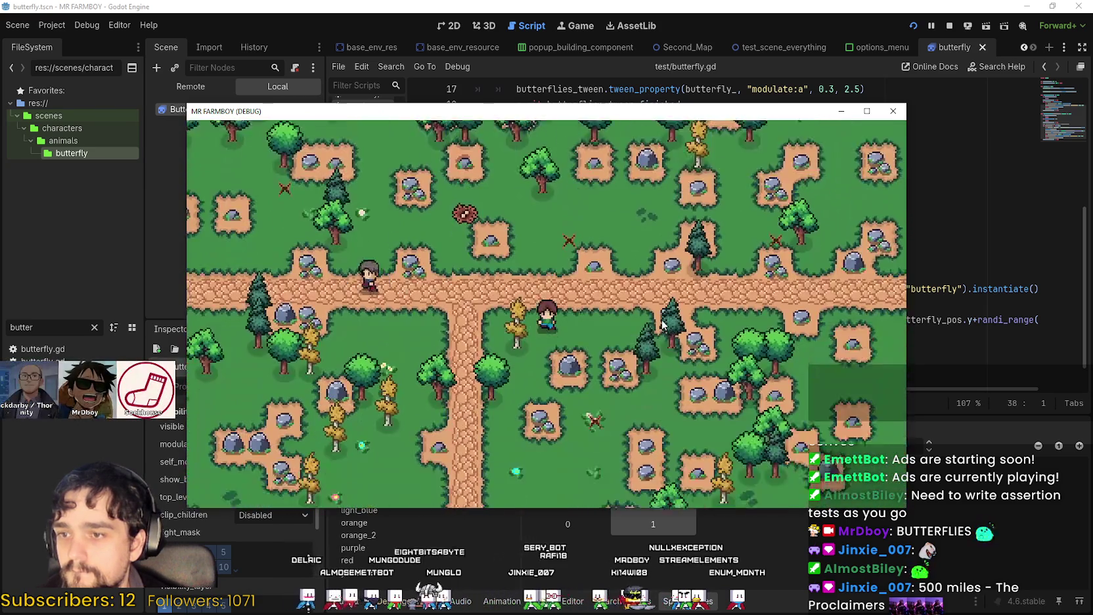
key("s")
key("d")
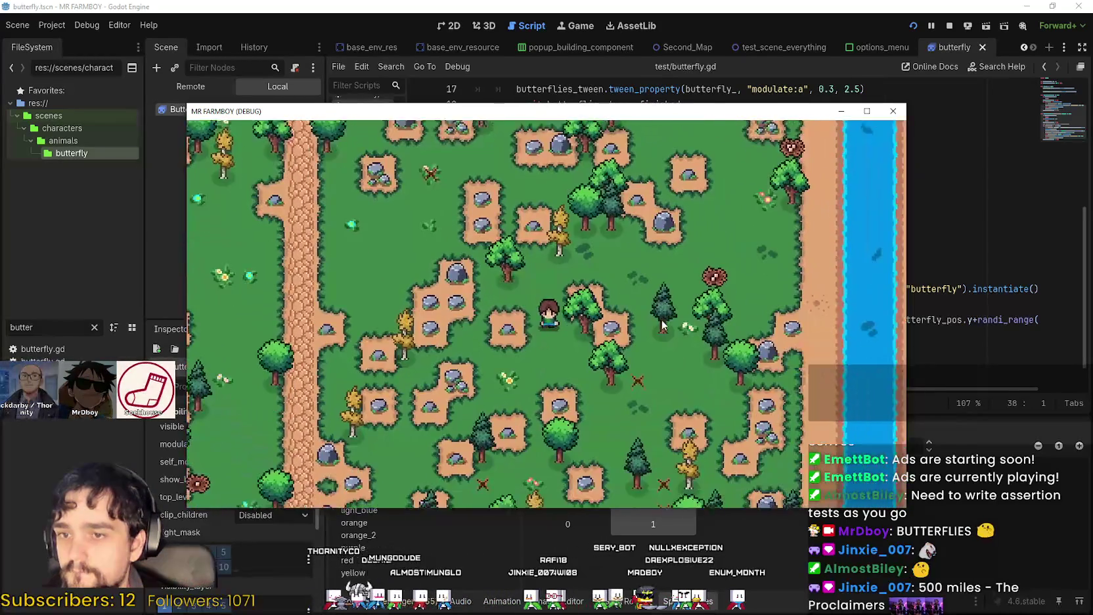
key("a")
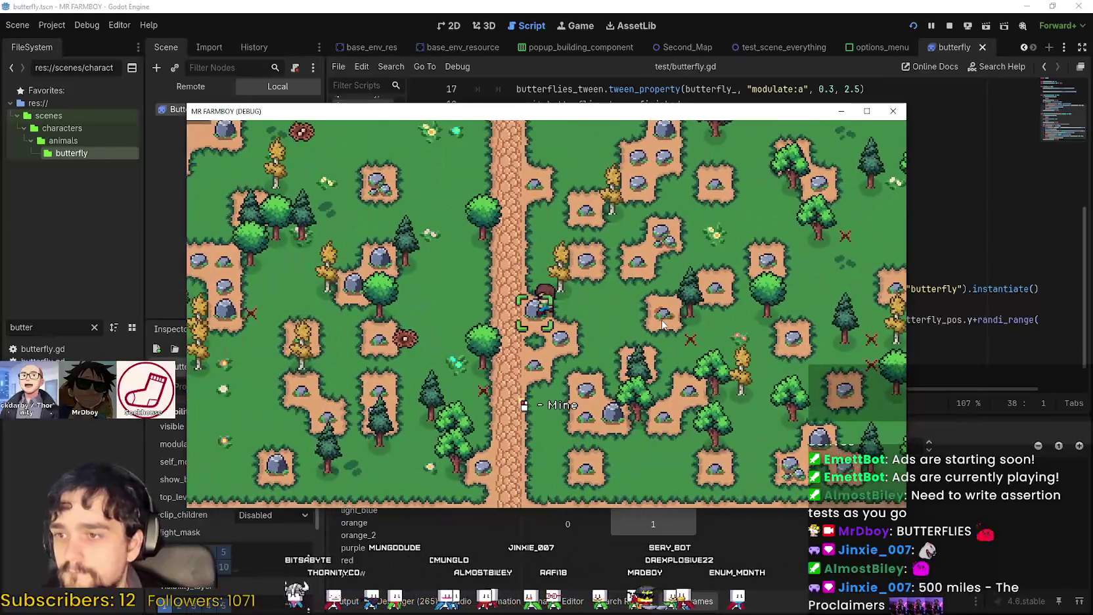
key("a")
key("w")
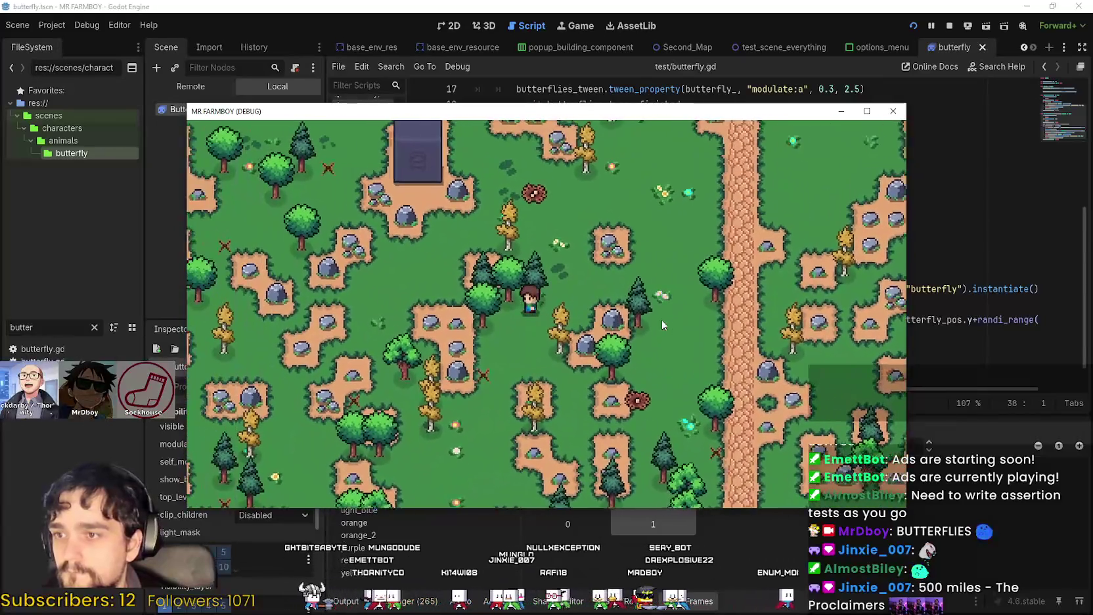
key("a")
key("s")
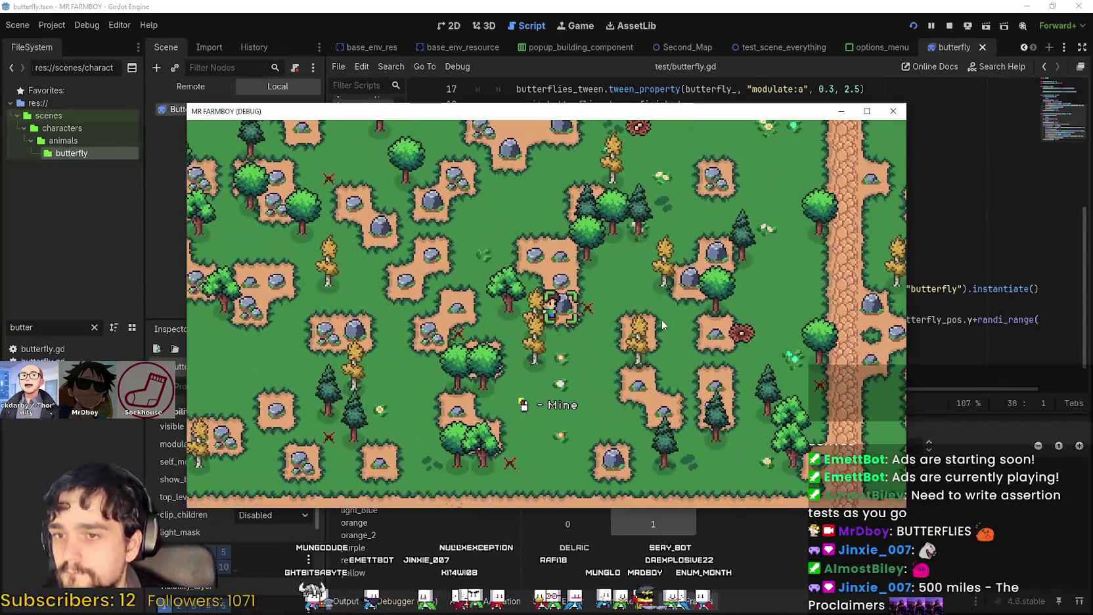
key("w")
key("d")
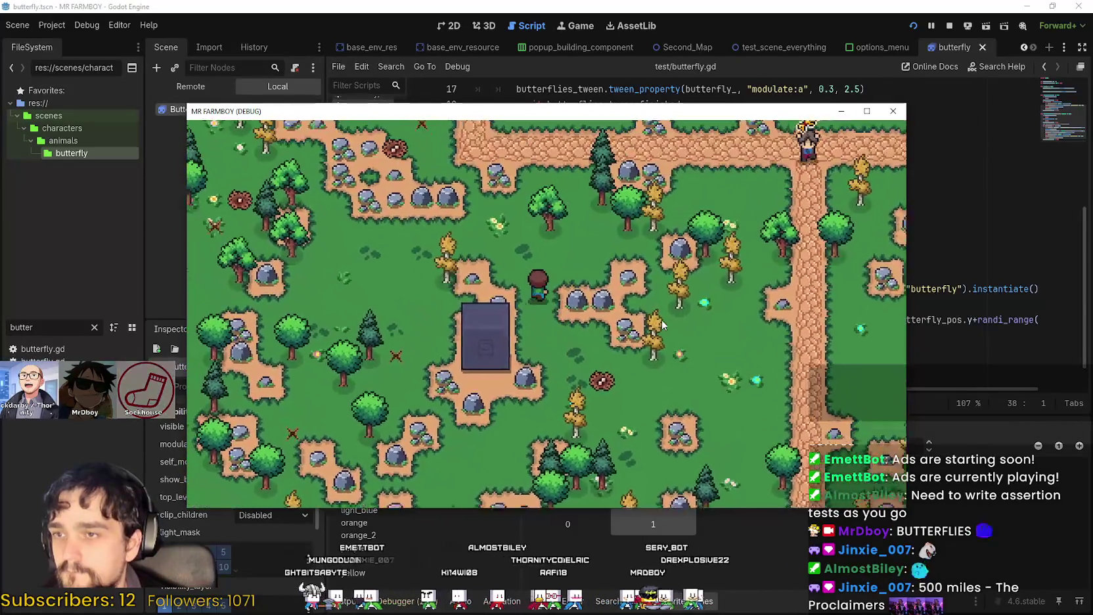
key("d")
key("w")
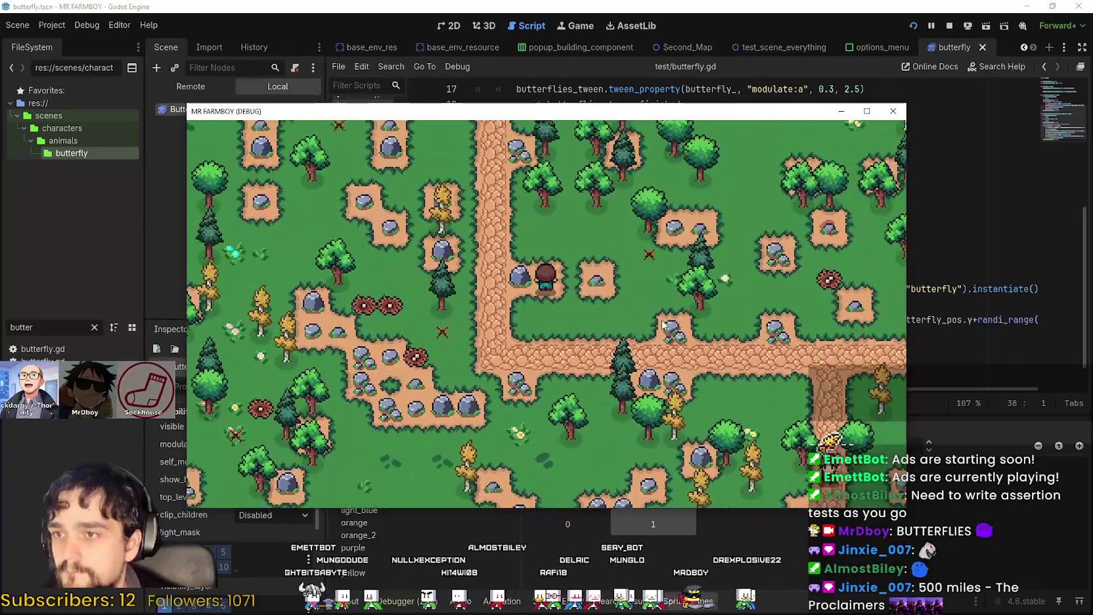
key("w")
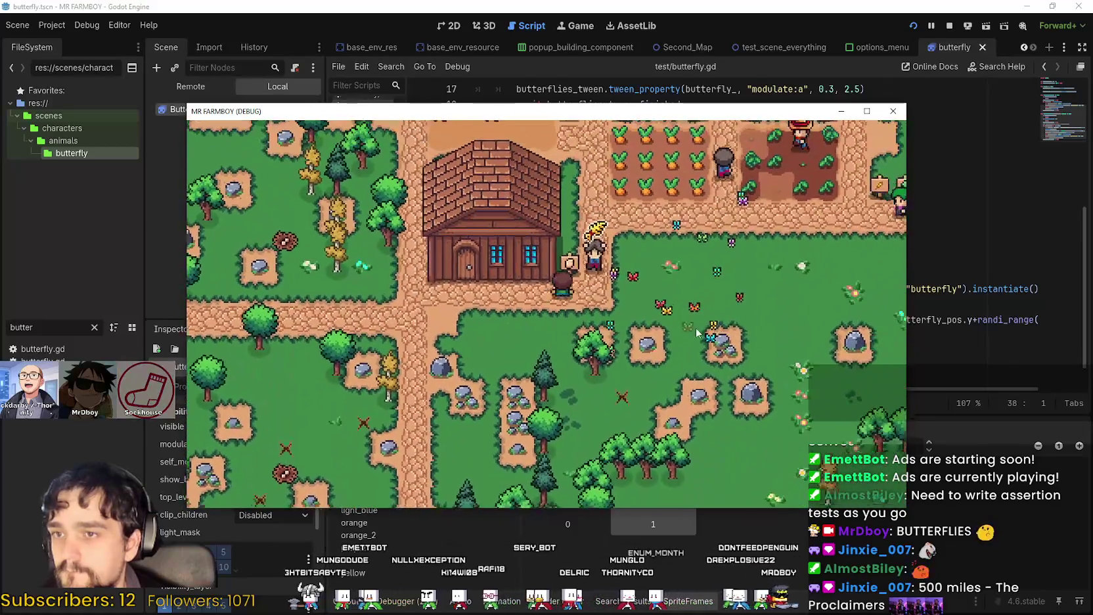
key("w")
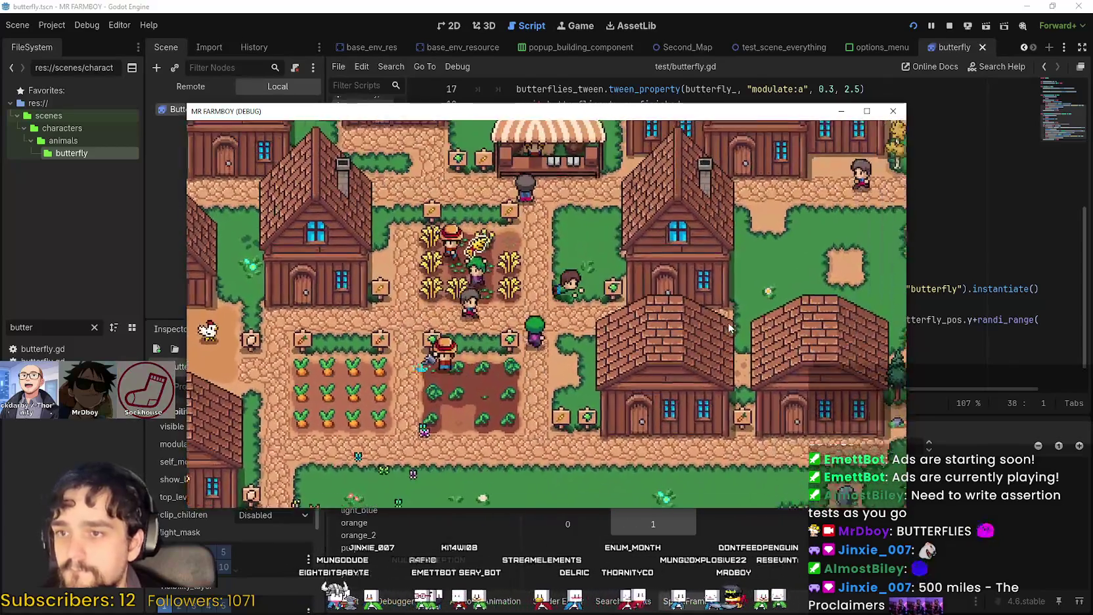
key("d")
Open the Player House menu and unlock Island Expansion II and III under Advancements
key("e")
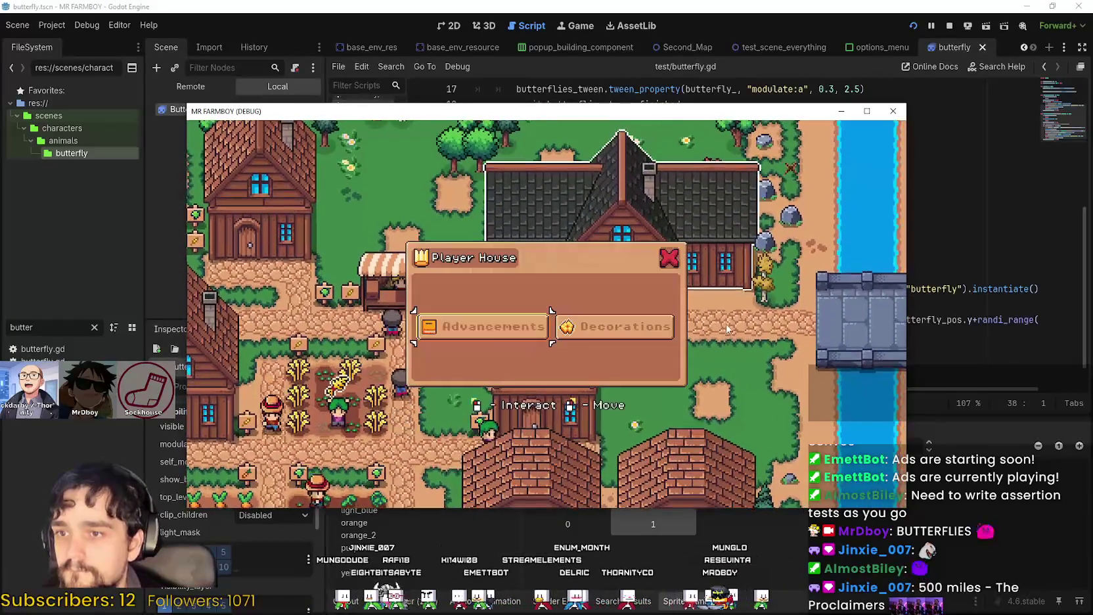
left_click(490, 333)
mouse_move(435, 329)
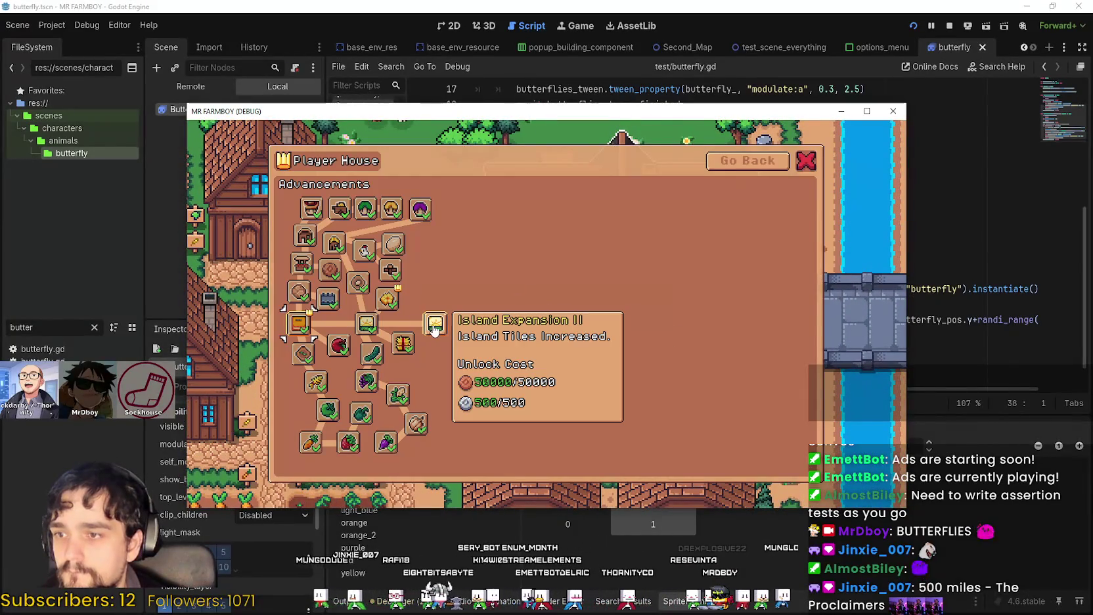
left_click(532, 368)
left_click(507, 328)
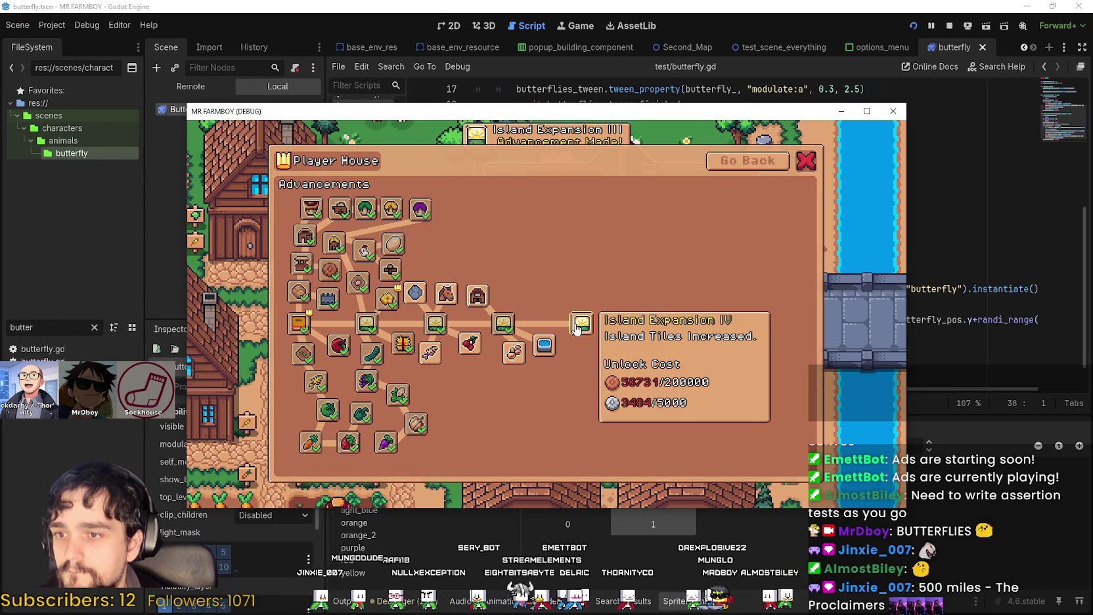
key("Escape")
Walk the player west across the village back into the forest
key("a")
key("a")
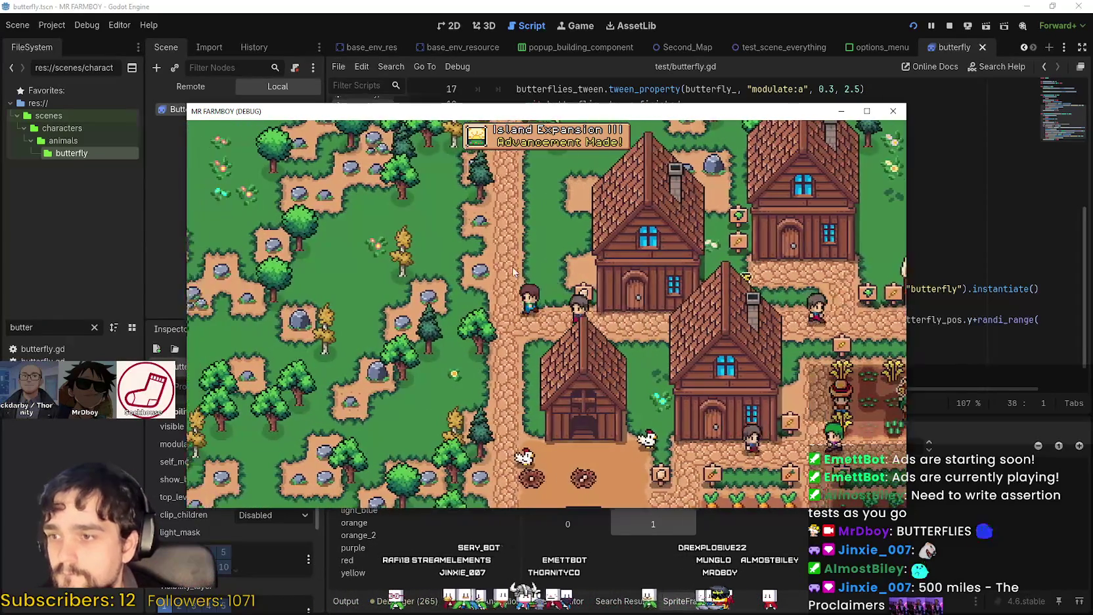
key("a")
key("a")
key("w")
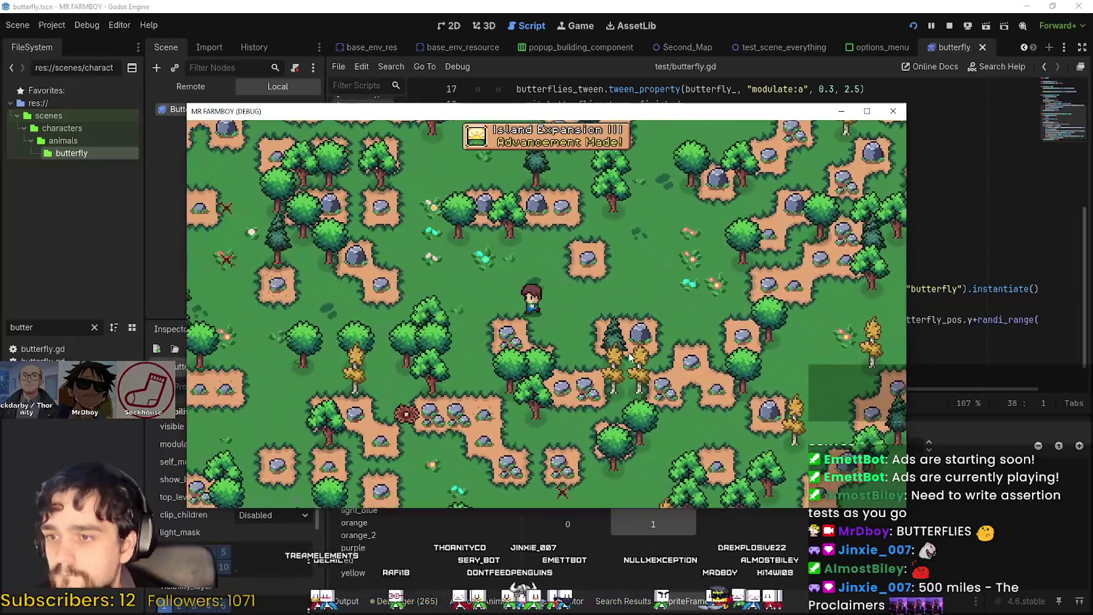
key("a")
key("s")
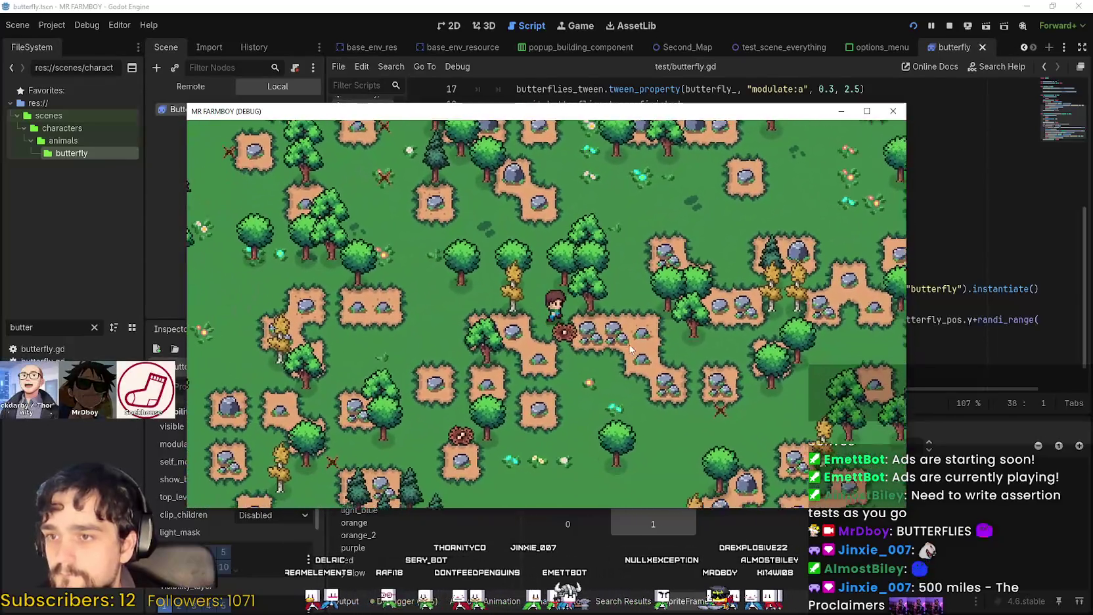
Walk among the butterflies to watch them fade, then close the game to return to butterfly.gd
key("w")
key("d")
key("s")
key("d")
key("s")
key("s")
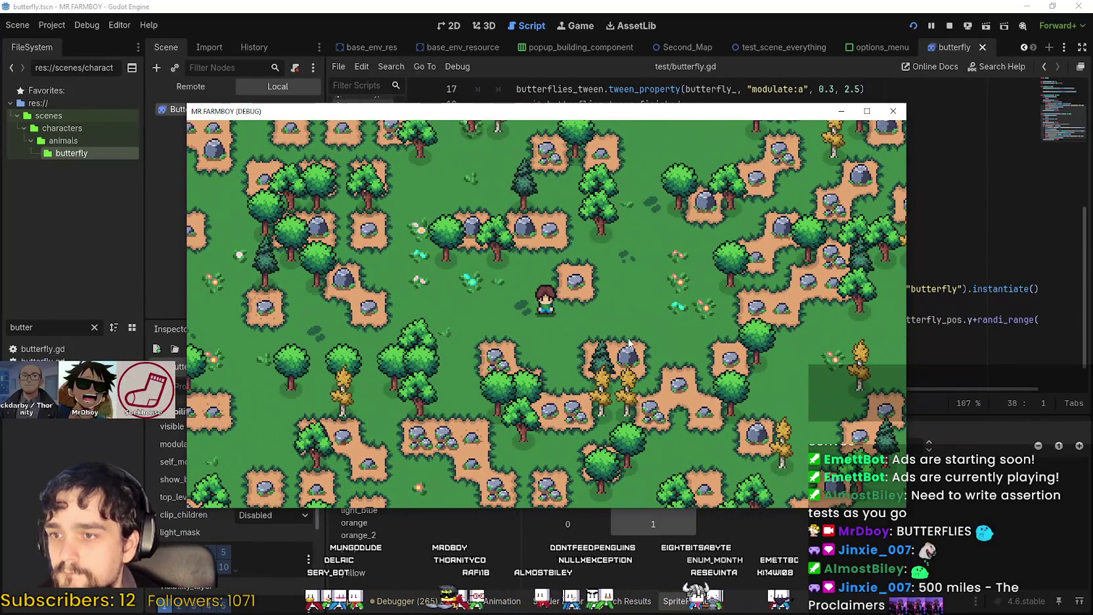
key("s")
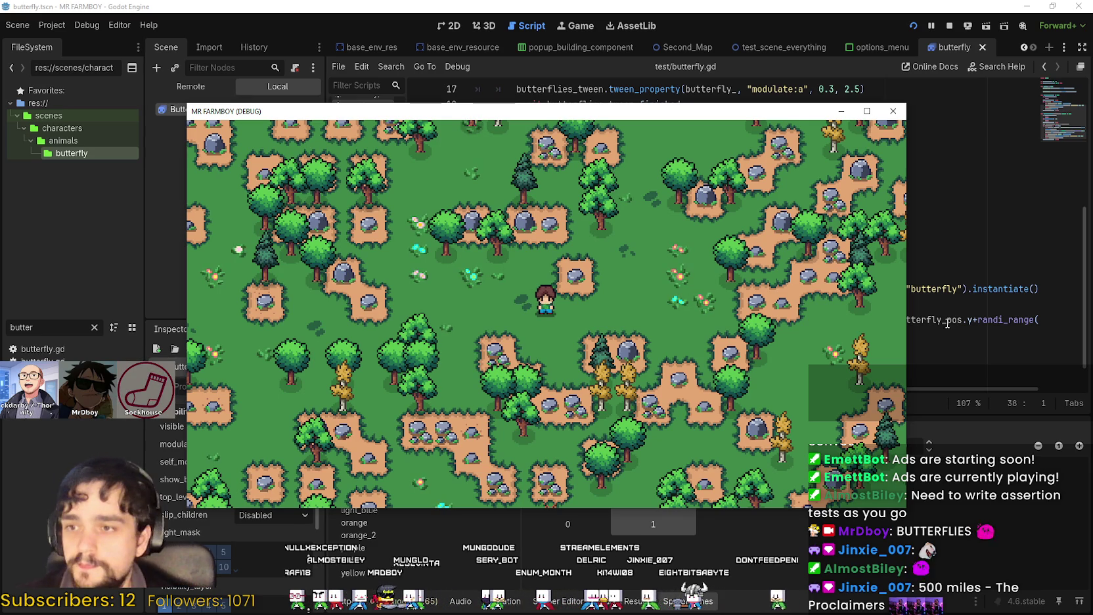
key("F8")
scroll(857, 297, "down", 1)
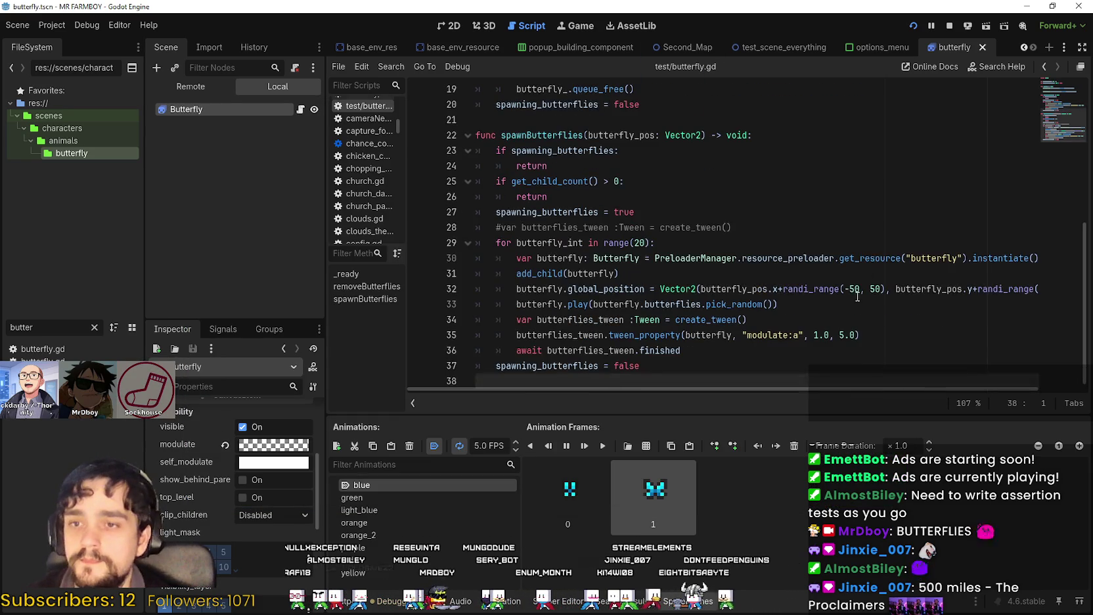
Change the line 35 fade-in tween duration from 5.0 to 2.5, save, and open the Butterfly's modulate colour
left_click(841, 335)
type("2.0")
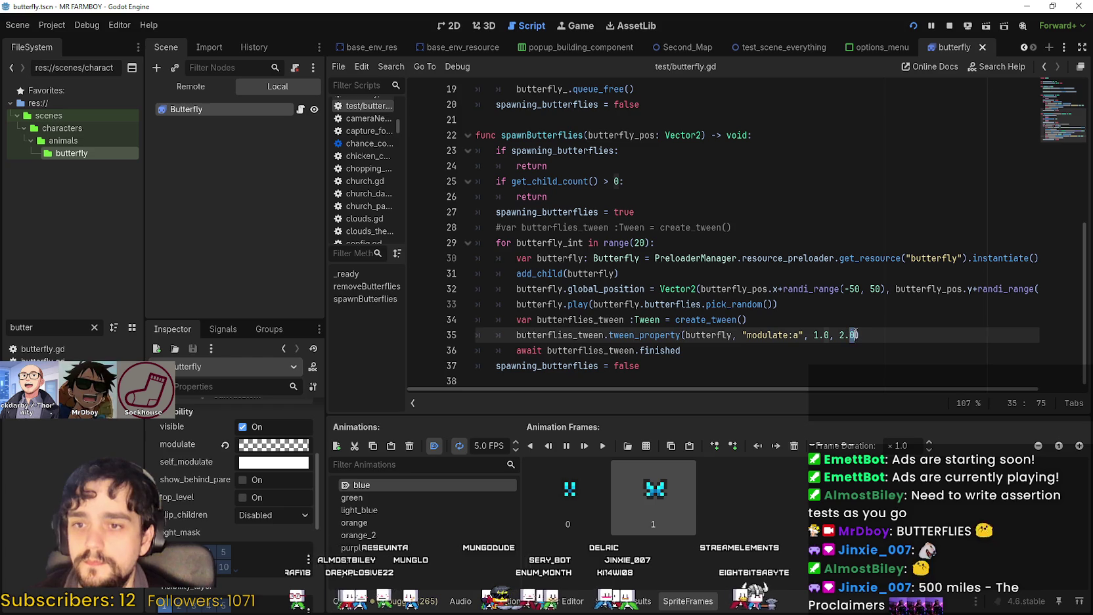
type("5)")
key("F5")
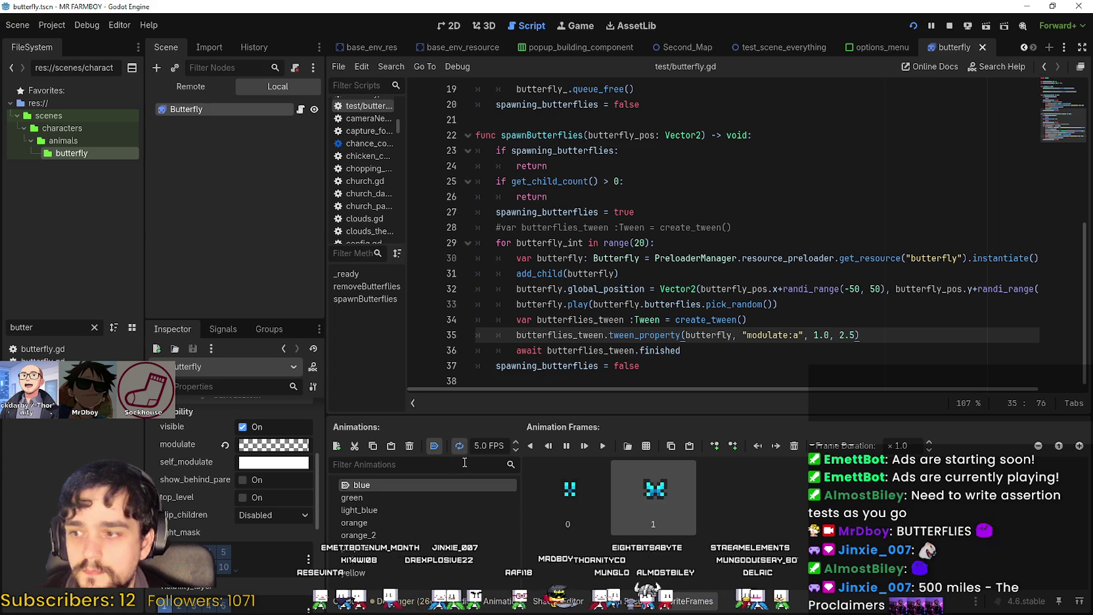
left_click(273, 450)
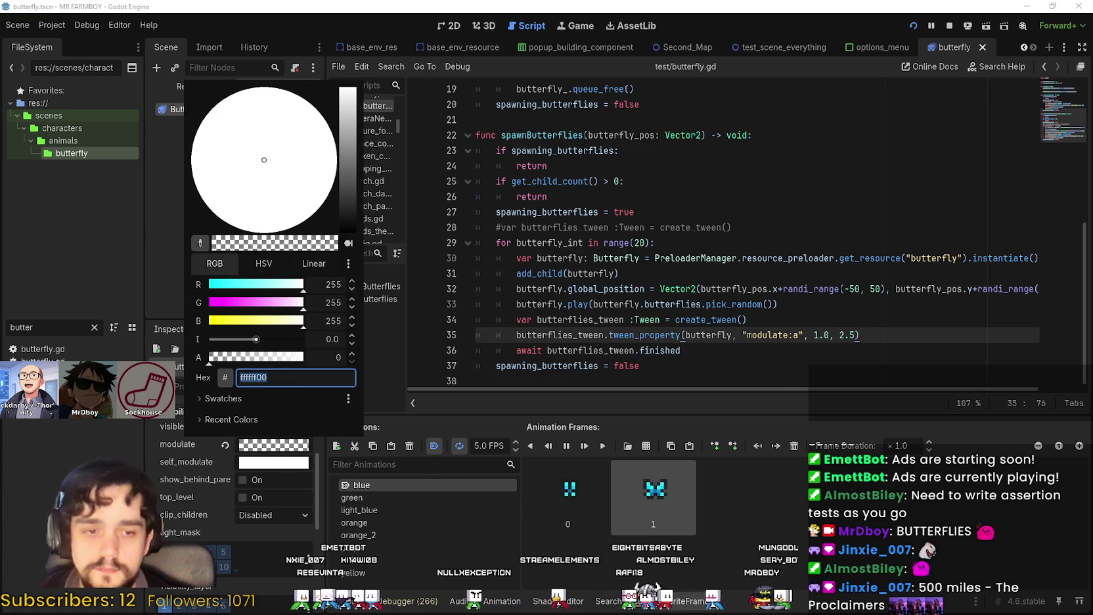
Close the colour picker, scroll butterfly.gd, and start entering 255 ÷ 0.7 in Windows Calculator
key("Escape")
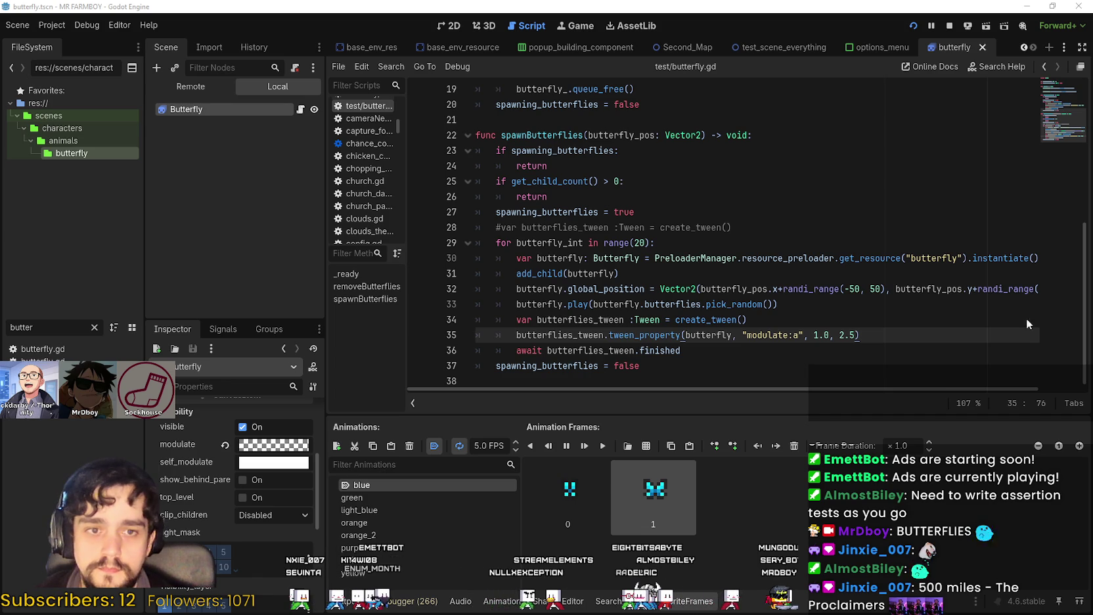
scroll(755, 211, "up", 6)
scroll(755, 212, "down", 4)
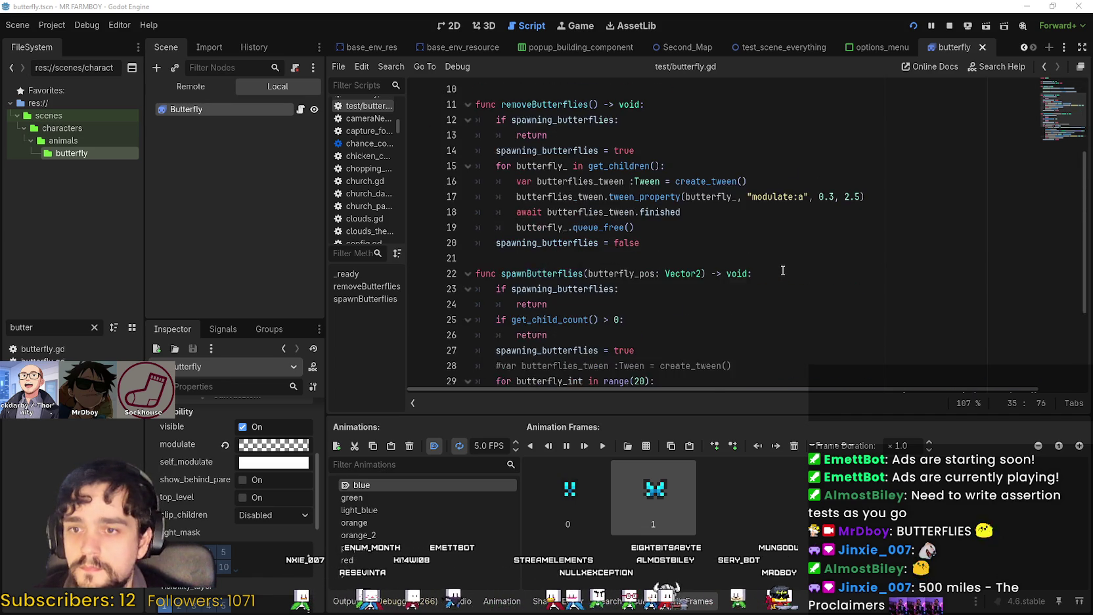
left_click_drag(726, 200, 683, 192)
type("255 ÷")
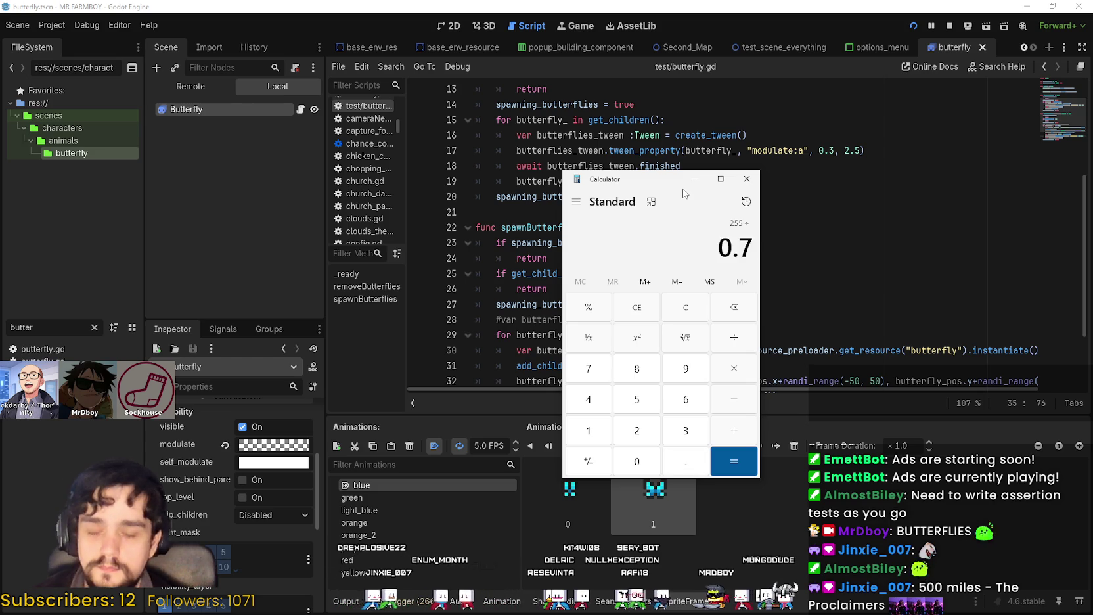
Compute 255 × 0.03 = 7.65 in Calculator, copy the result, and open the Butterfly's modulate colour
key("Return")
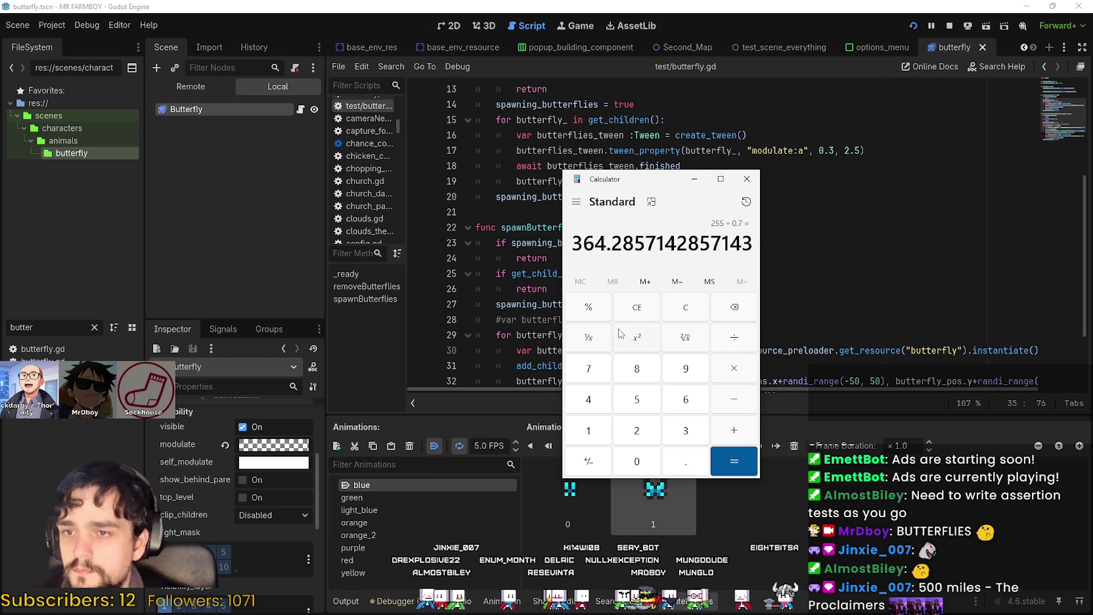
left_click(636, 309)
mouse_move(617, 180)
left_mouse_down()
mouse_move(617, 168)
mouse_move(803, 153)
mouse_move(728, 152)
left_mouse_up()
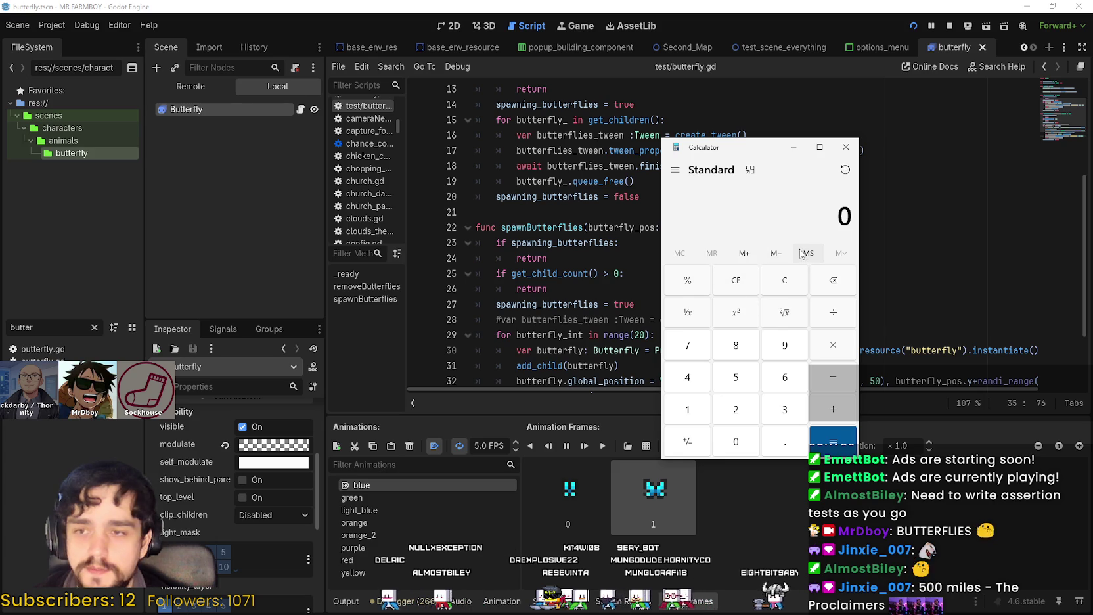
mouse_move(738, 150)
left_mouse_down()
mouse_move(846, 150)
mouse_move(837, 212)
mouse_move(822, 223)
left_mouse_up()
type("255 ×")
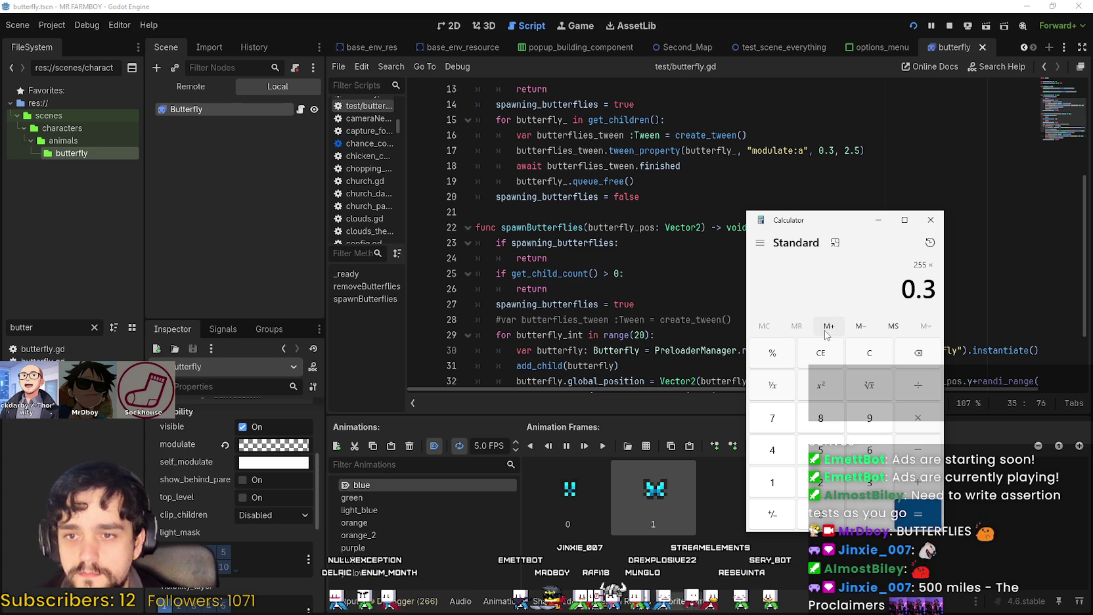
key("BackSpace")
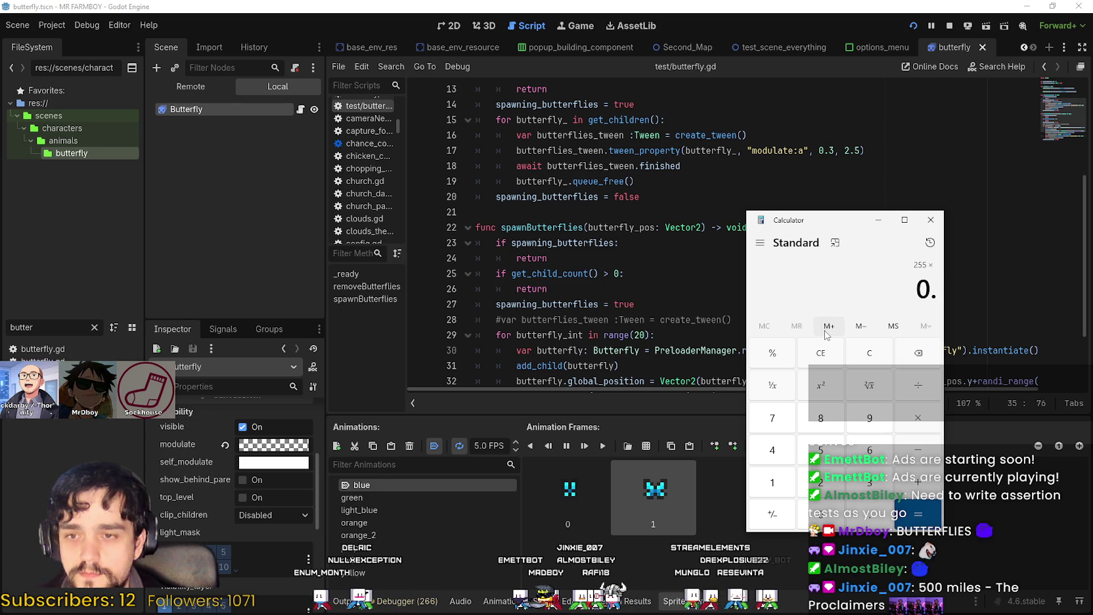
type("93")
key("Return")
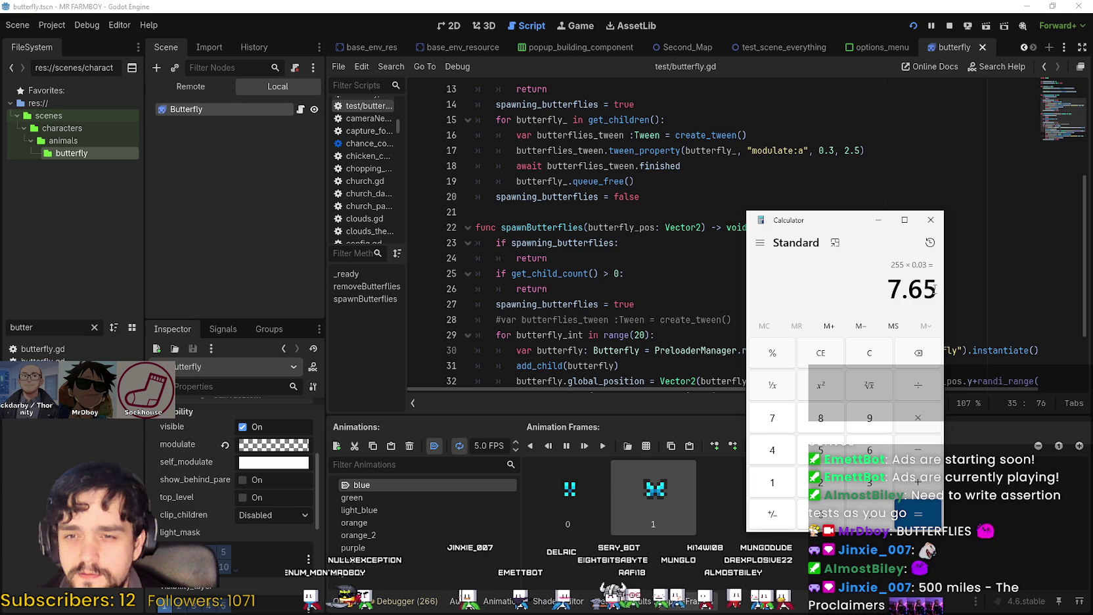
left_click_drag(937, 290, 864, 276)
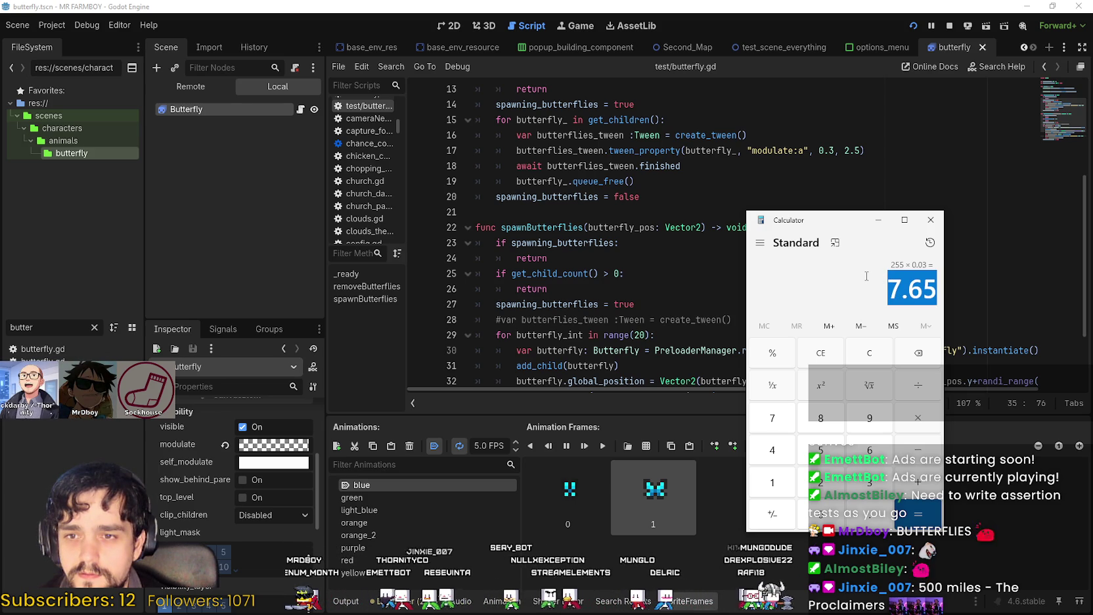
left_click(273, 445)
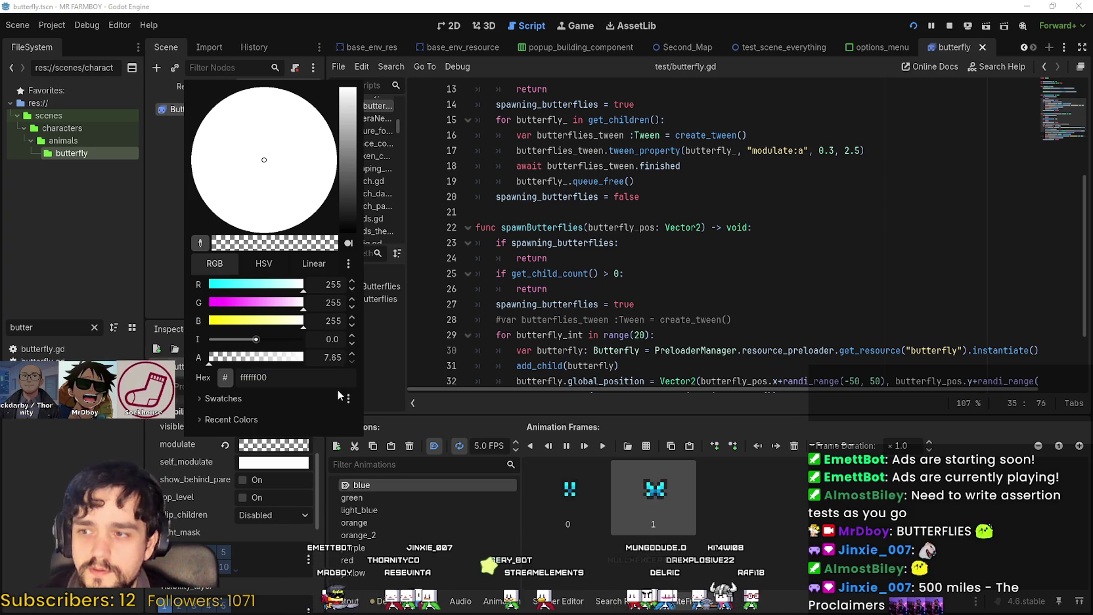
Commit and recheck the Butterfly's modulate alpha, then return focus to the script editor
left_click(277, 439)
left_click(276, 445)
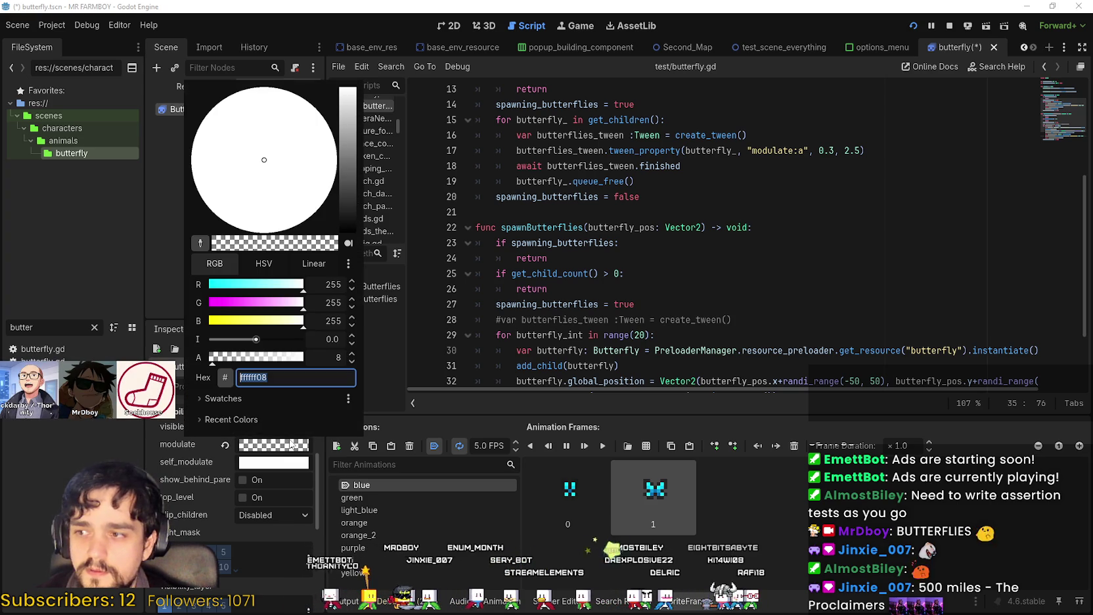
left_click(771, 261)
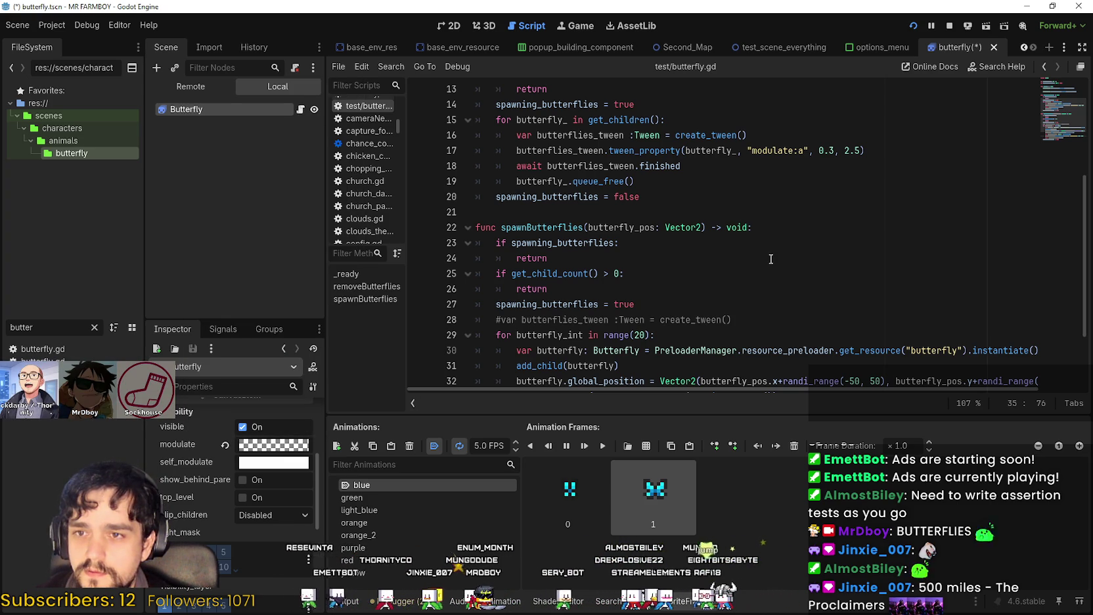
key("Tab")
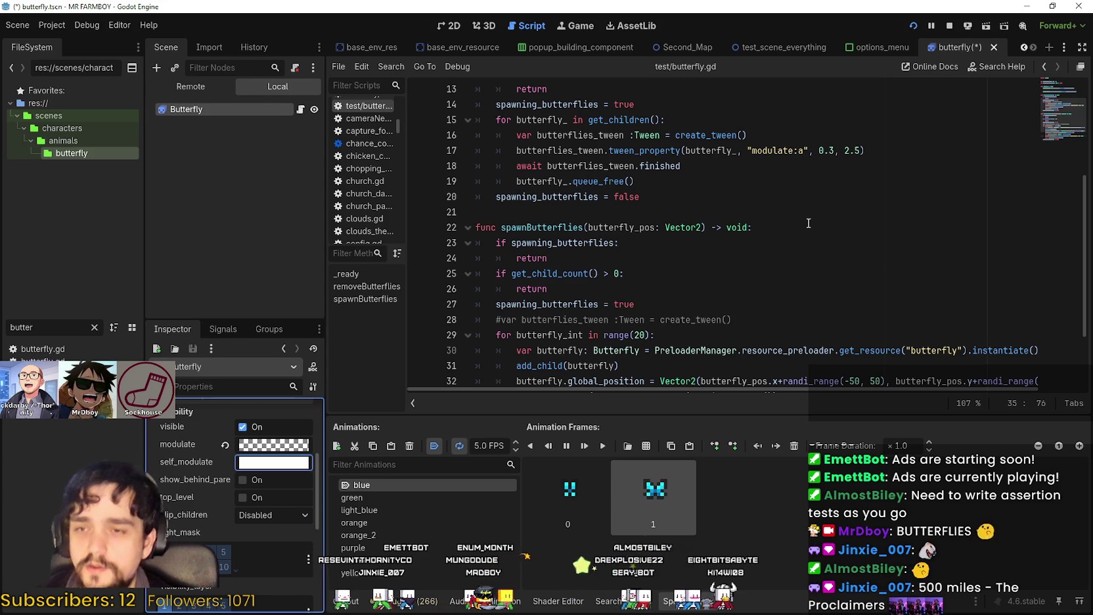
left_click(805, 227)
Calculate 255 × 0.3 in the Calculator and copy the 76.5 result
key("alt+Tab")
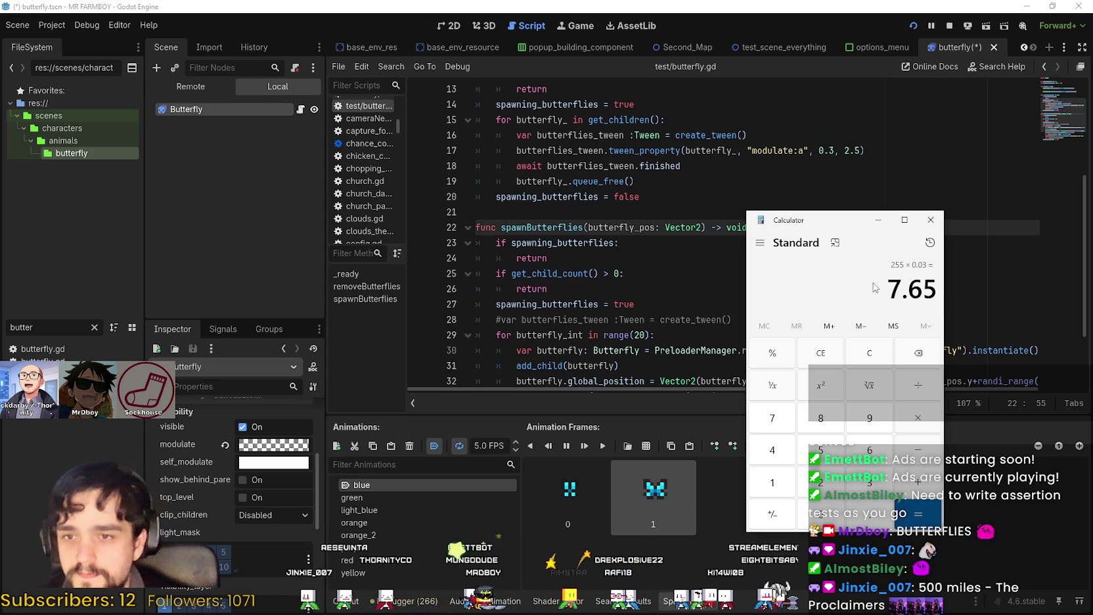
left_click(821, 354)
type("55")
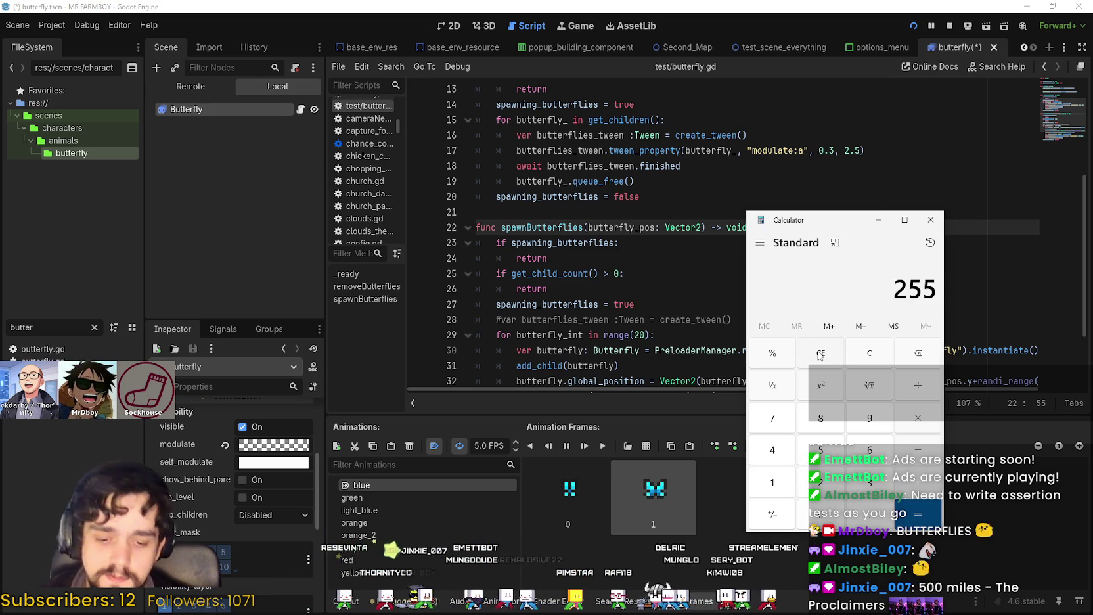
type("*0.3")
key("Return")
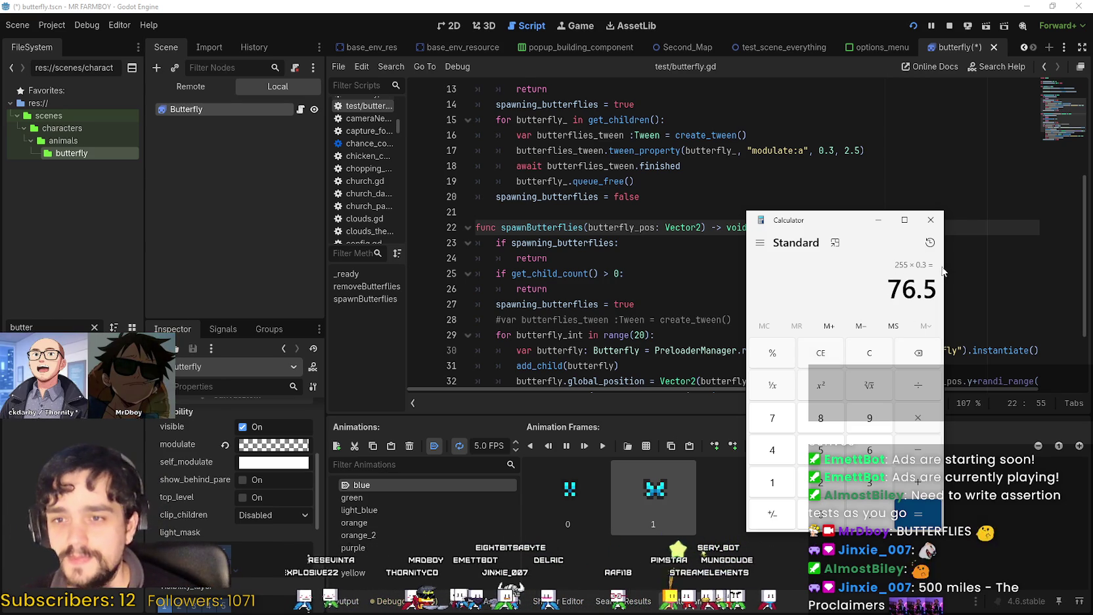
key("ctrl+c")
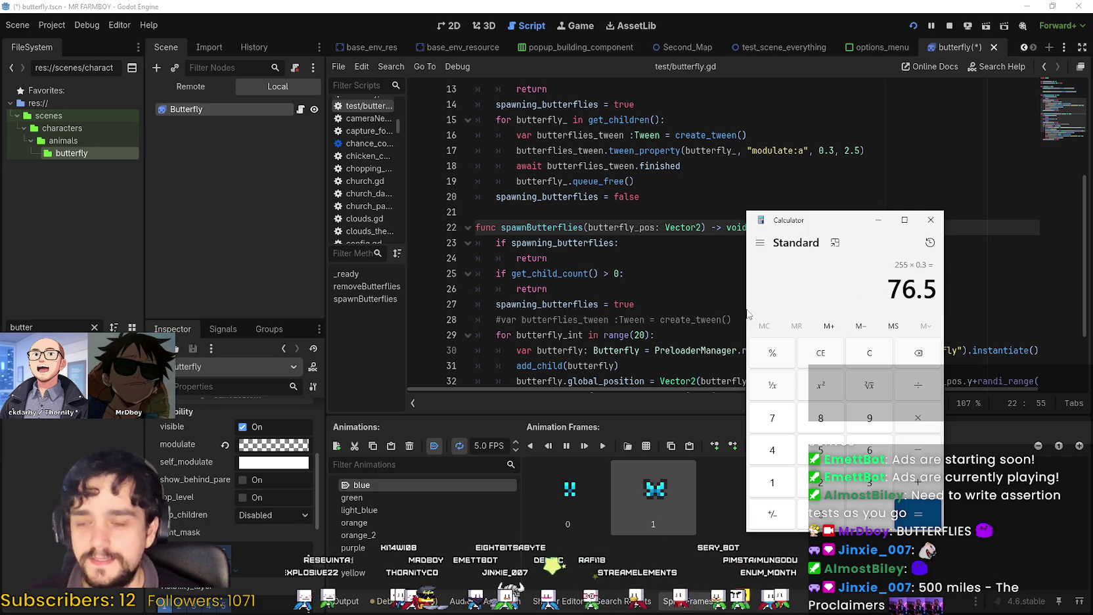
Set the Butterfly's modulate alpha to 76.5, giving ffffff4d with alpha 77
left_click(273, 444)
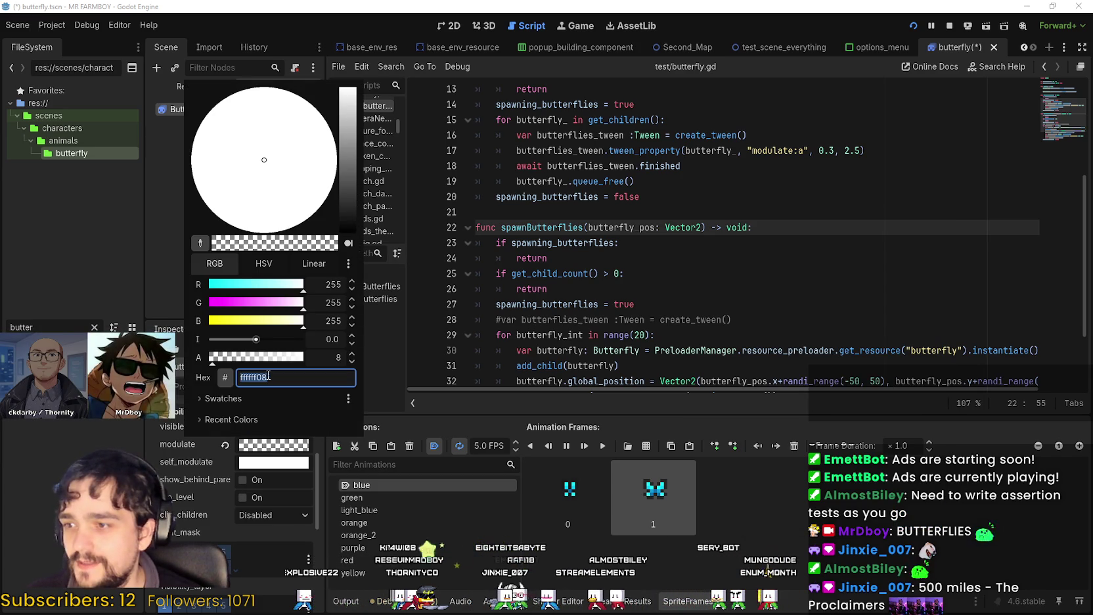
left_click(337, 358)
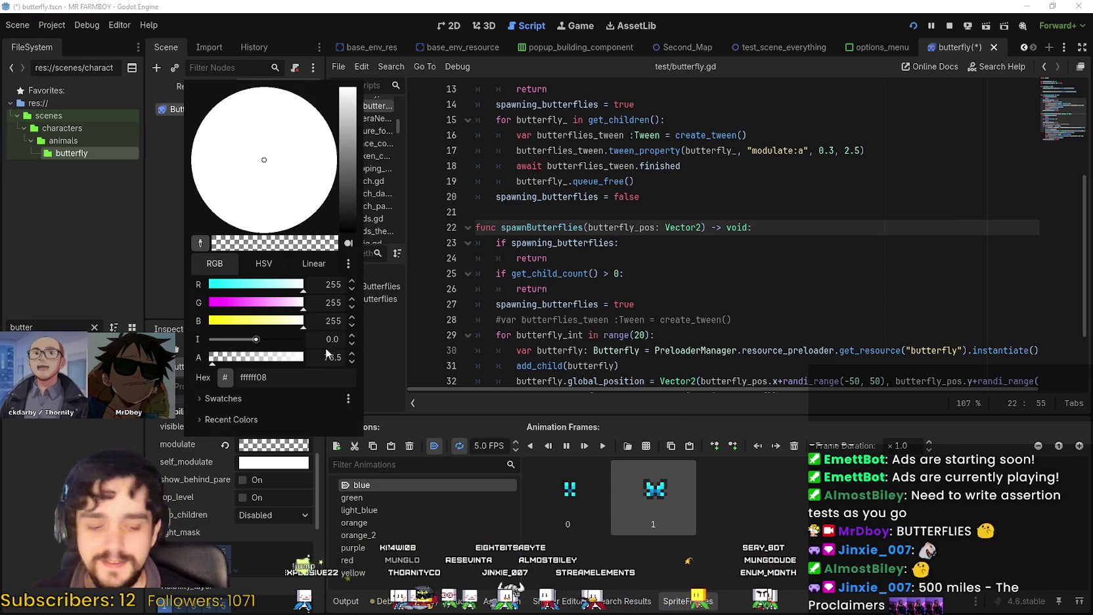
left_click(274, 450)
left_click(275, 449)
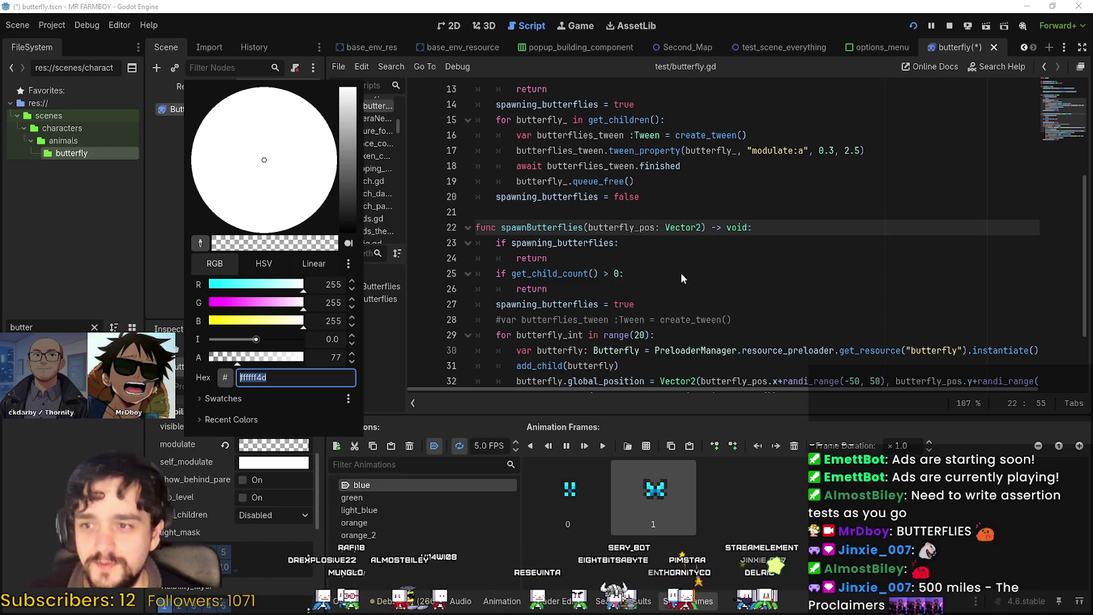
left_click(680, 272)
Return to the spawnButterflies code and save the butterfly scene
left_click(681, 268)
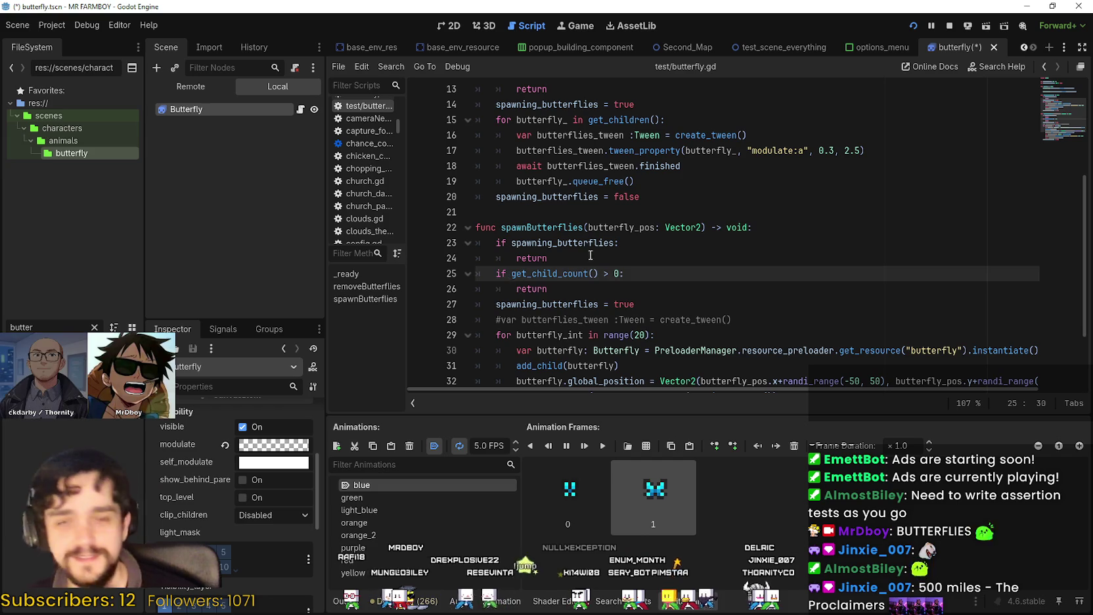
left_click(605, 242)
key("ctrl+s")
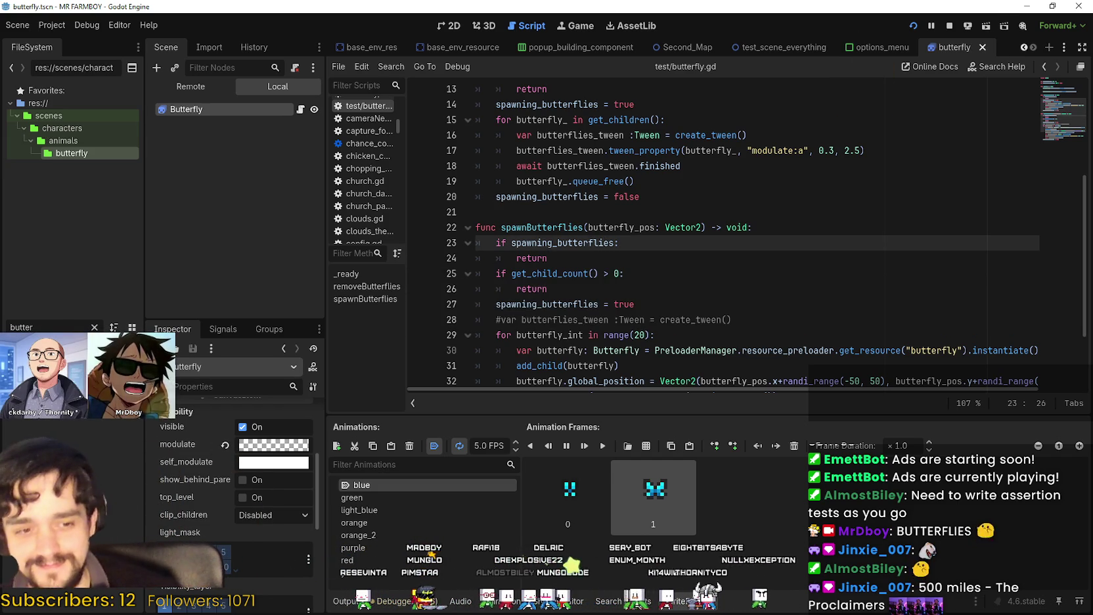
Add blank lines at the end of Games.txt and type 'TEASM KEY HERE ='
key("alt+Tab")
scroll(718, 316, "down", 6)
scroll(718, 316, "down", 14)
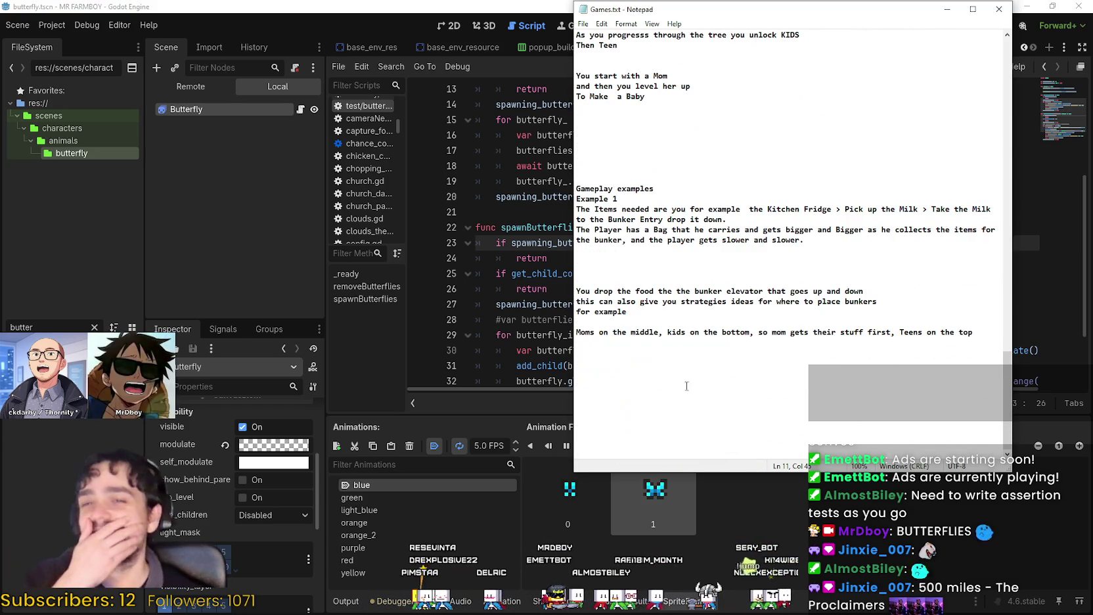
left_click(653, 347)
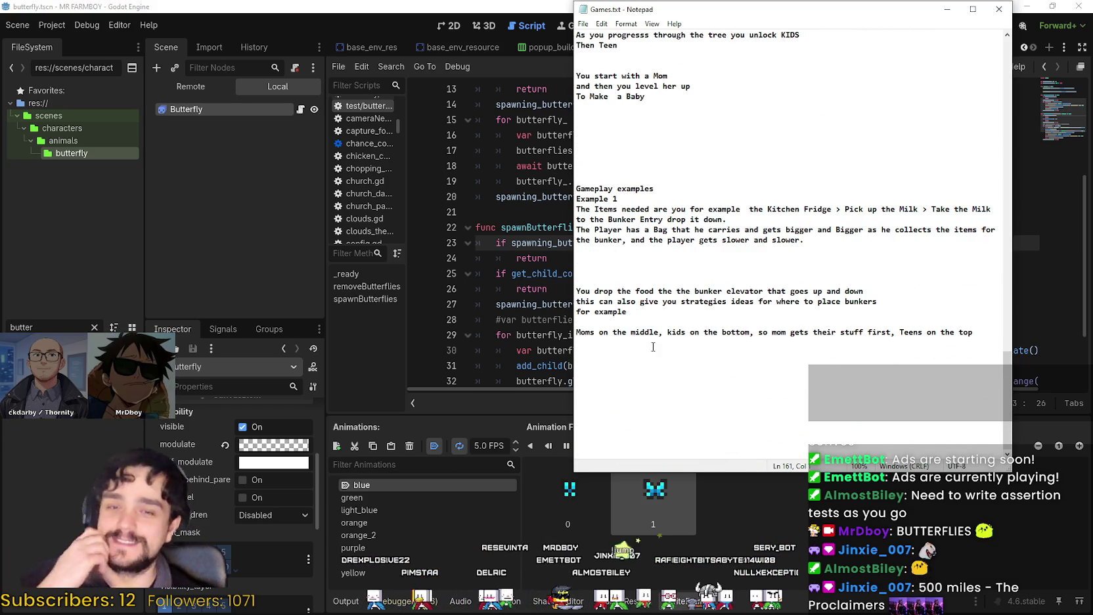
key("Return")
key("Return")
key("Return")
key("Return")
key("Return")
key("Return")
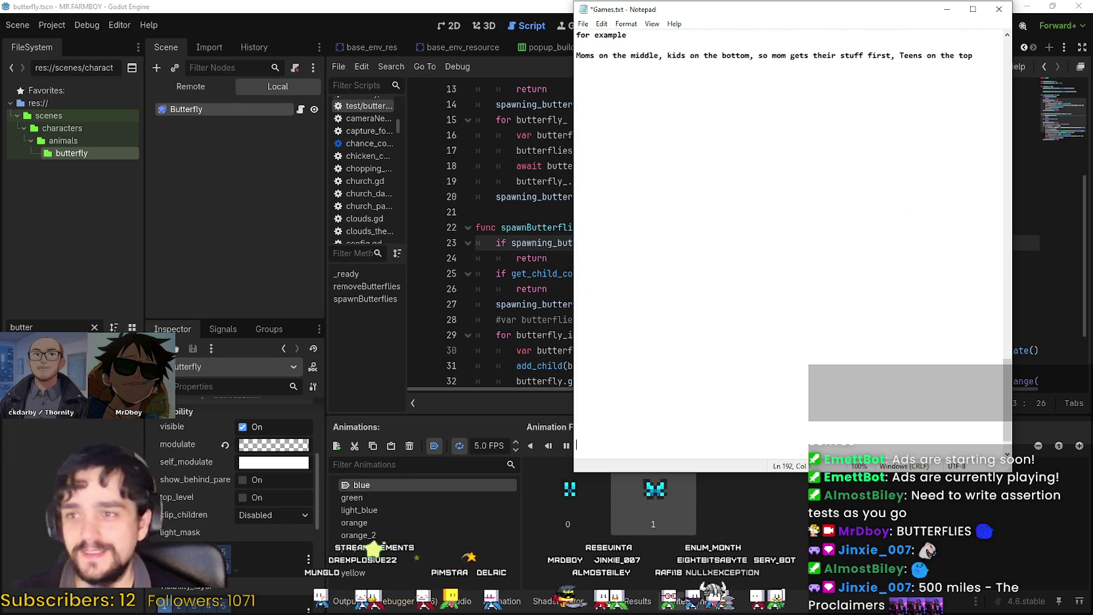
scroll(603, 334, "down", 1)
left_click(687, 78)
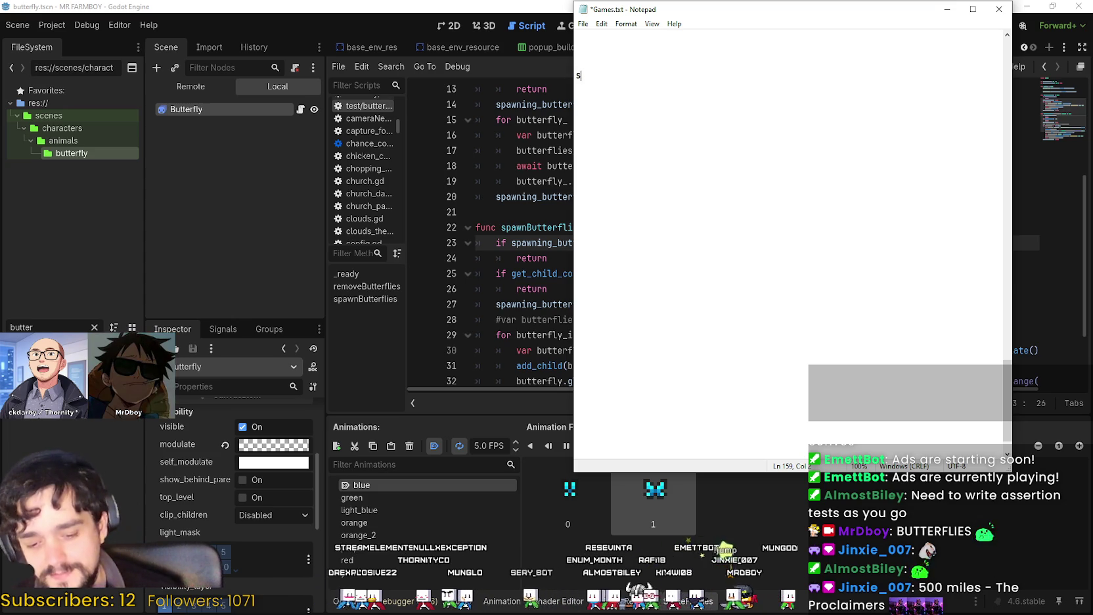
type("TEASM KEY HERE =")
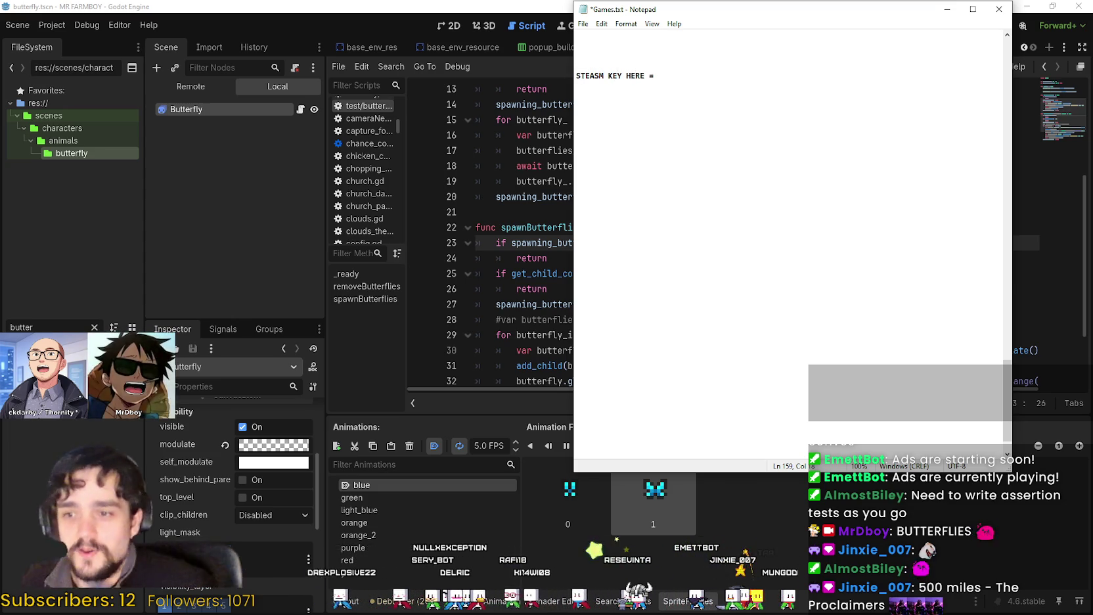
Cancel a ShareX region capture and replace the placeholder line with the copied note text
key("ctrl+Print")
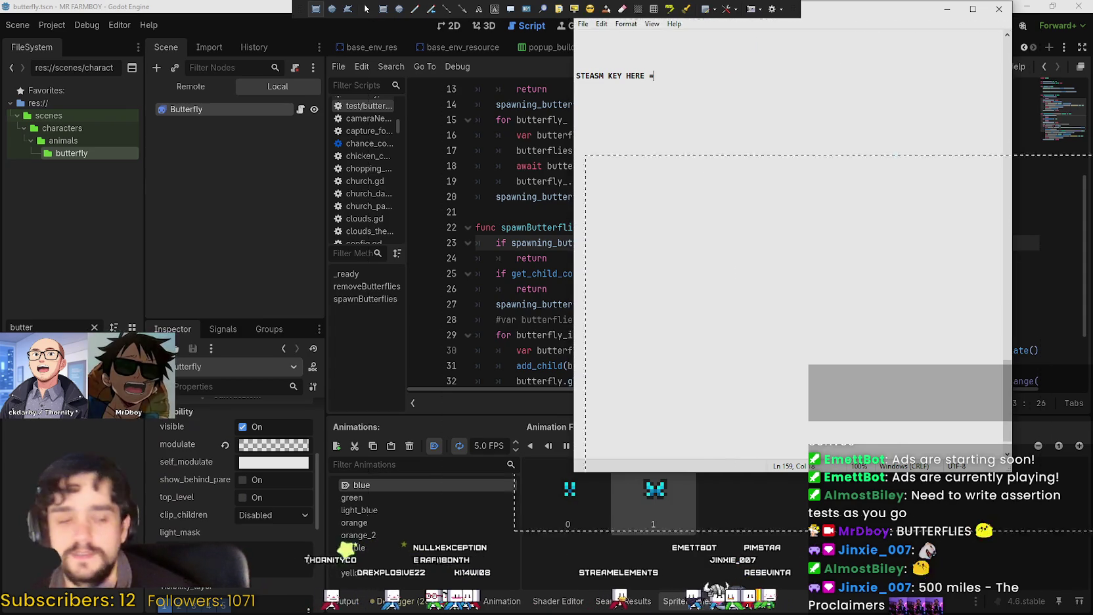
key("Escape")
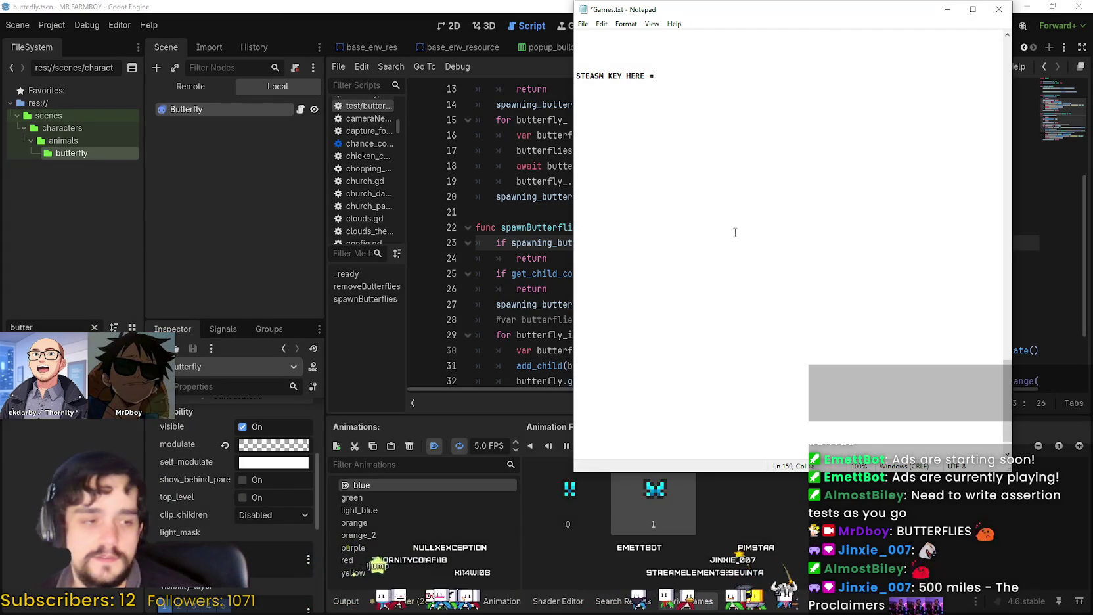
key("ctrl+a")
key("ctrl+v")
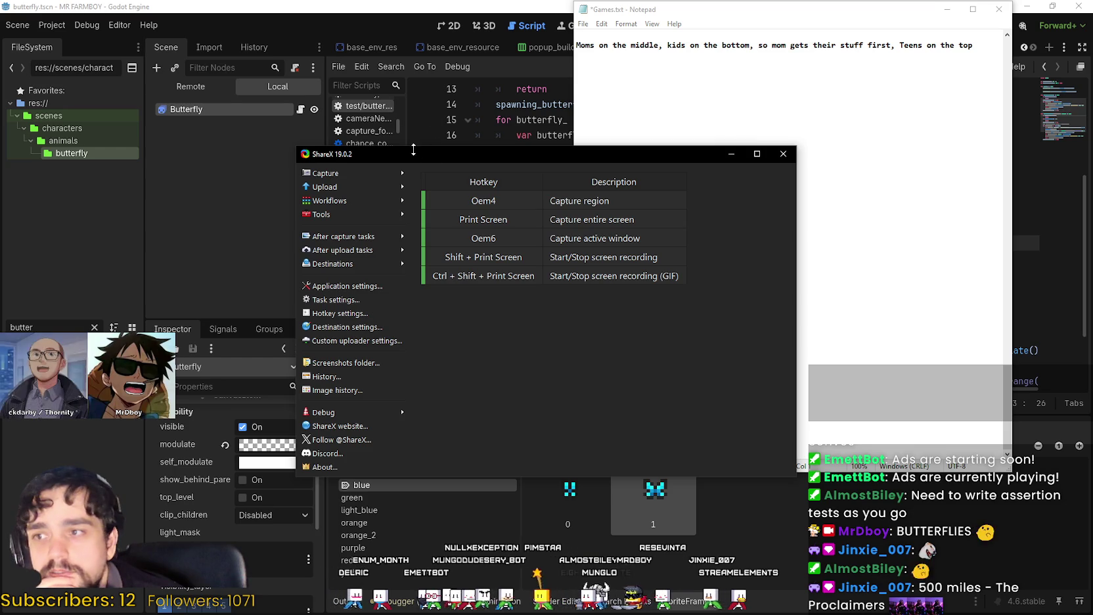
Move the ShareX main window further to the right
left_click_drag(414, 149, 544, 142)
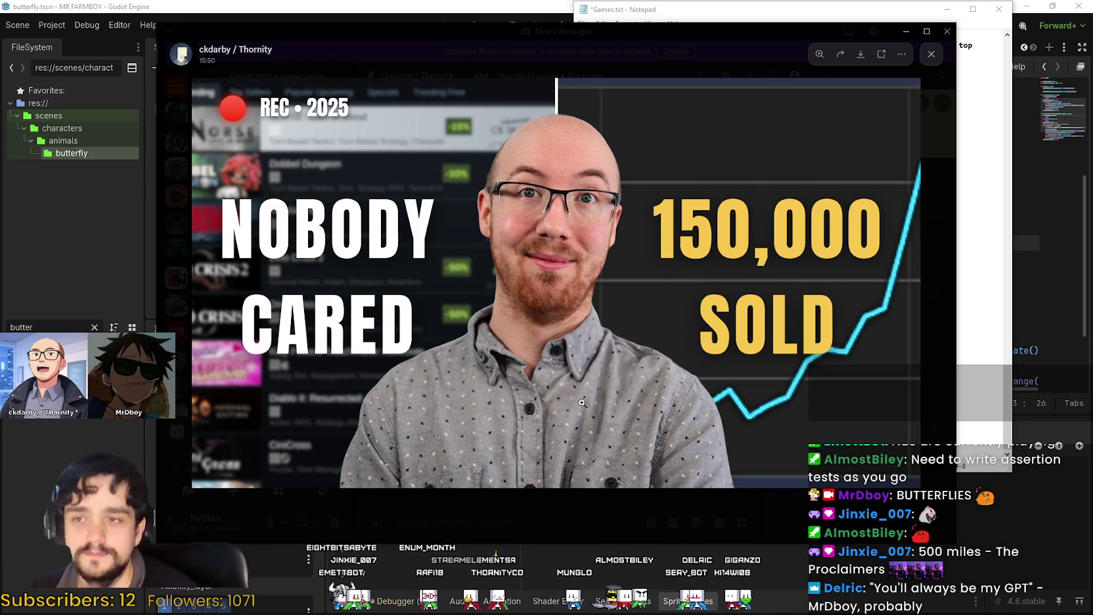
Nudge the Discord image viewer left and bring up the email screenshot viewer
left_click_drag(452, 32, 431, 32)
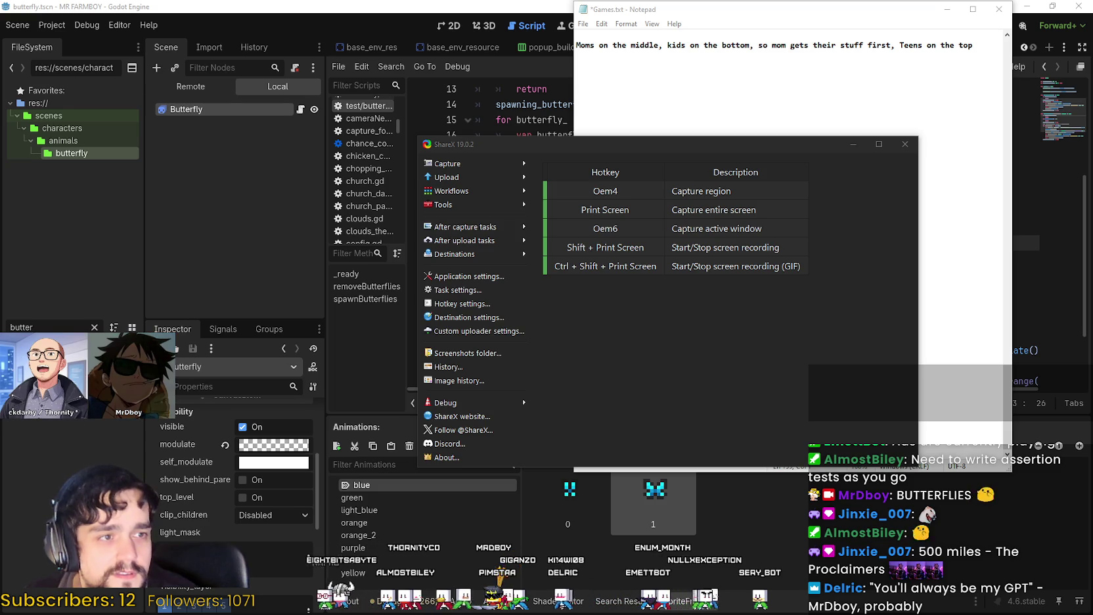
key("alt+Tab")
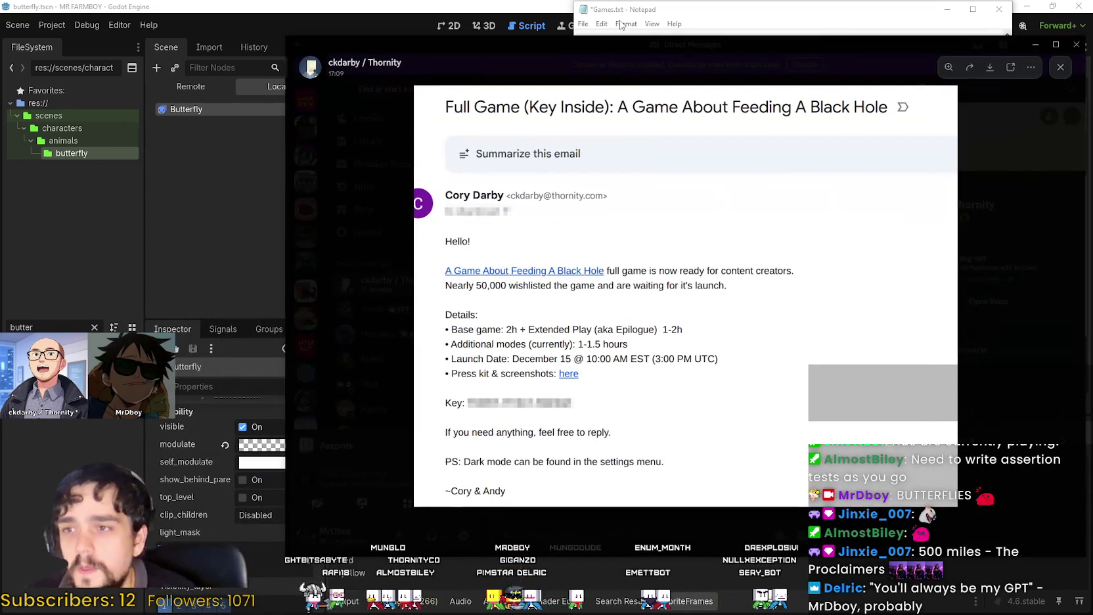
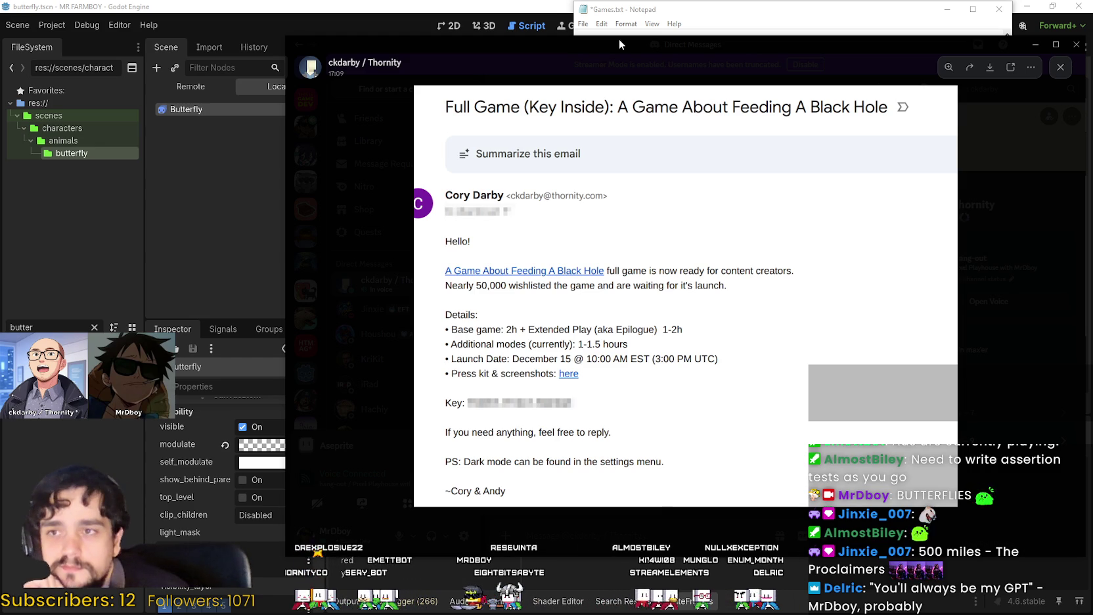
Move the email and ShareX windows aside and bring the Notepad notes to the front
left_click_drag(619, 44, 1092, 62)
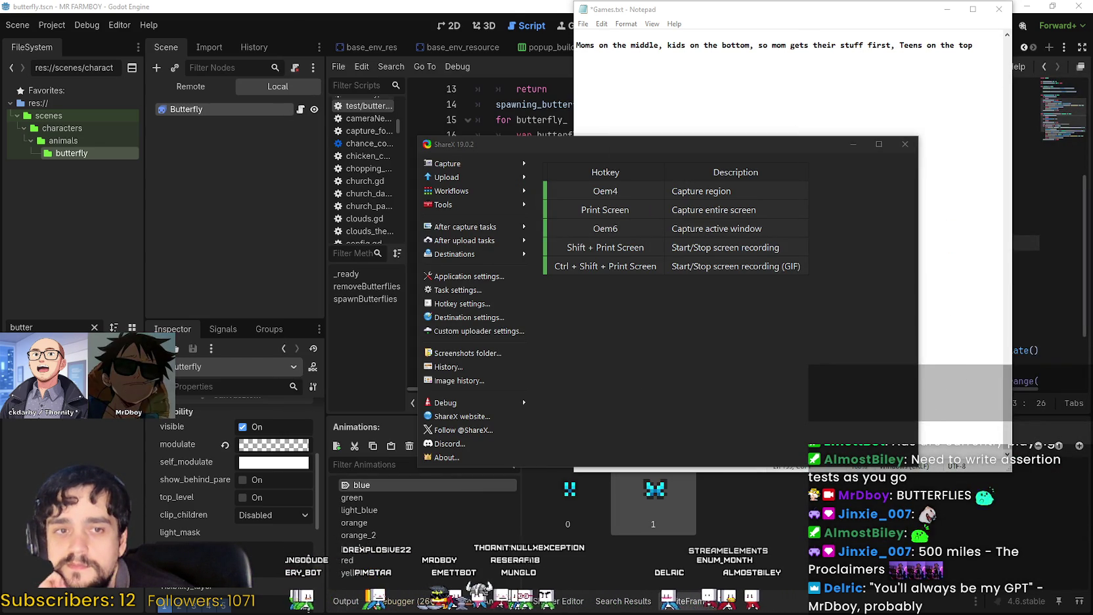
left_click_drag(801, 148, 653, 124)
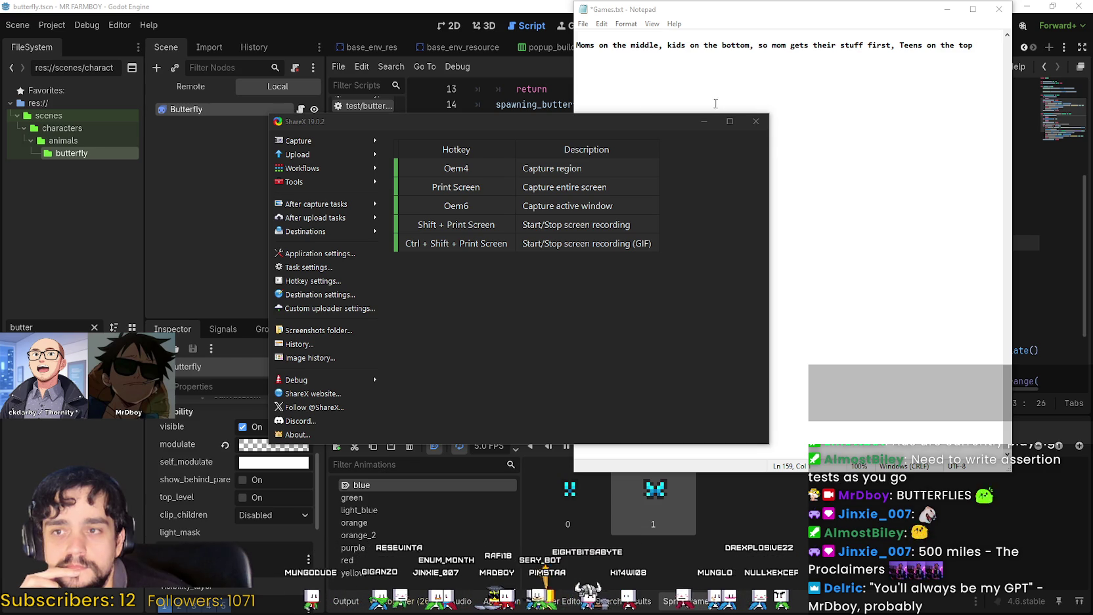
left_click_drag(611, 131, 539, 120)
left_click(825, 215)
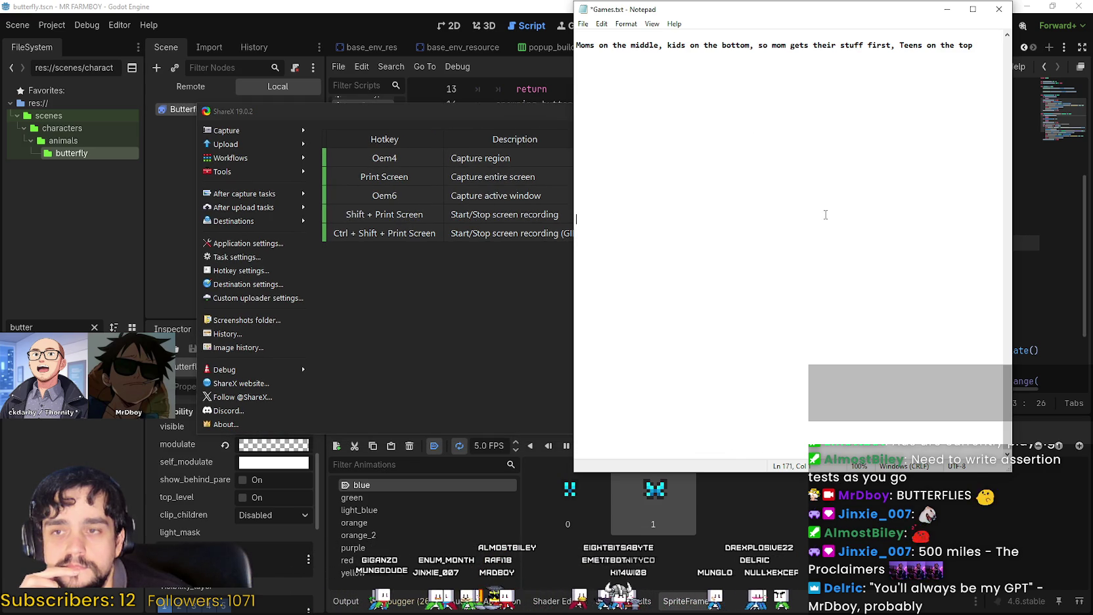
left_click(748, 78)
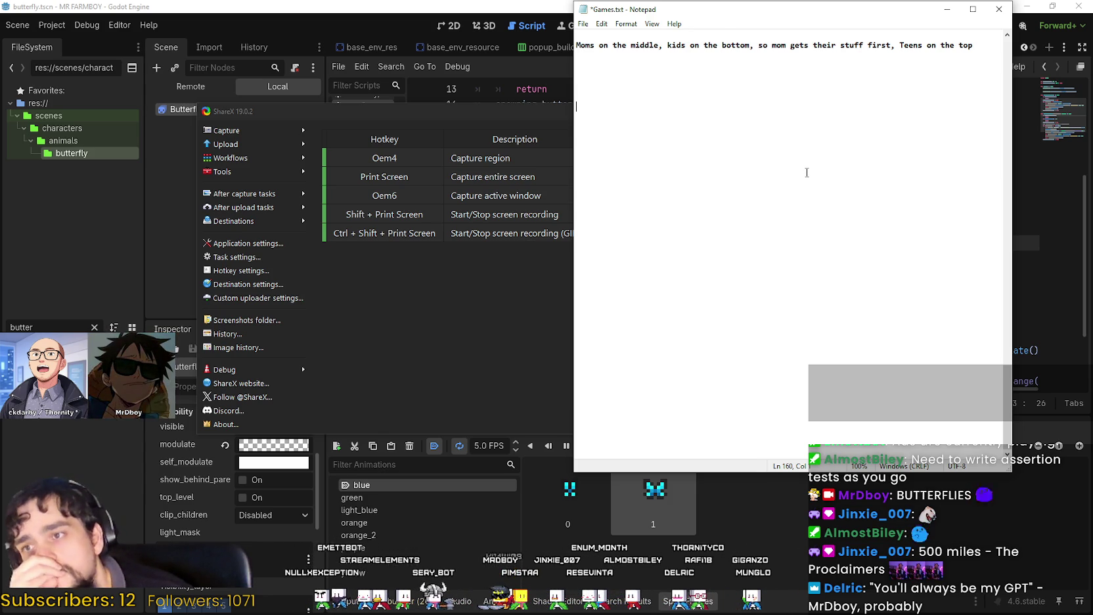
Shift ShareX right to uncover the script list and launch the MR FARMBOY debug game
left_click(549, 327)
left_click(816, 232)
left_click(397, 312)
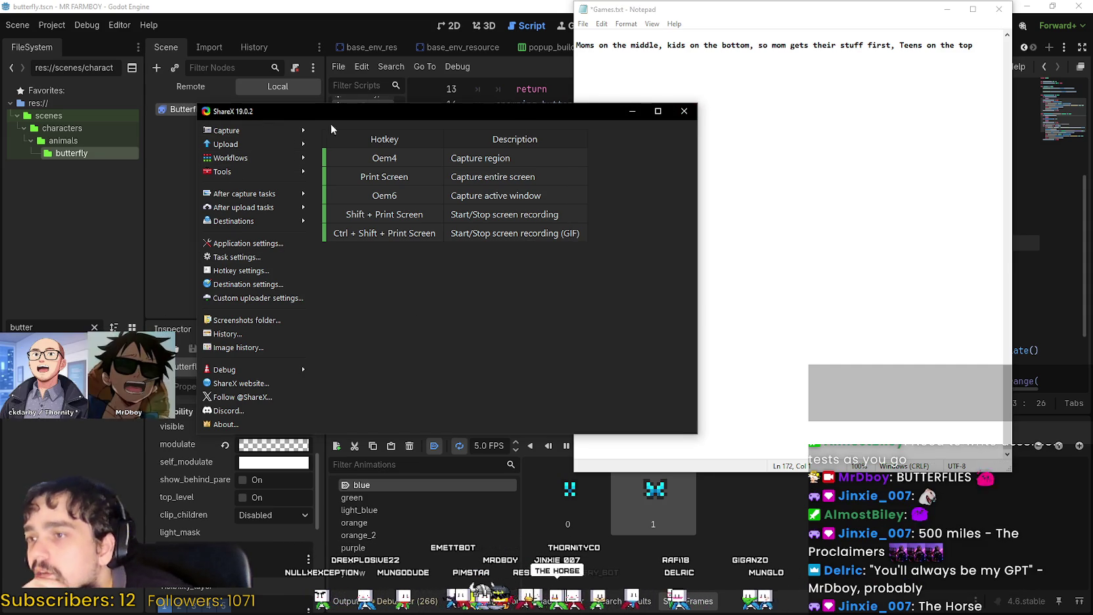
left_click_drag(527, 117, 685, 114)
key("F5")
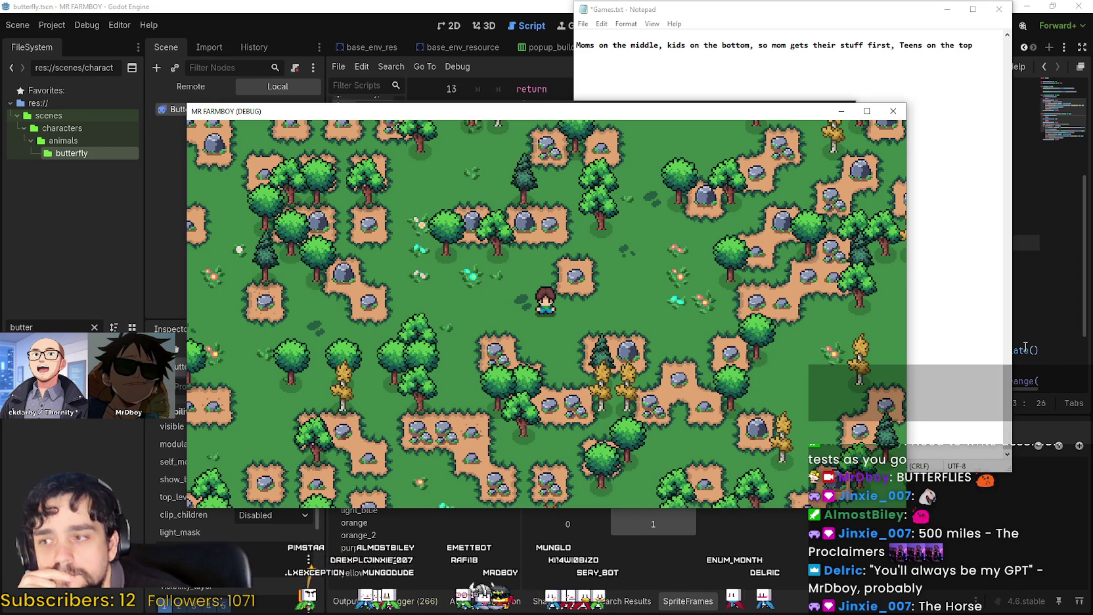
Close the debug game, place the caret at line 21 of butterfly.gd, and relaunch with F5
left_click(887, 116)
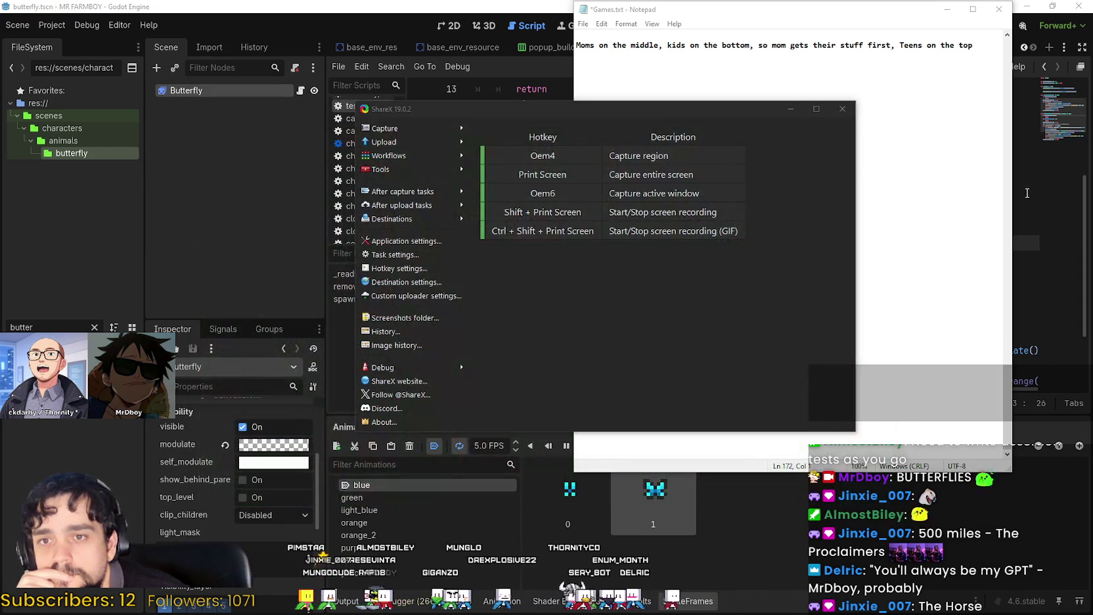
left_click(1000, 139)
left_click(1025, 156)
left_click(895, 200)
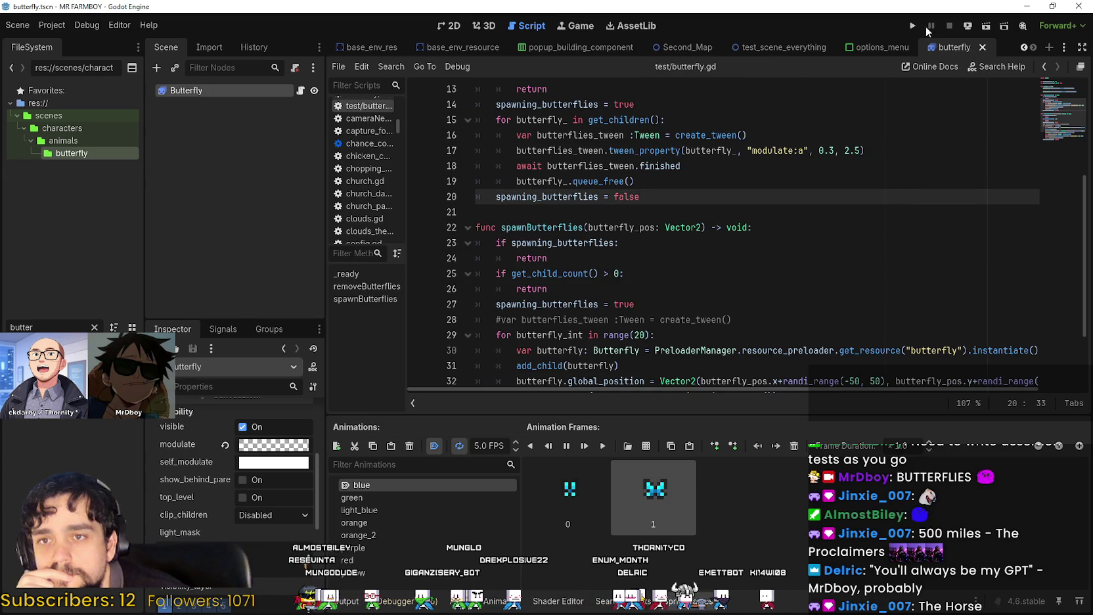
left_click(725, 214)
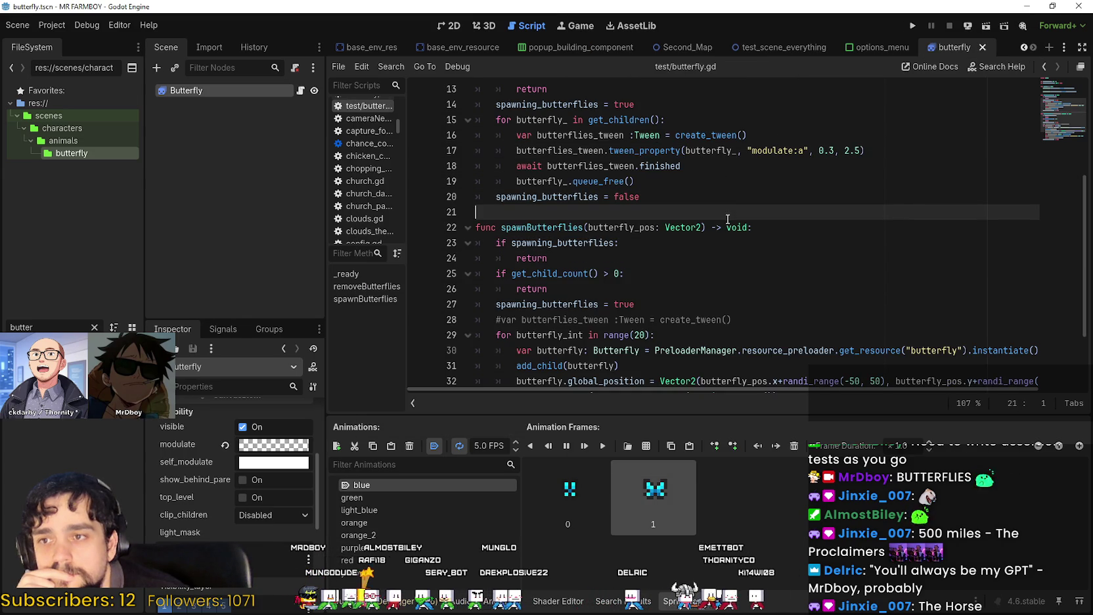
key("F5")
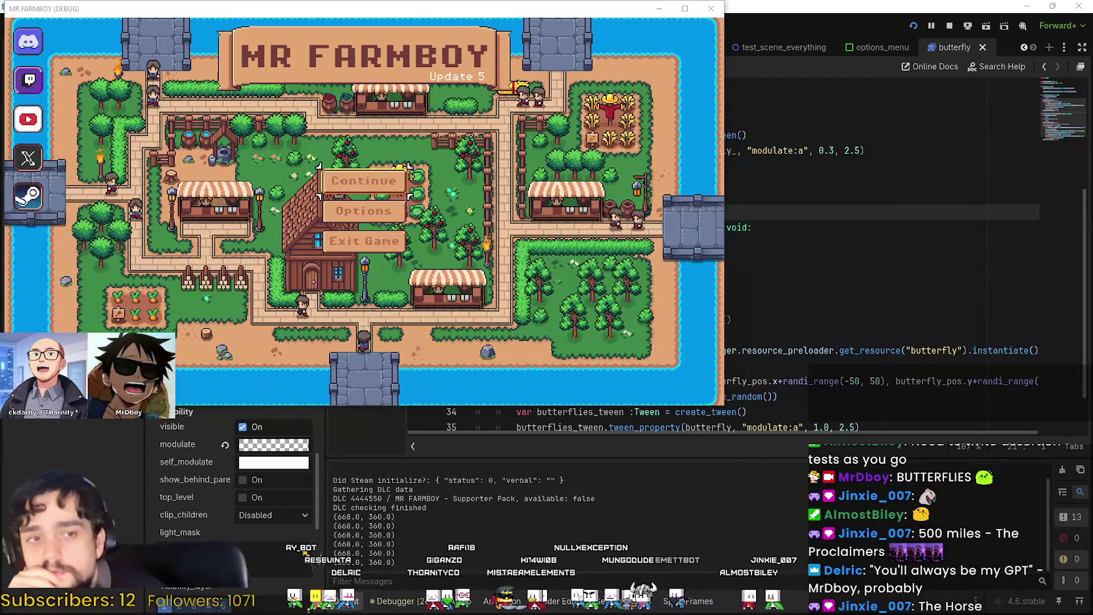
Continue from the title screen and load Save 7 (Incremental) from the save list
left_click(364, 180)
scroll(374, 203, "down", 2)
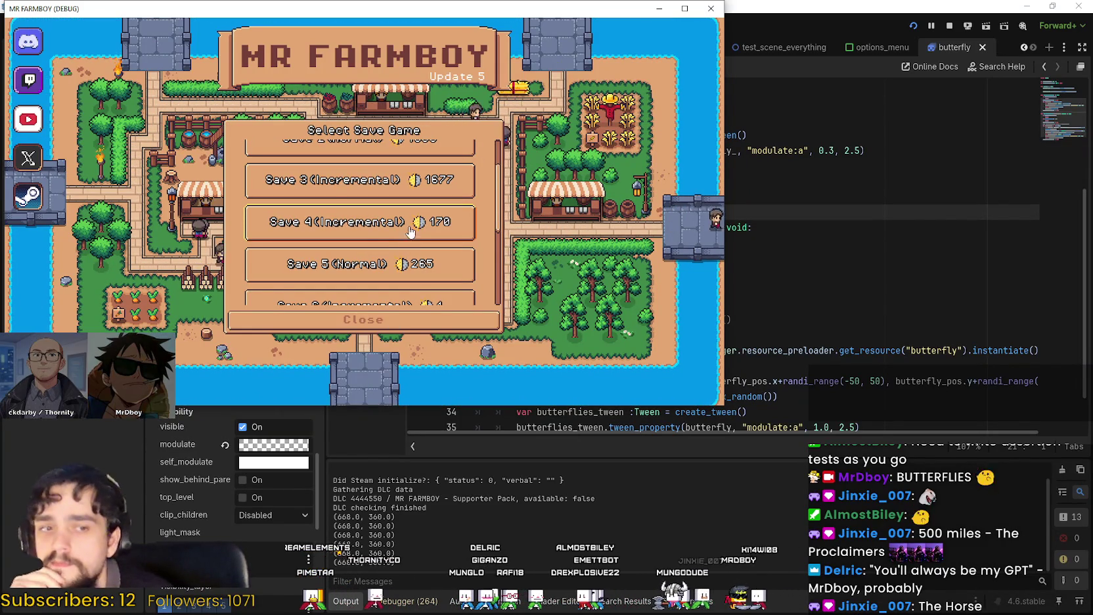
scroll(372, 240, "down", 1)
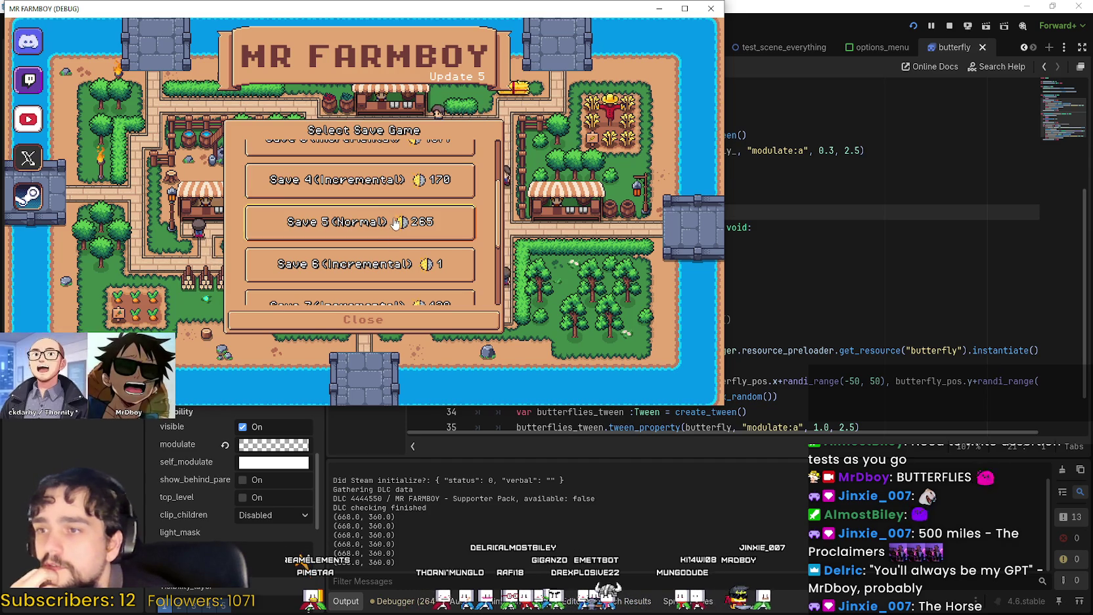
left_click(360, 263)
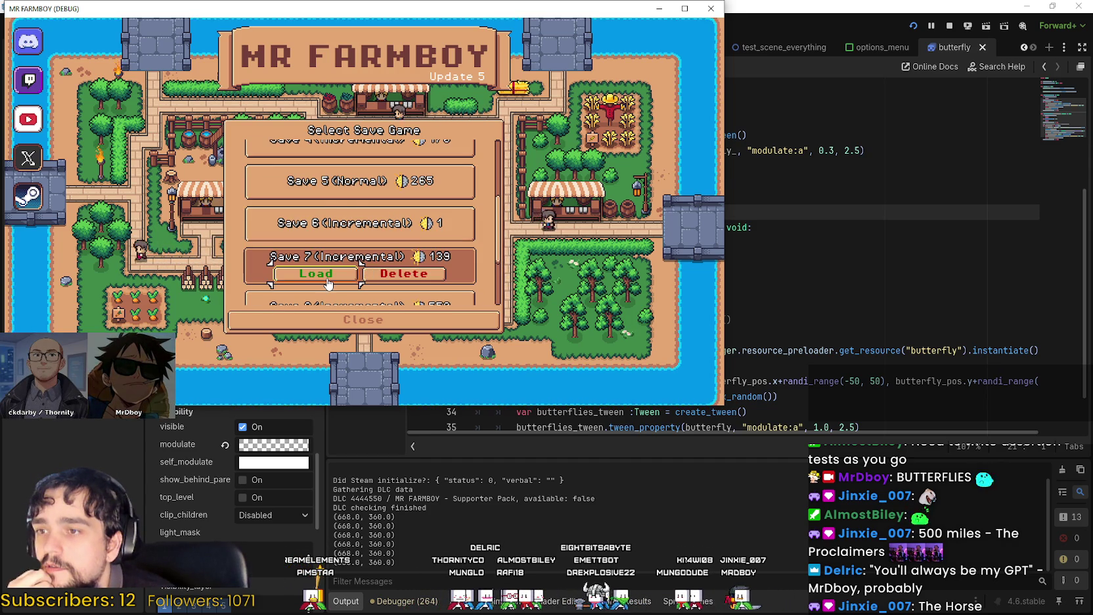
left_click(317, 271)
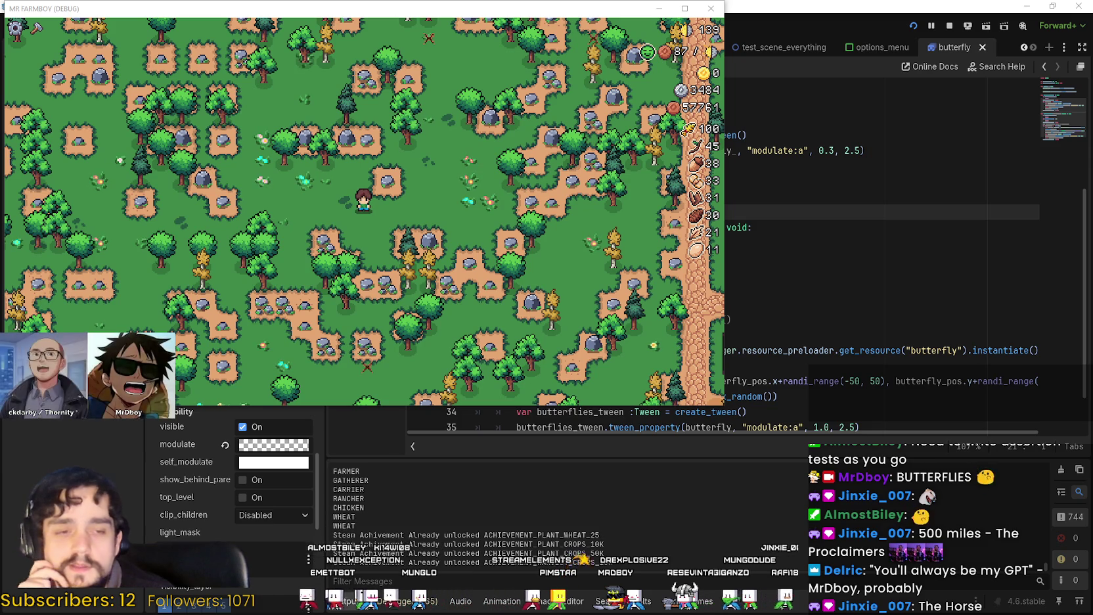
Hide the game's HUD counters with F1 and move the game window to reveal the editor
left_click(571, 20)
key("F1")
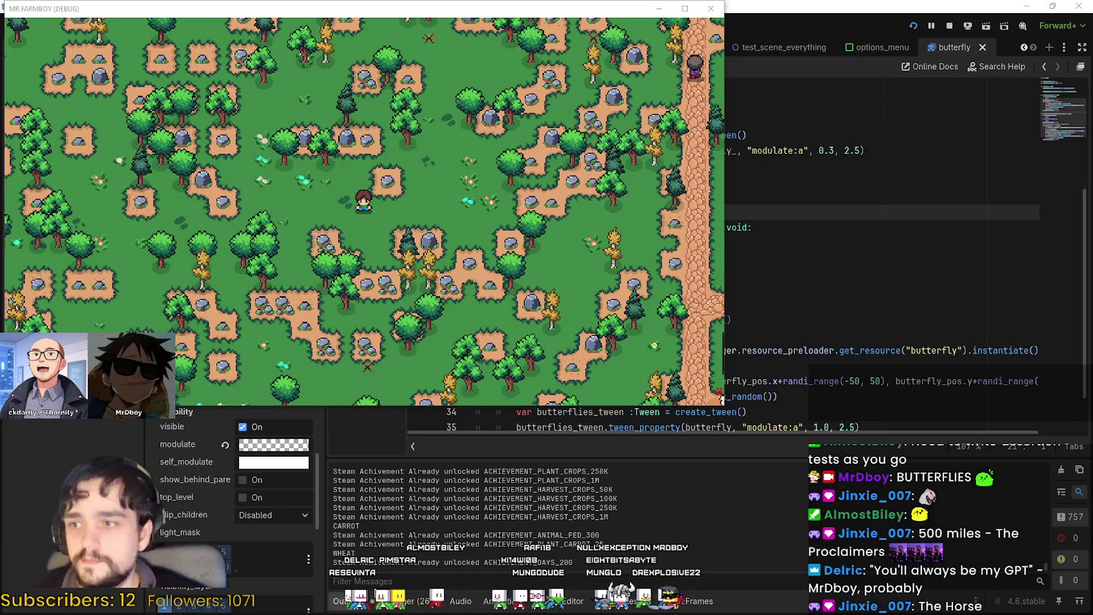
left_click_drag(241, 14, 565, 77)
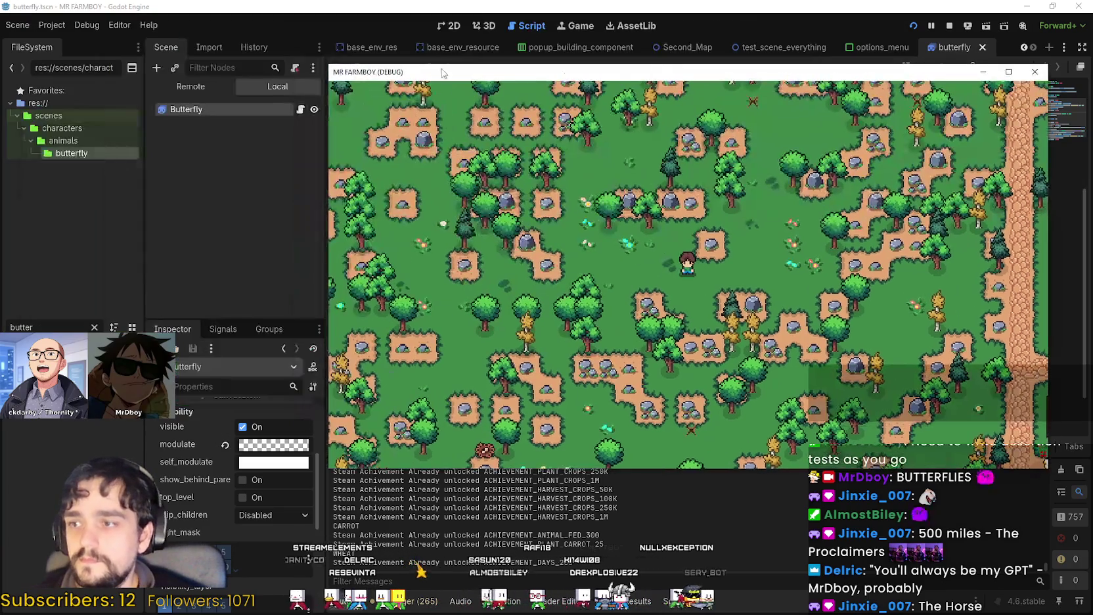
In the Remote scene tree, select the running Game node and then its Player node
left_click(220, 88)
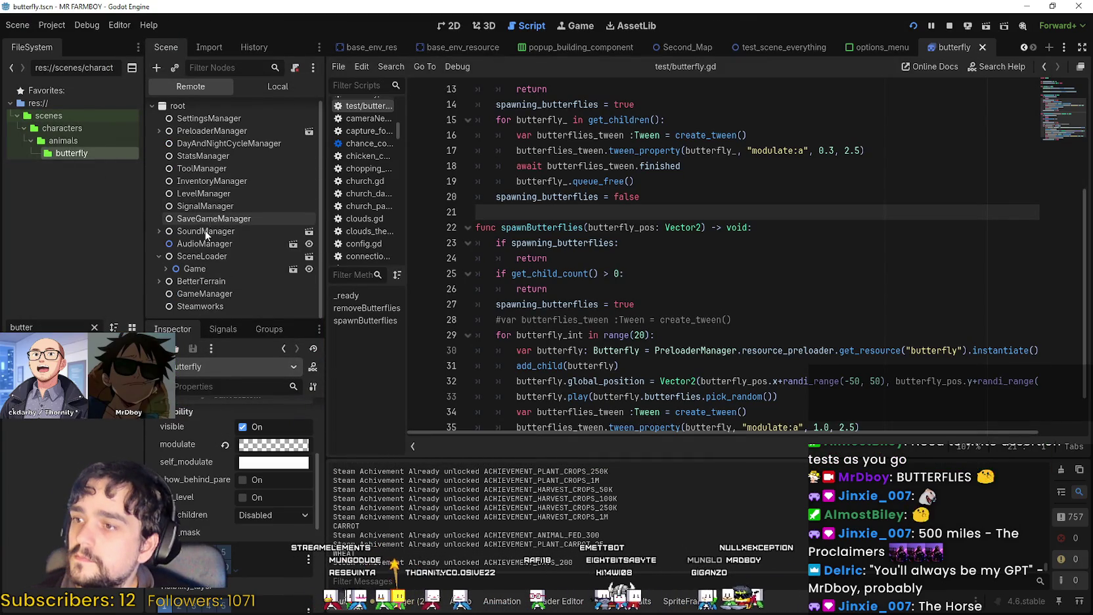
left_click(203, 269)
scroll(170, 472, "down", 10)
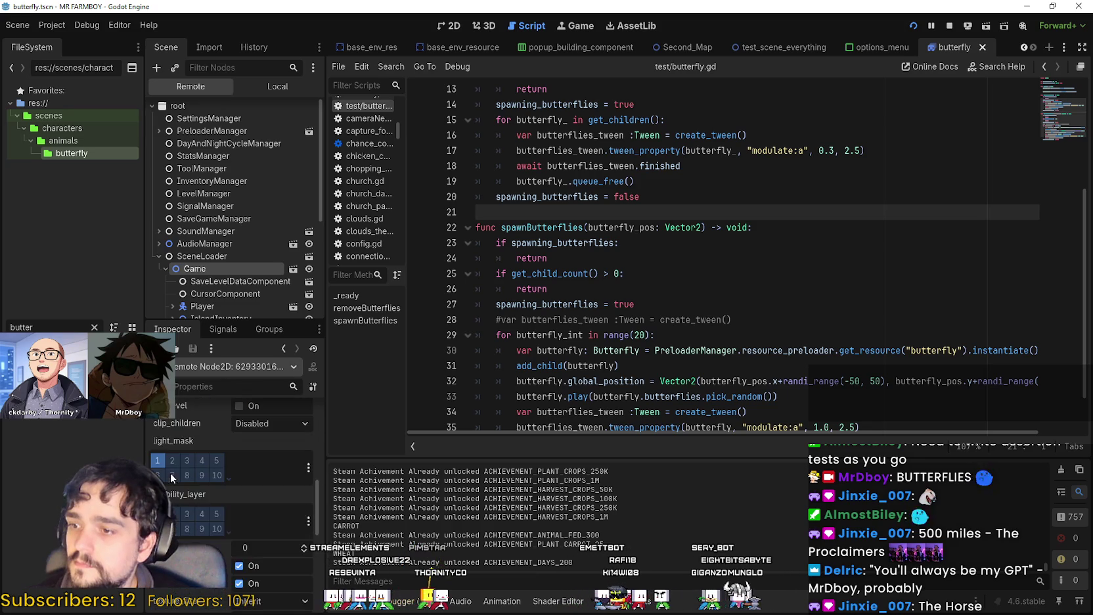
scroll(170, 472, "down", 5)
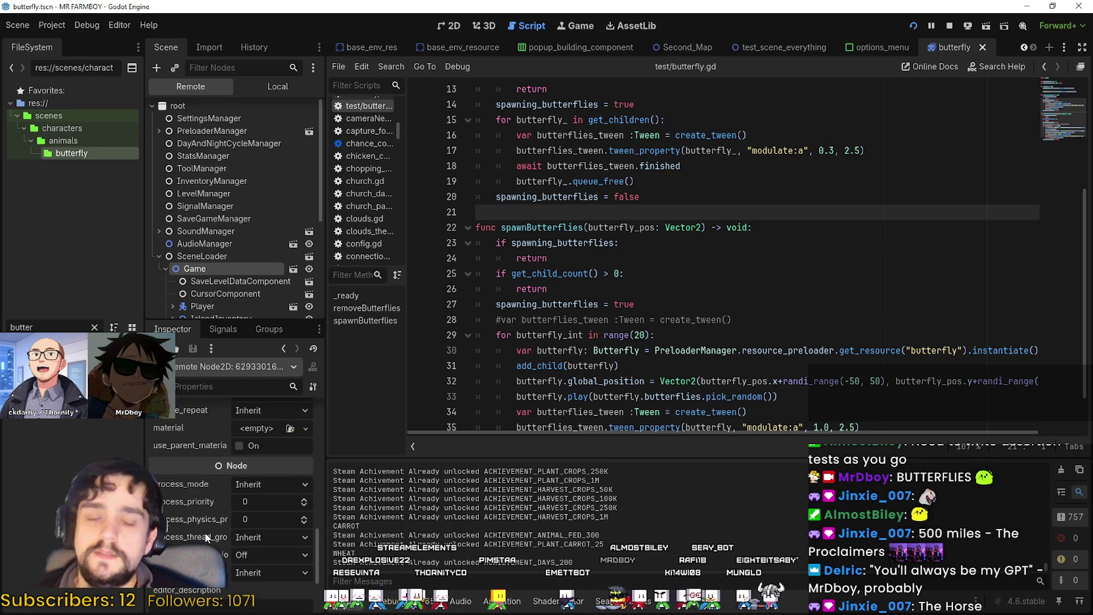
scroll(201, 520, "down", 3)
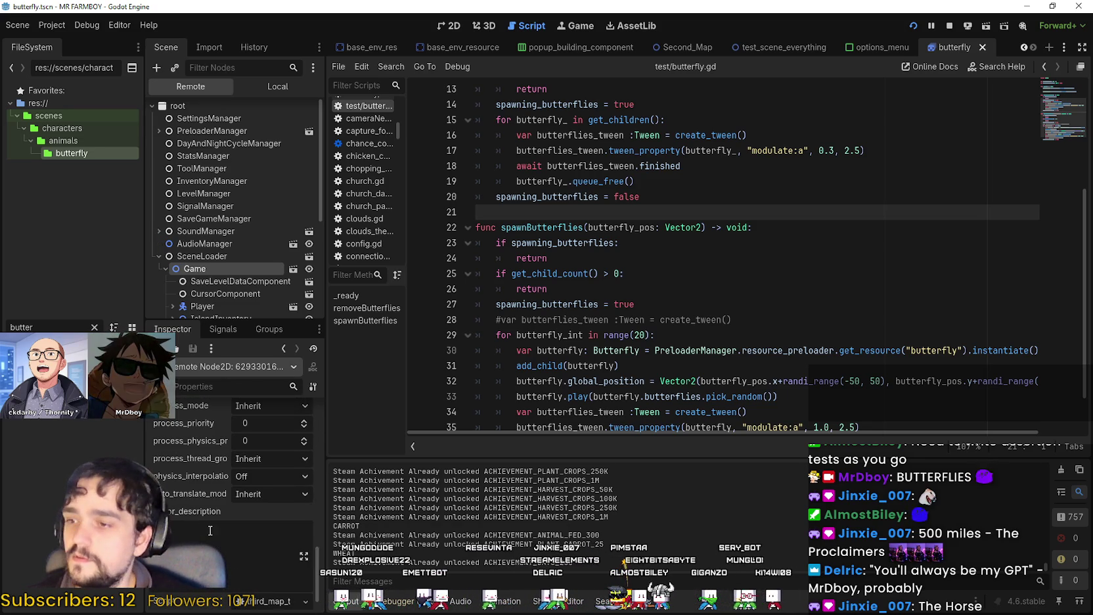
scroll(220, 304, "down", 2)
left_click(220, 254)
scroll(197, 519, "up", 5)
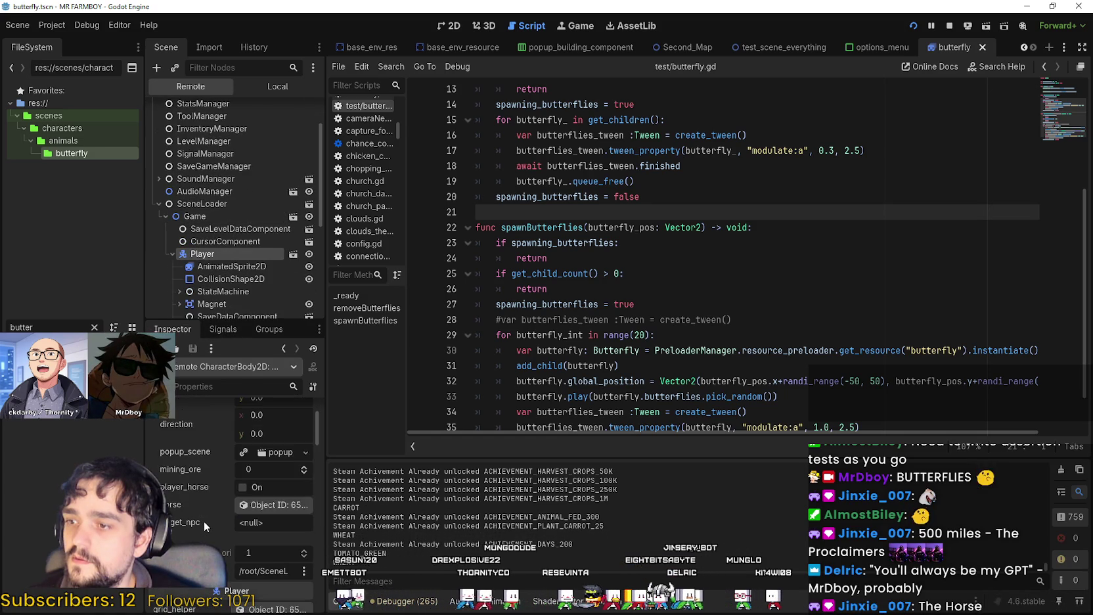
scroll(203, 521, "down", 3)
scroll(219, 262, "down", 4)
Set the player Camera's zoom to 1.5, then switch over to the Calculator
left_click(227, 226)
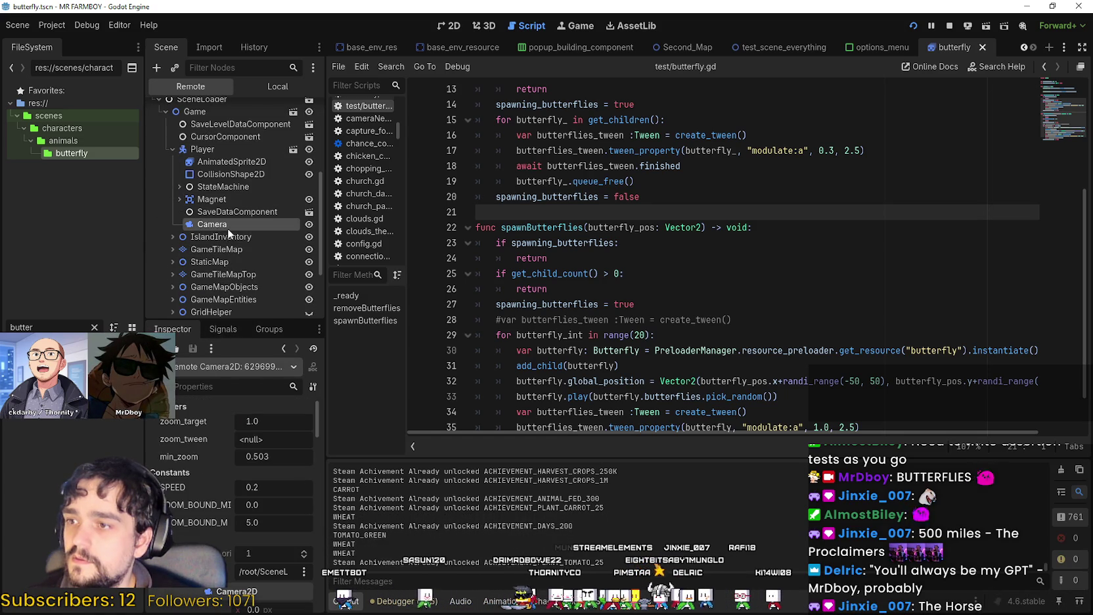
scroll(222, 537, "down", 5)
double_click(279, 499)
type("1.5")
key("Return")
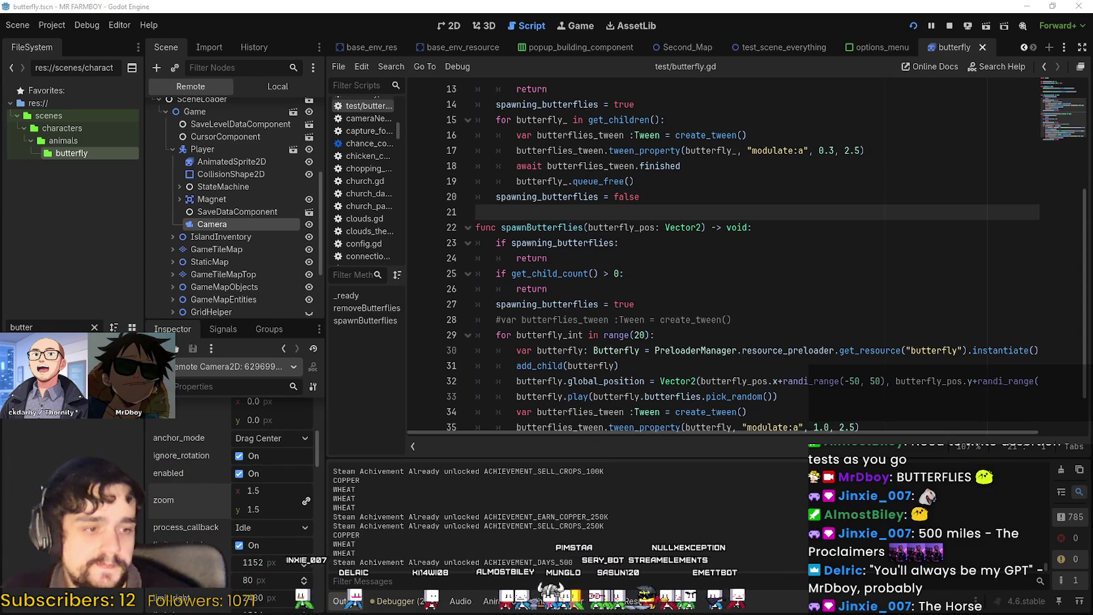
key("alt+Tab")
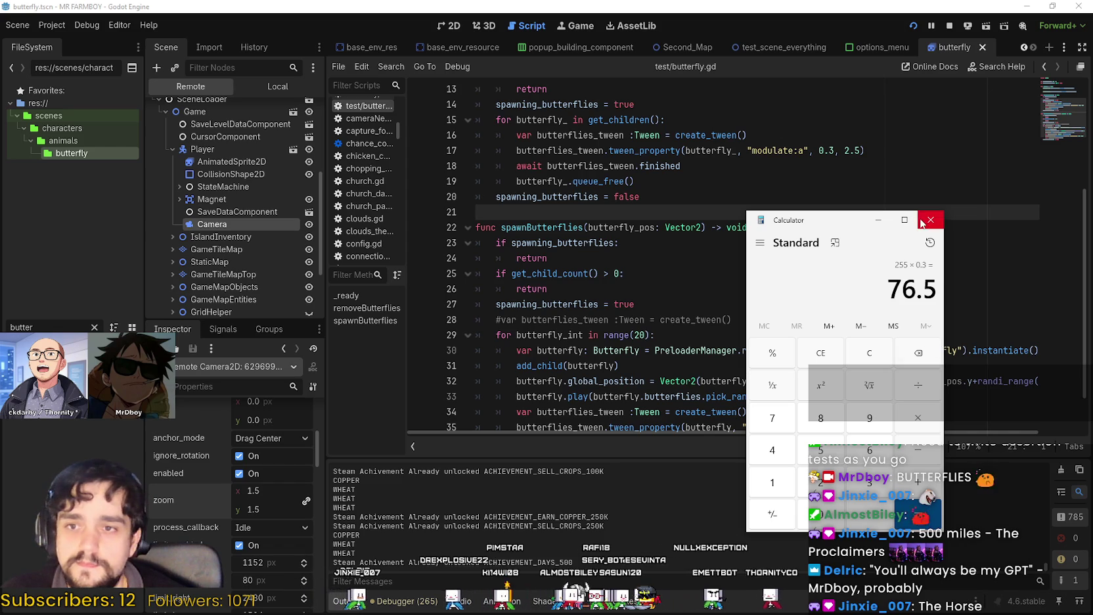
Close the Calculator, place the caret around lines 19–21 of butterfly.gd, and bring the game back
left_click(930, 220)
left_click(681, 198)
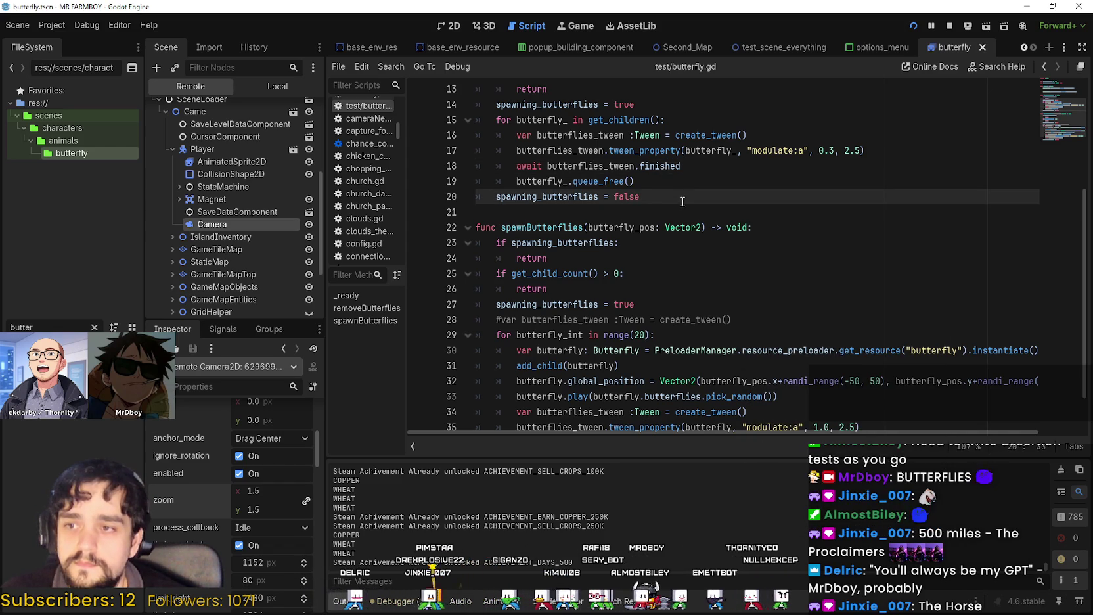
left_click(677, 207)
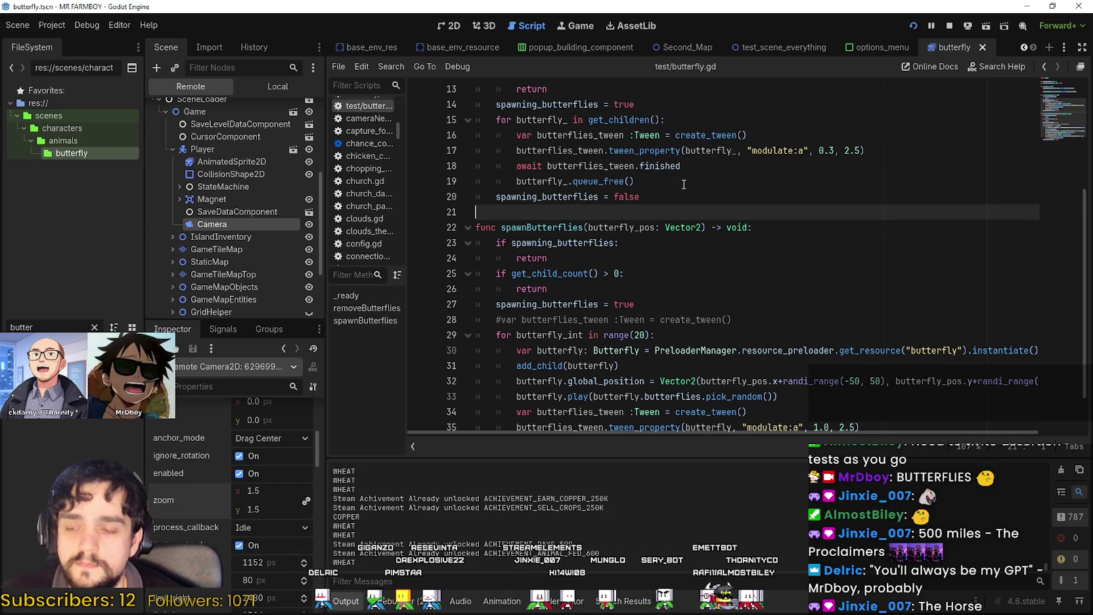
left_click(687, 178)
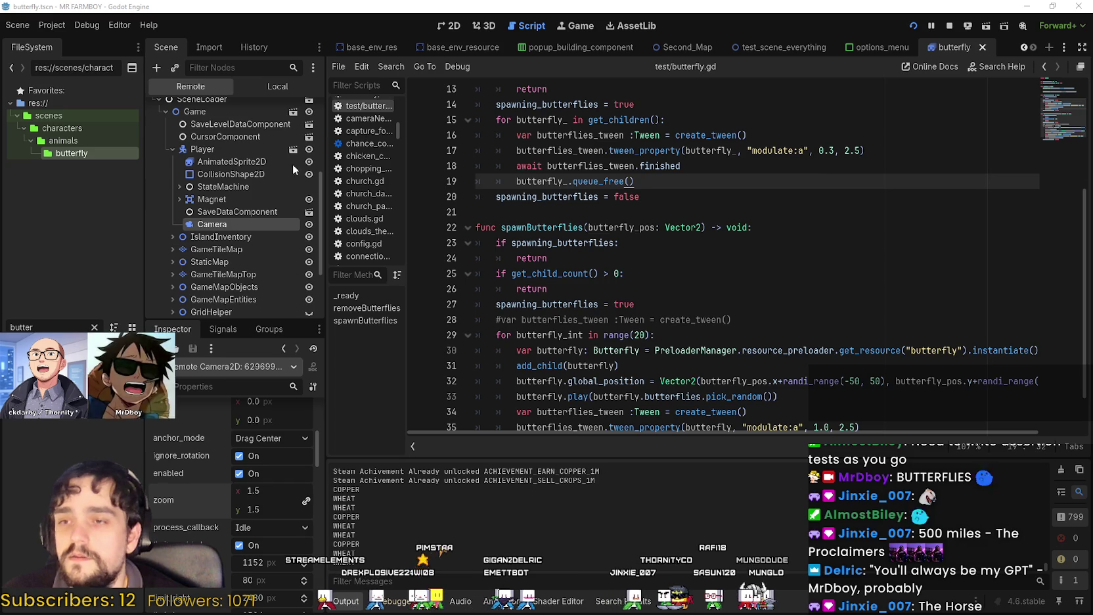
left_click(541, 209)
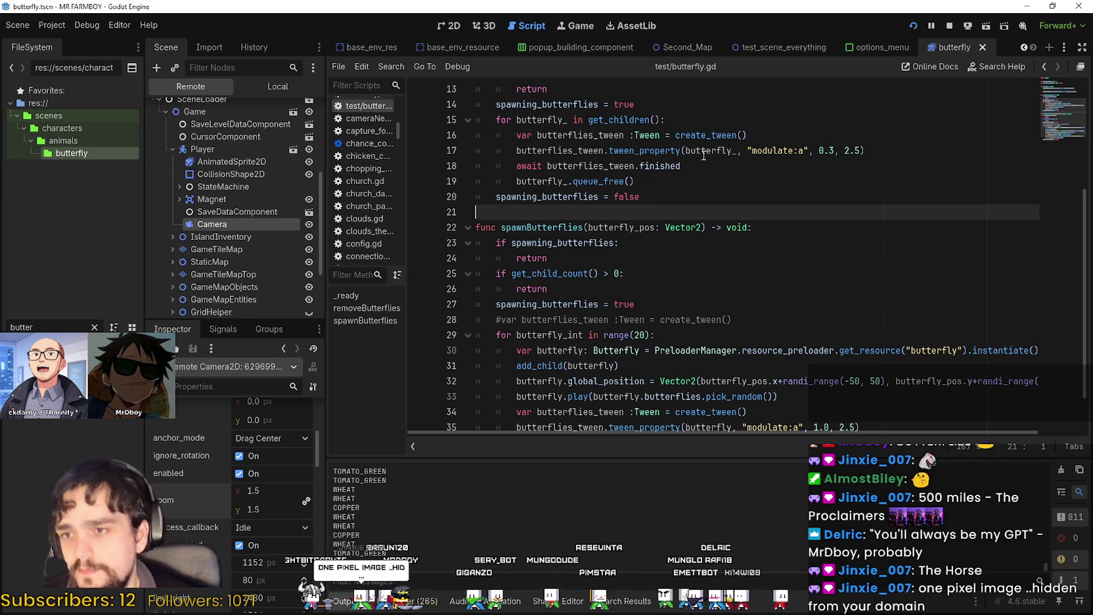
left_click(711, 192)
key("F5")
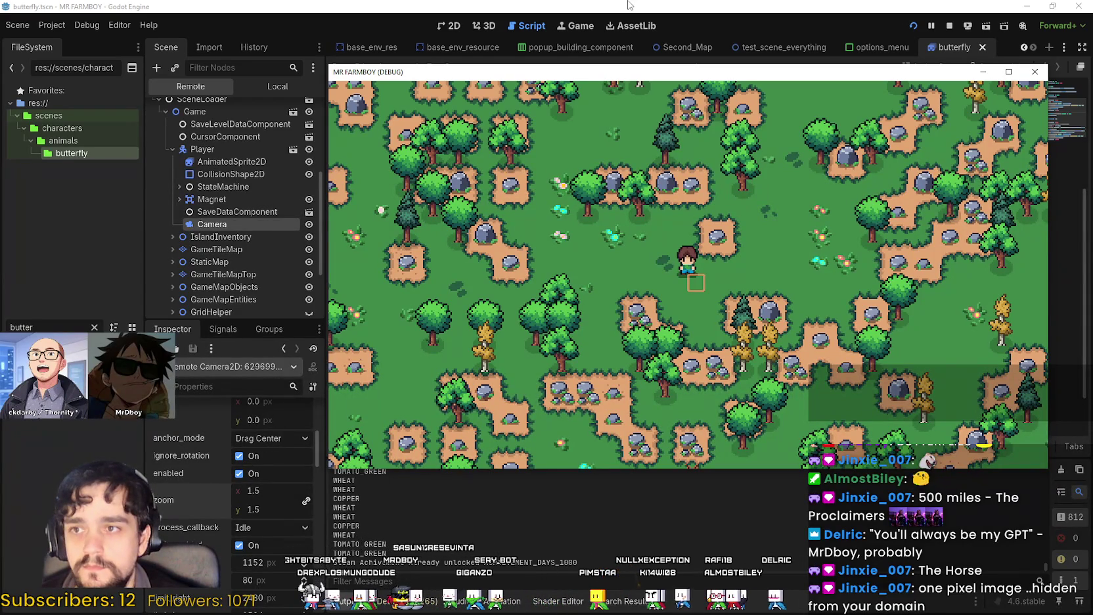
Stop the game, select the Butterfly node in the Local scene tree, and relaunch the project
key("F8")
left_click(285, 86)
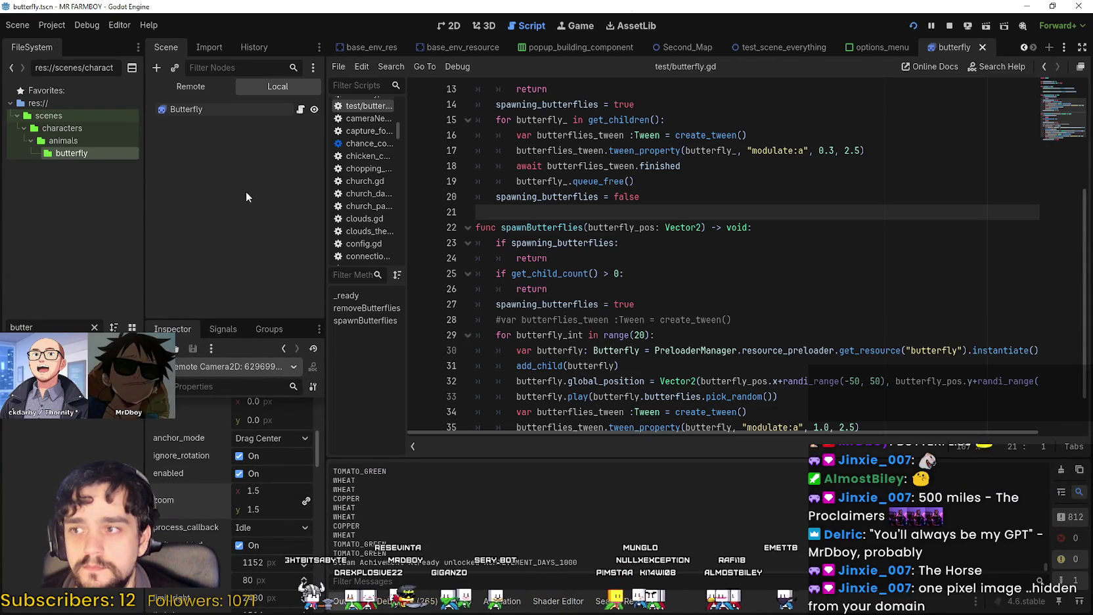
left_click(220, 109)
key("F5")
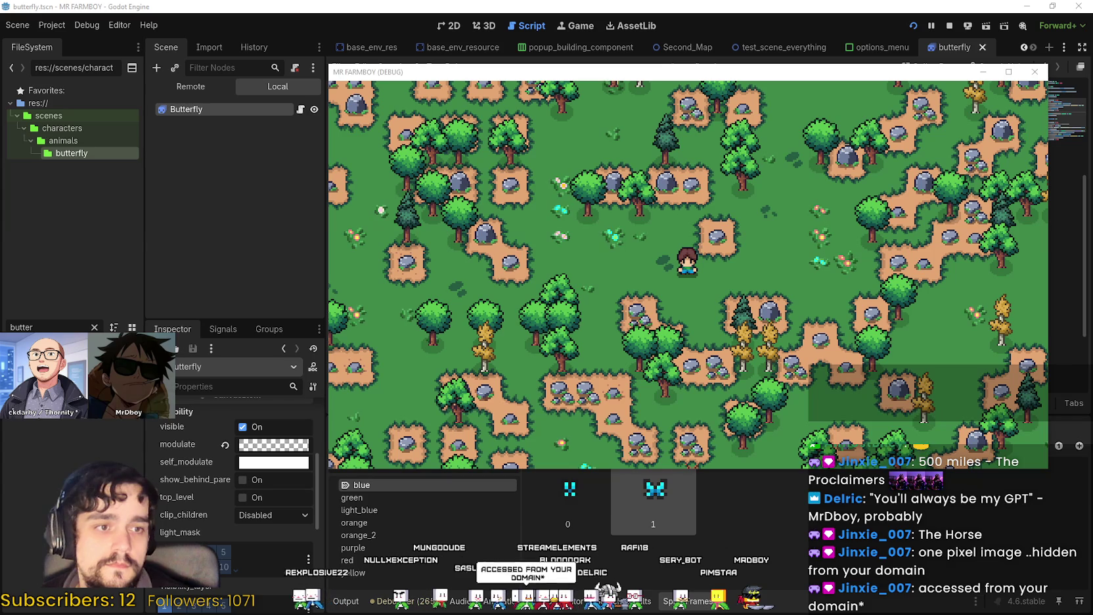
Record the game window with ShareX while walking the farmboy among the butterflies, then close the game
key("shift+Print")
left_click(759, 339)
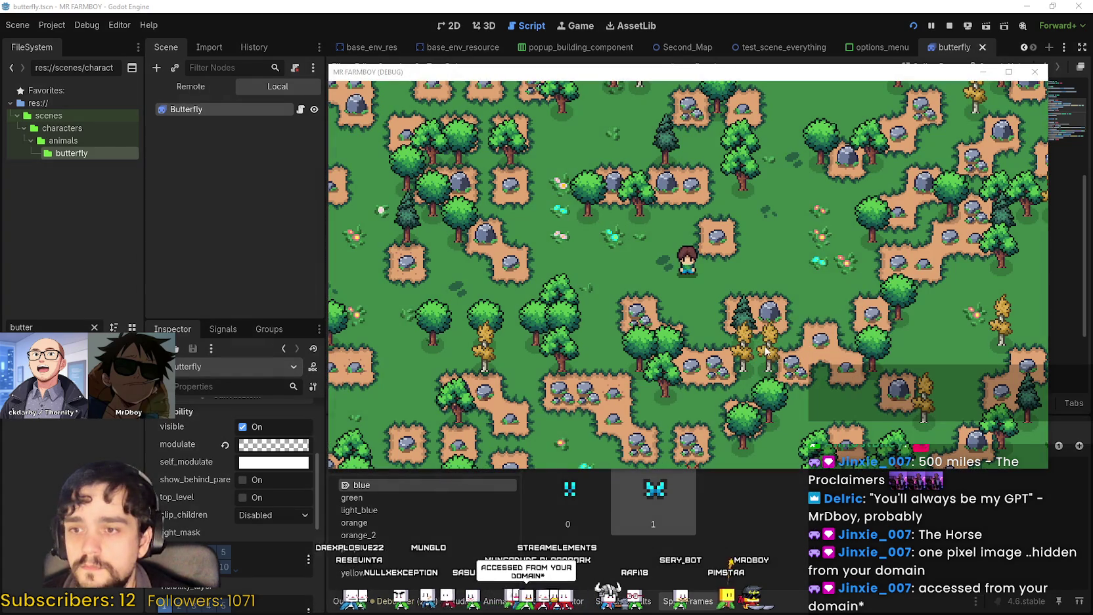
key("s")
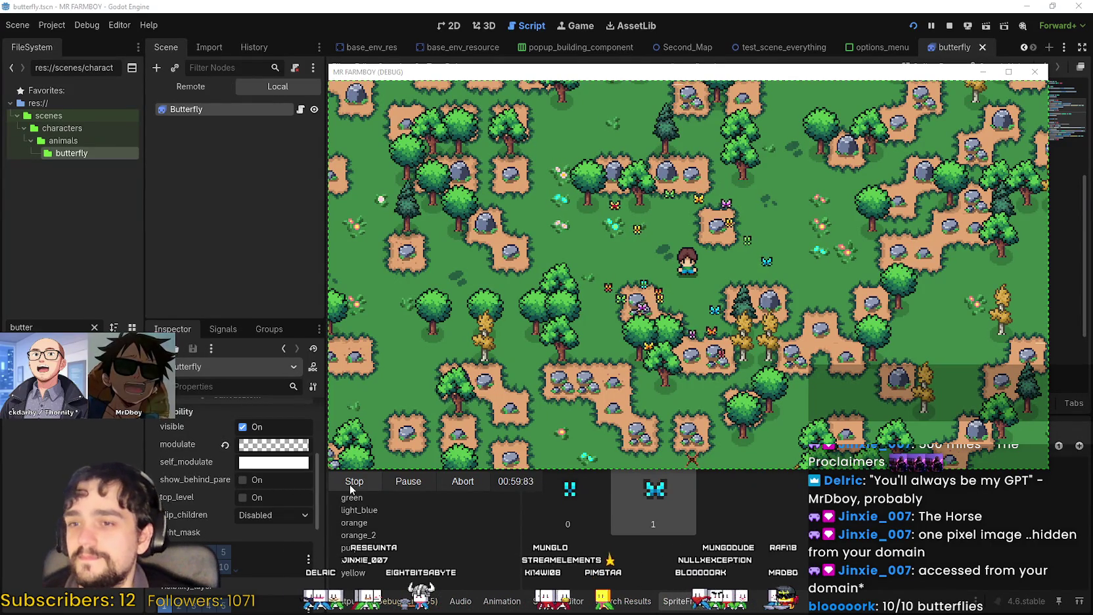
key("w")
key("d")
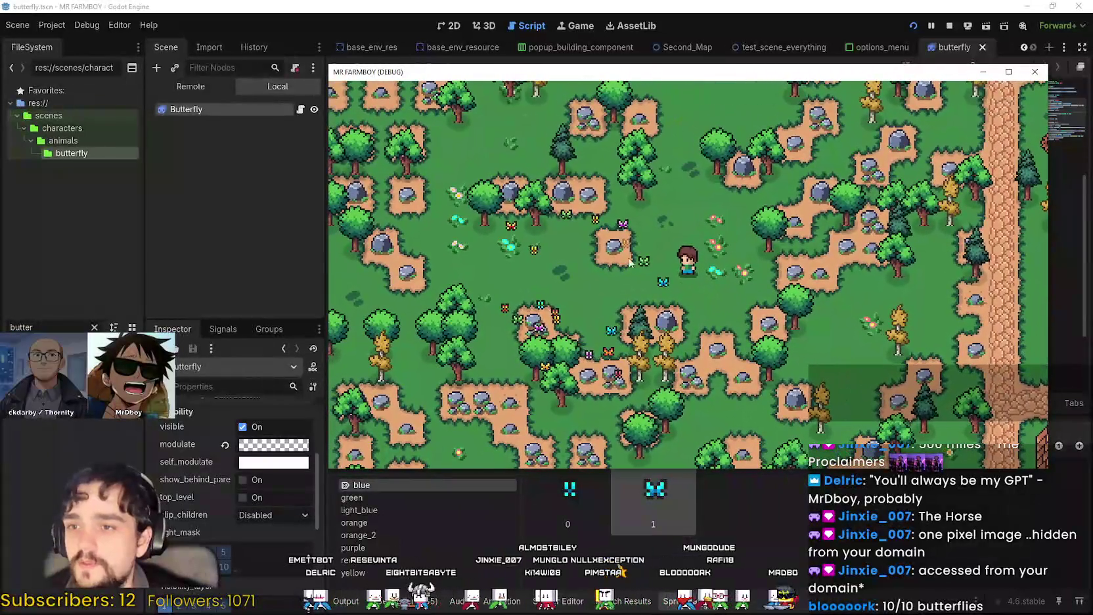
key("w")
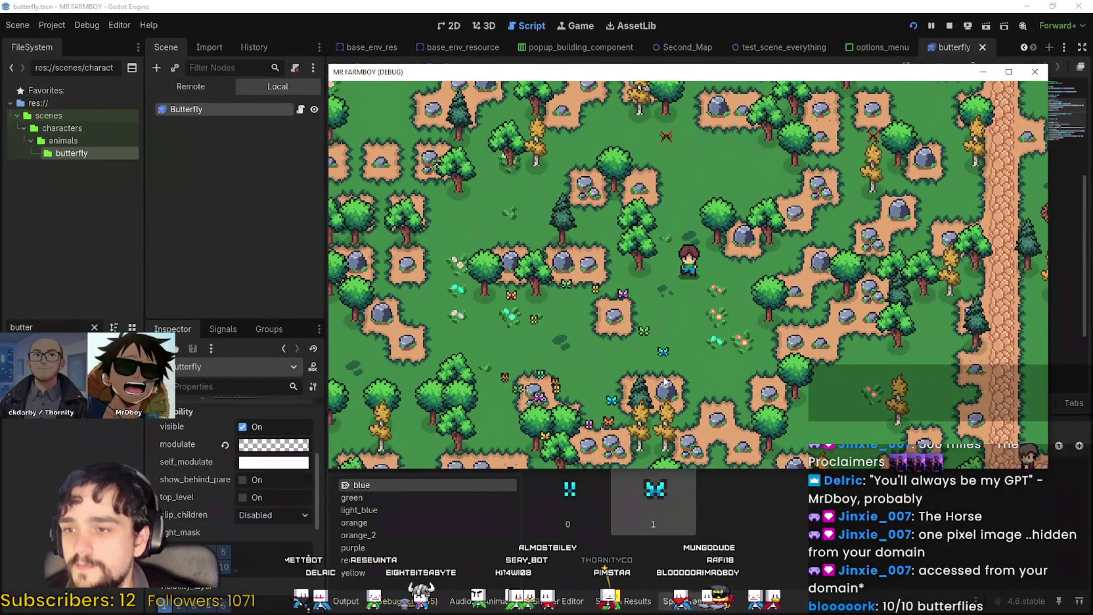
key("s")
key("d")
key("d")
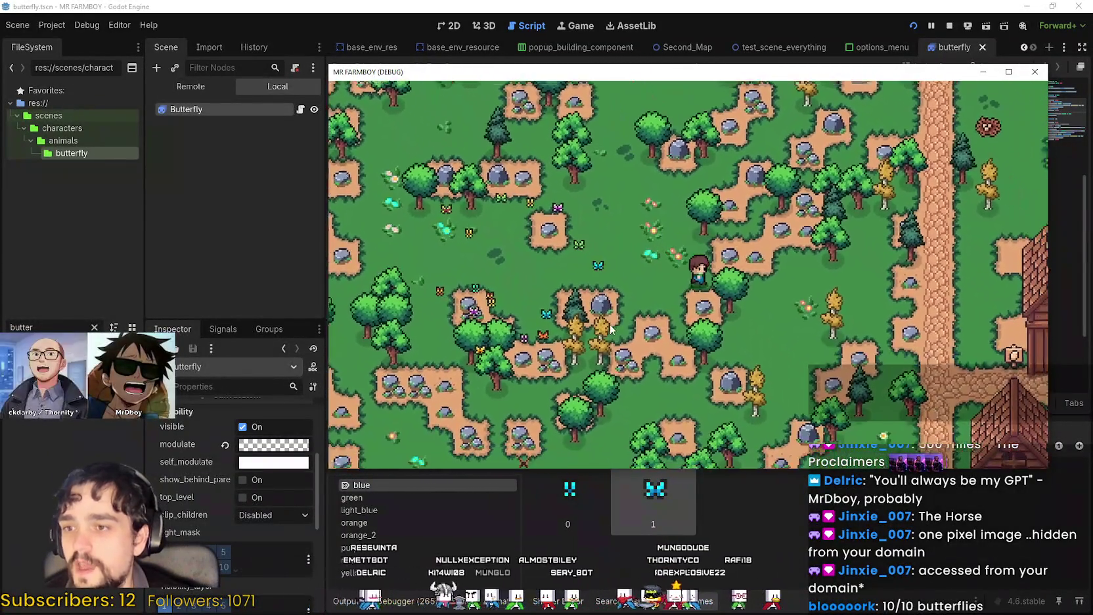
key("a")
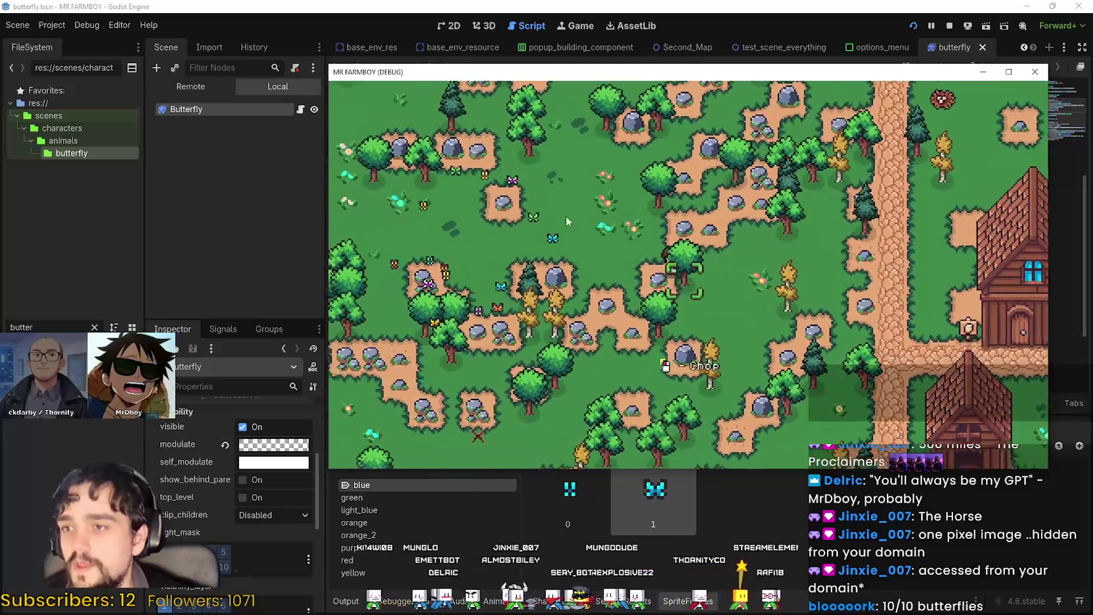
key("d")
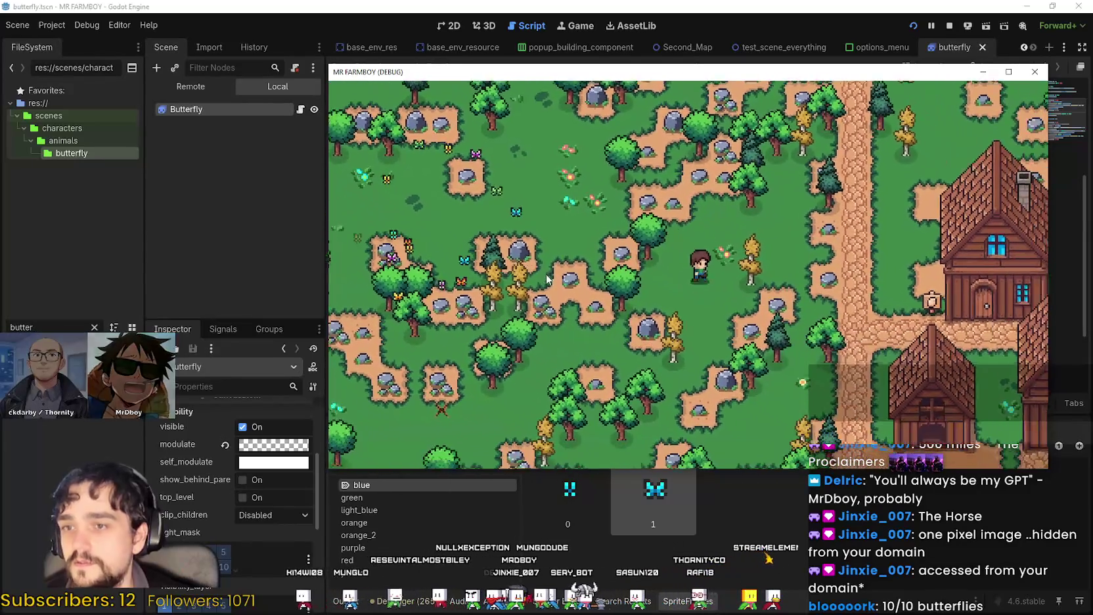
key("w")
key("a")
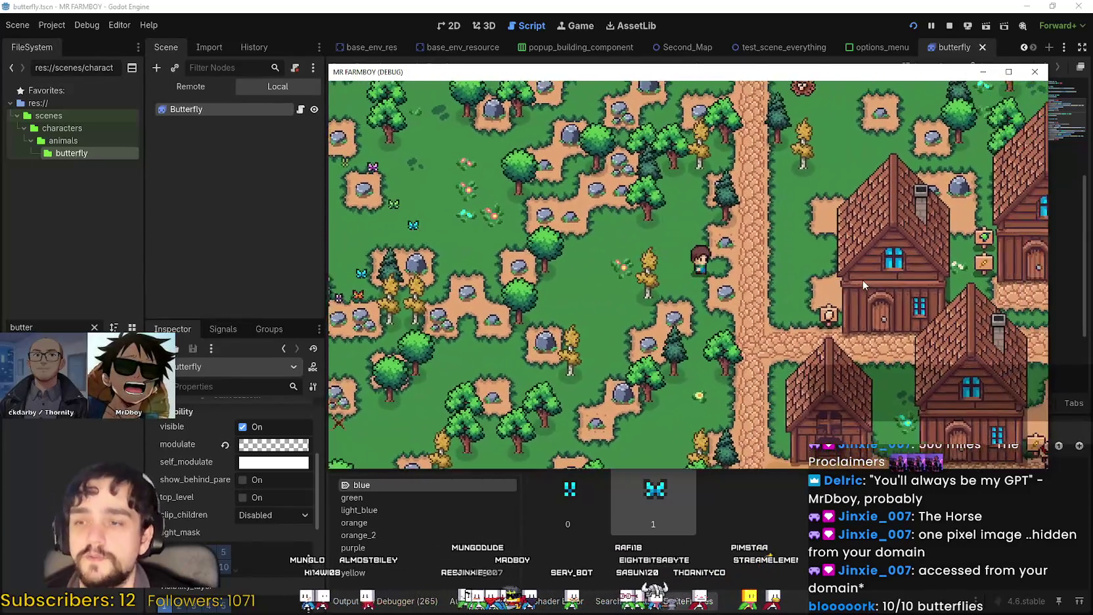
key("a")
key("w")
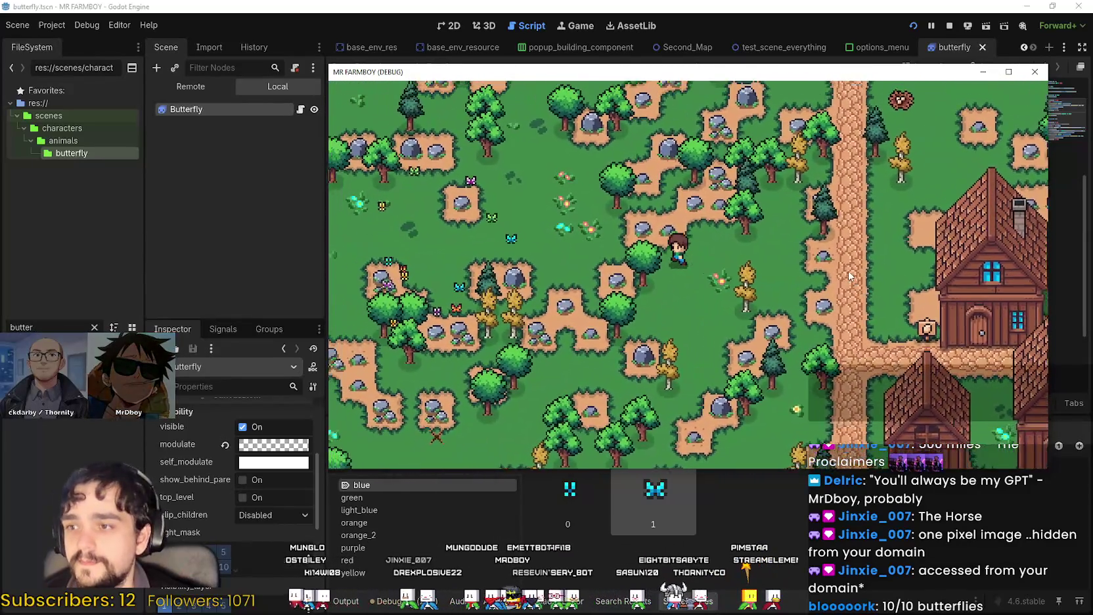
key("w")
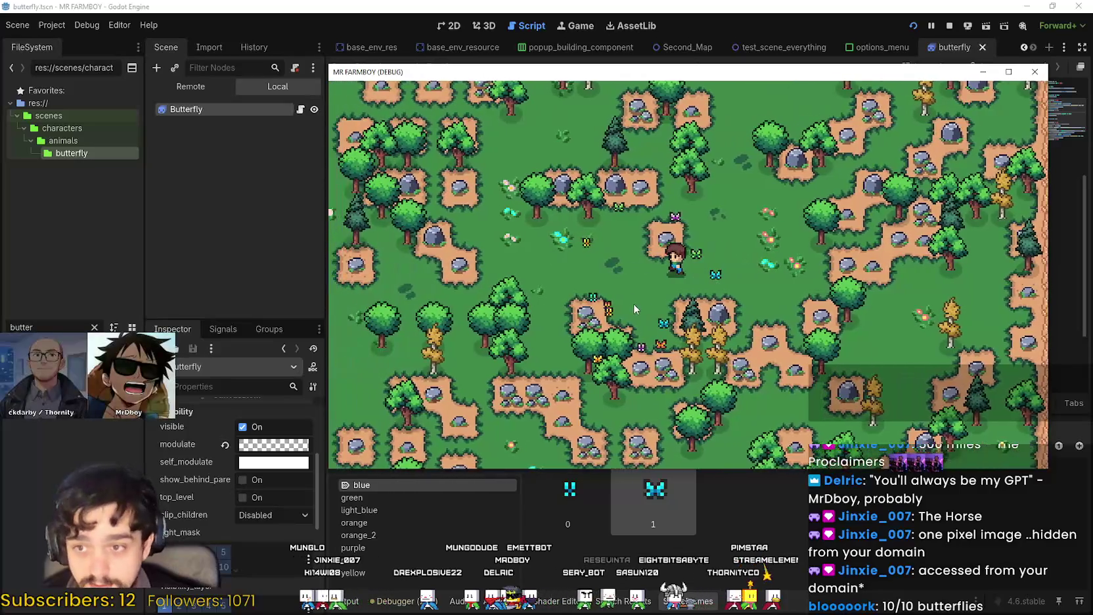
key("d")
key("s")
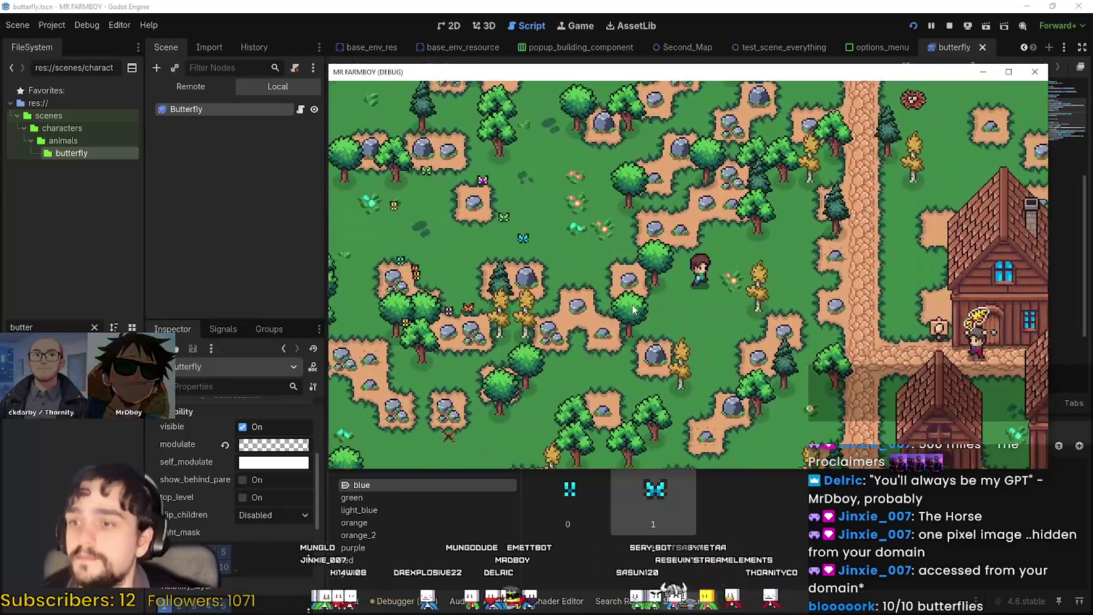
key("d")
key("w")
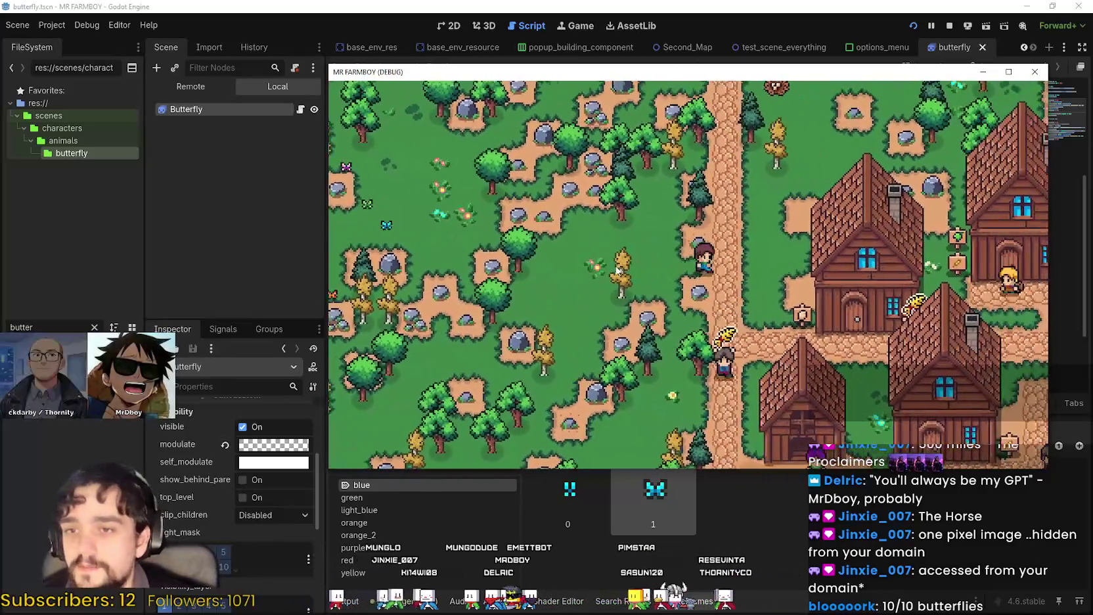
key("a")
key("s")
key("a")
key("w")
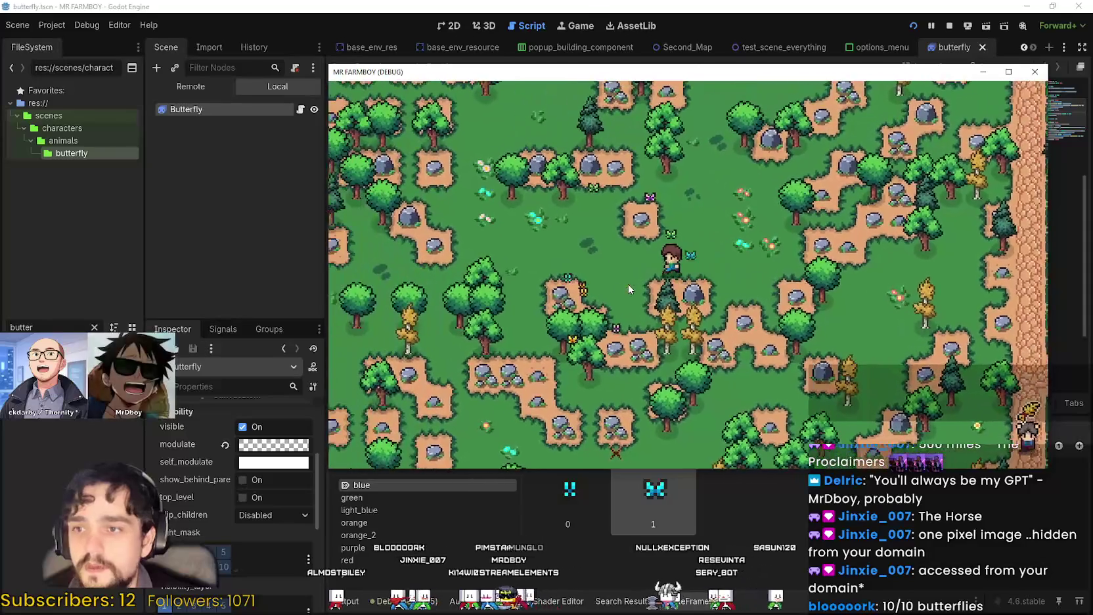
key("a")
key("s")
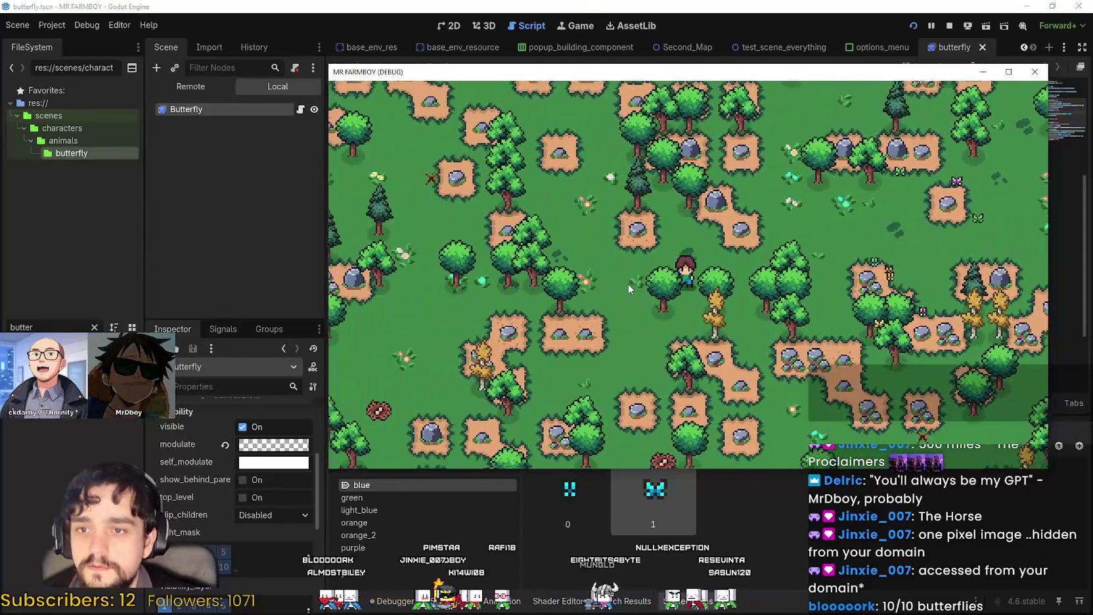
key("d")
key("w")
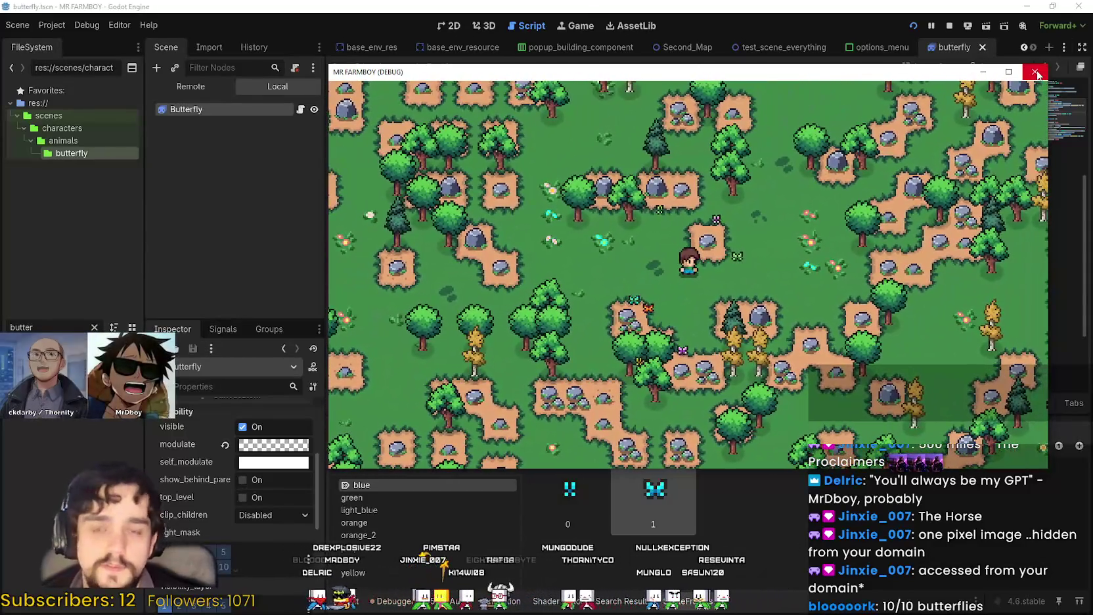
left_click(1036, 74)
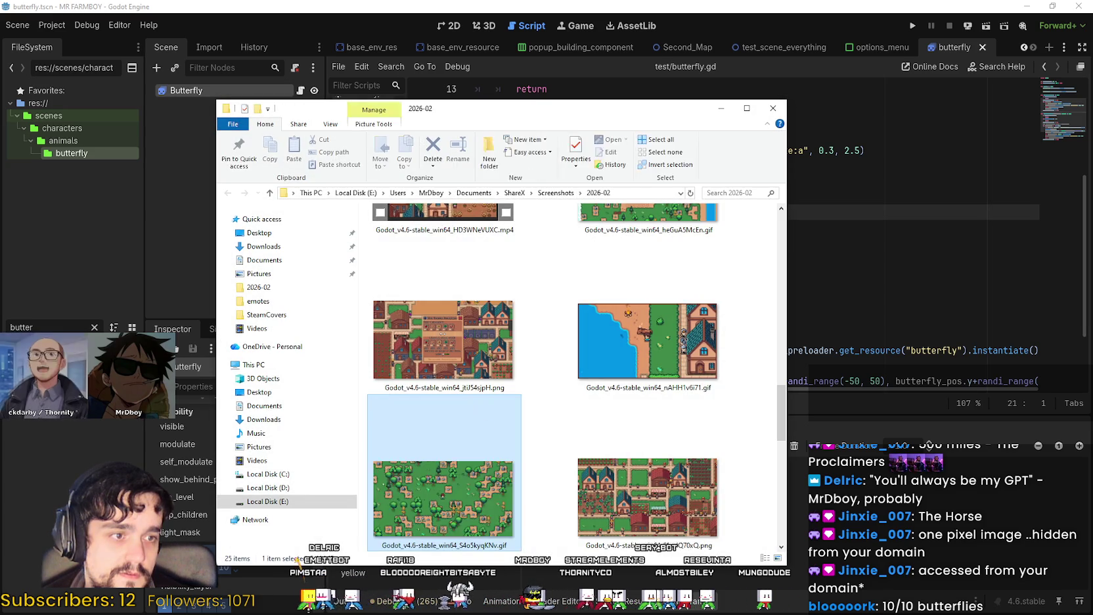
Open the recorded butterfly GIF from Explorer with Aseprite
right_click(479, 492)
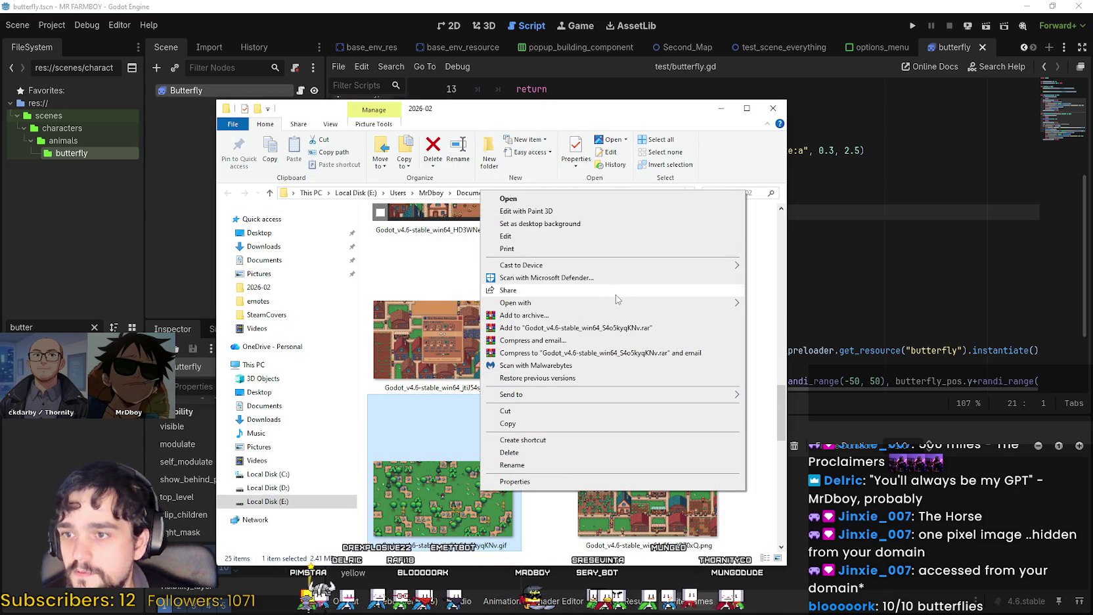
mouse_move(628, 304)
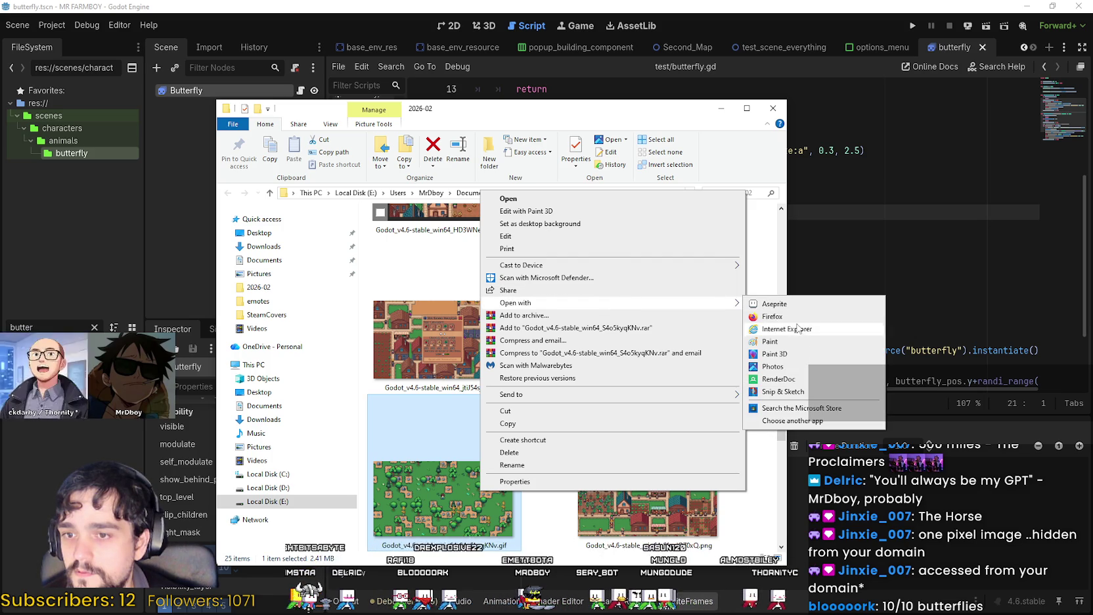
left_click(788, 307)
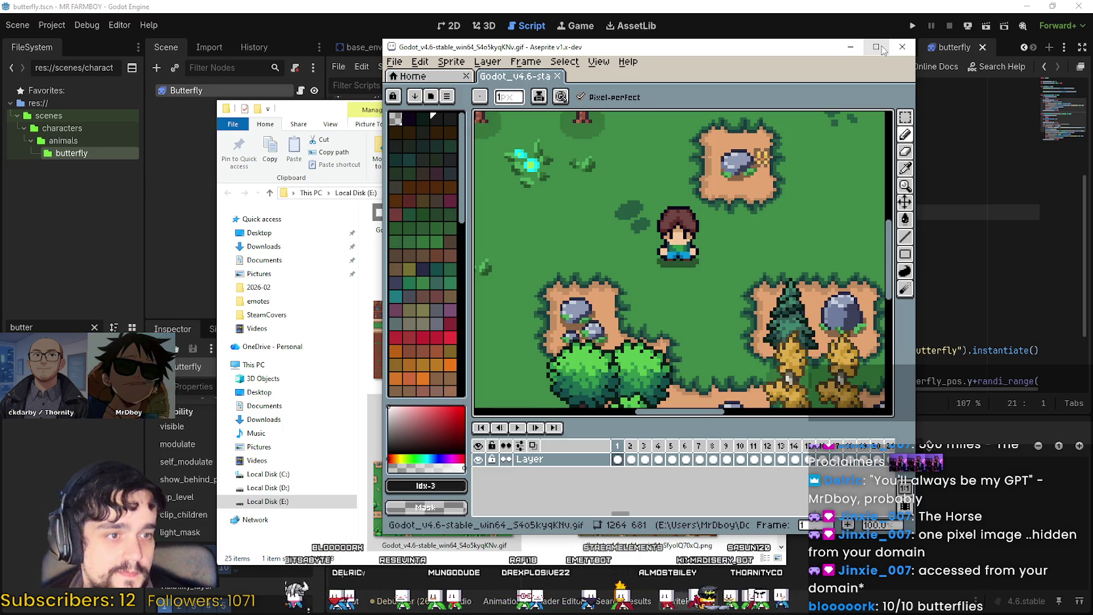
Maximize Aseprite and pan around the gameplay GIF's forest map
left_click(883, 50)
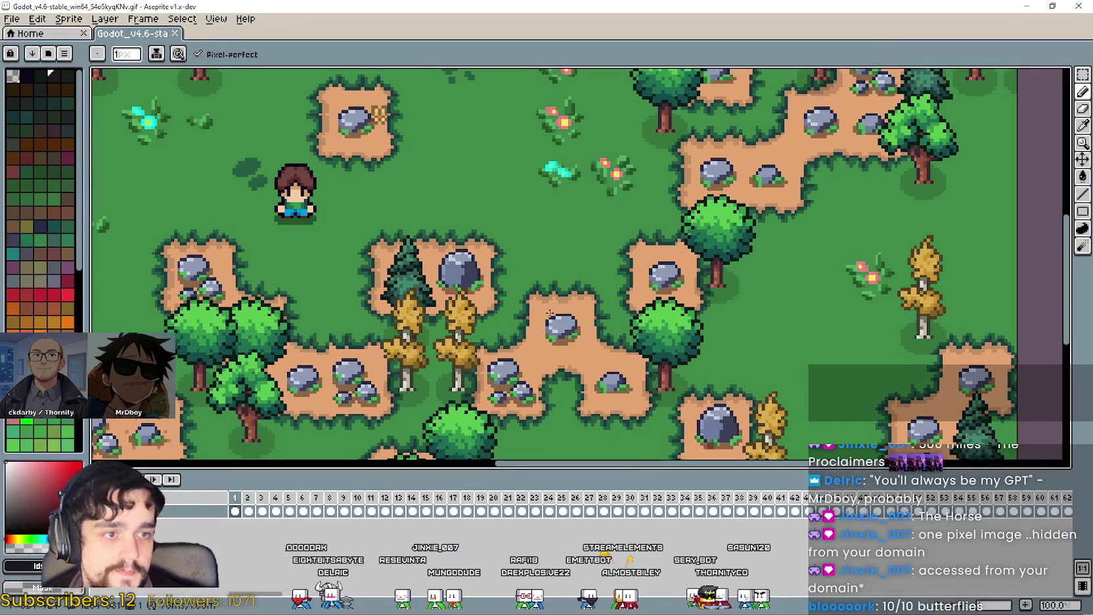
scroll(574, 285, "down", 4)
scroll(518, 264, "up", 4)
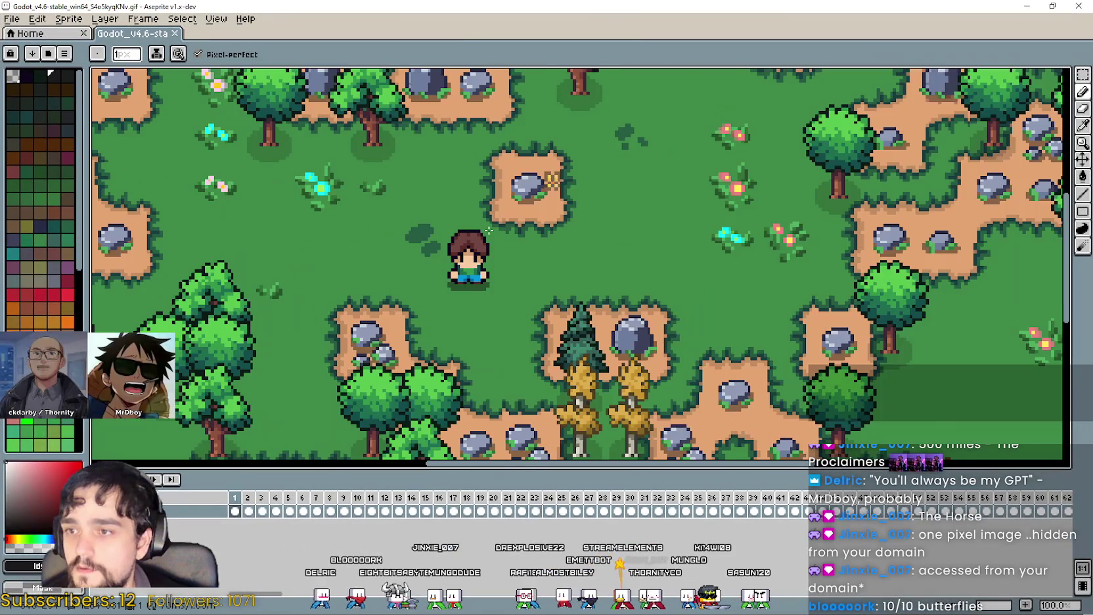
left_click_drag(513, 209, 578, 238)
scroll(572, 239, "down", 1)
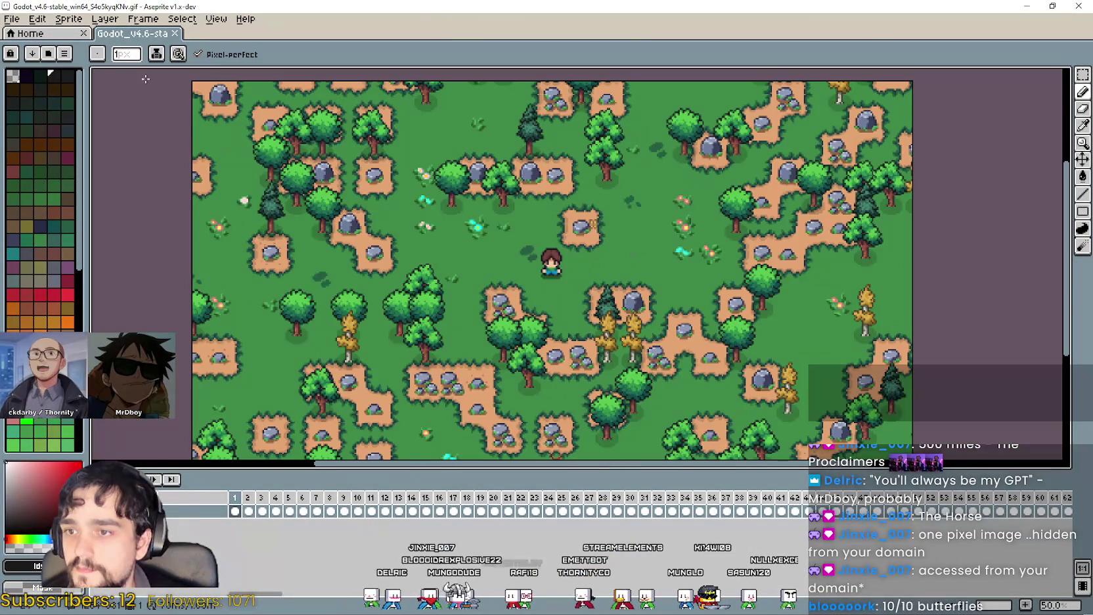
Browse the Edit menu, jump to frame 5, and open Sprite > Canvas Size
left_click(37, 19)
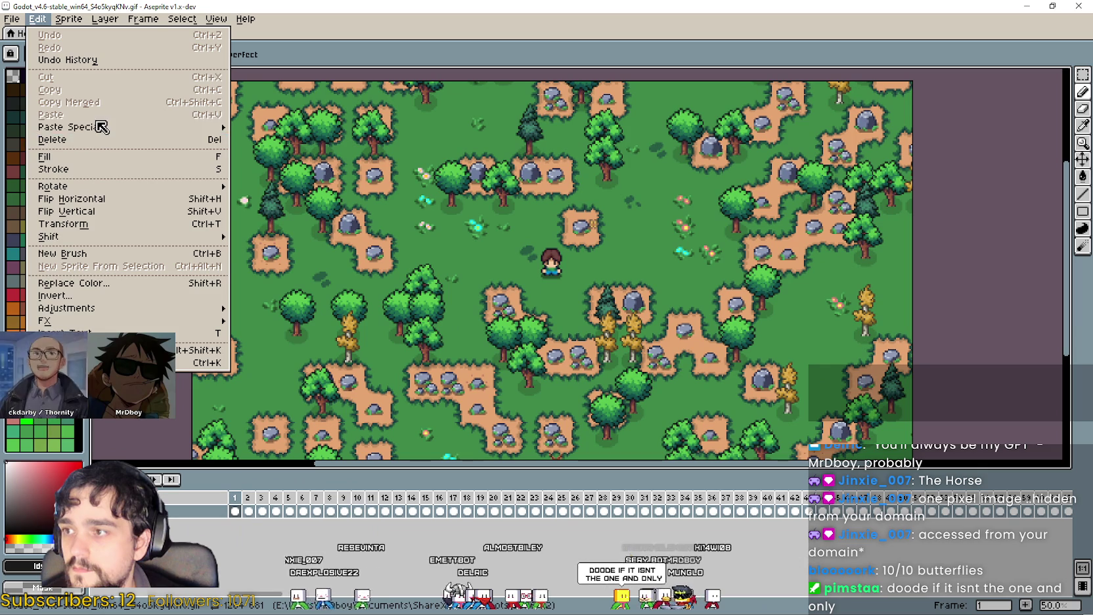
mouse_move(98, 127)
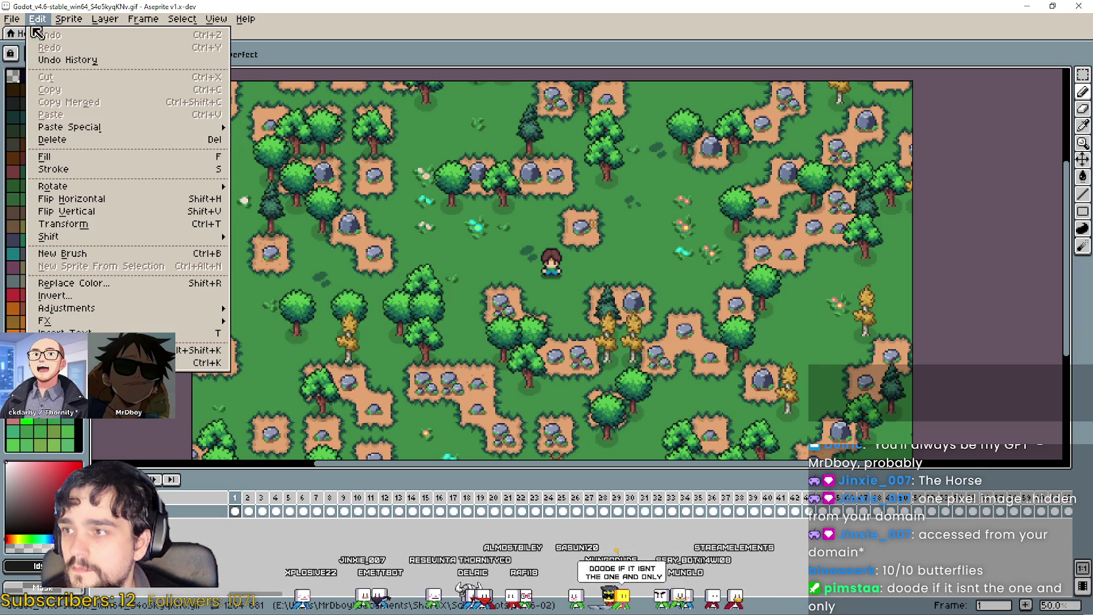
mouse_move(104, 18)
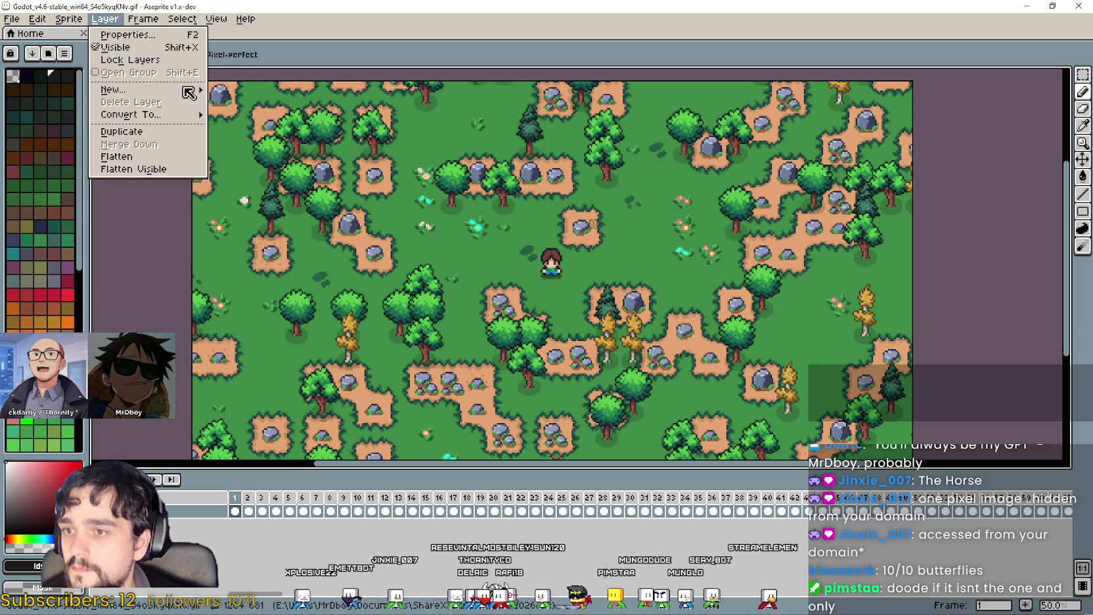
left_click(161, 486)
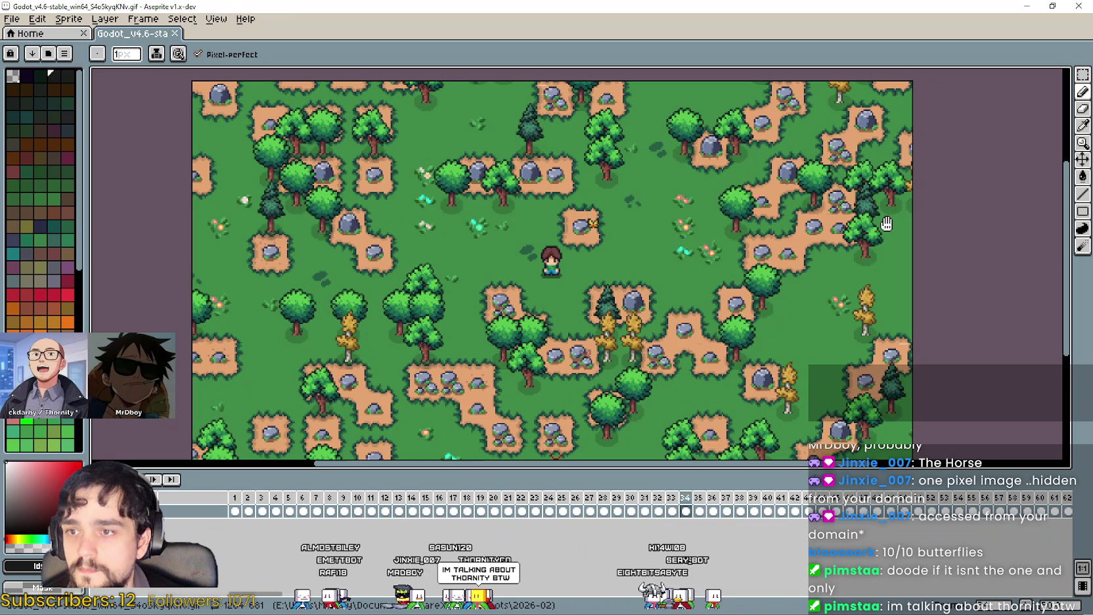
scroll(710, 240, "down", 1)
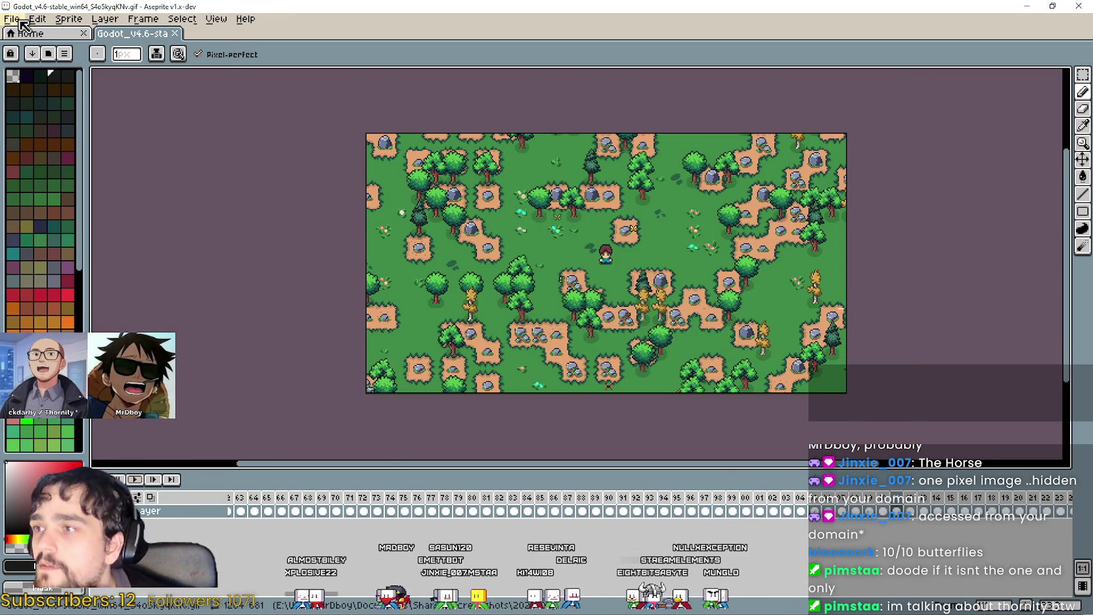
left_click(72, 20)
left_click(110, 94)
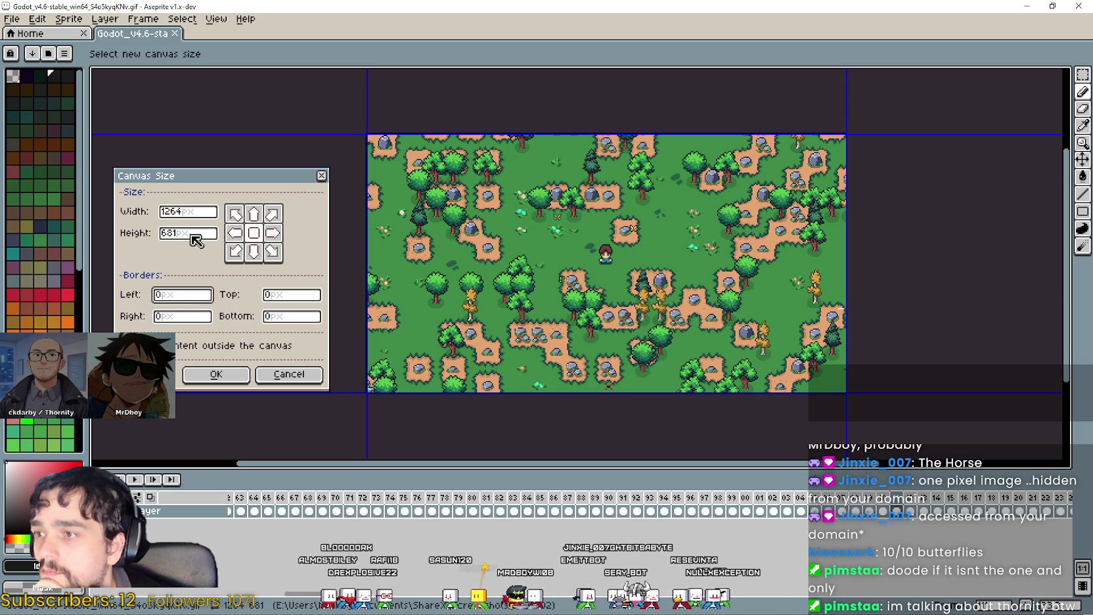
Crop the canvas with borders Left -200, Right -200, Top -100, Bottom -200, giving 864×381
key("BackSpace")
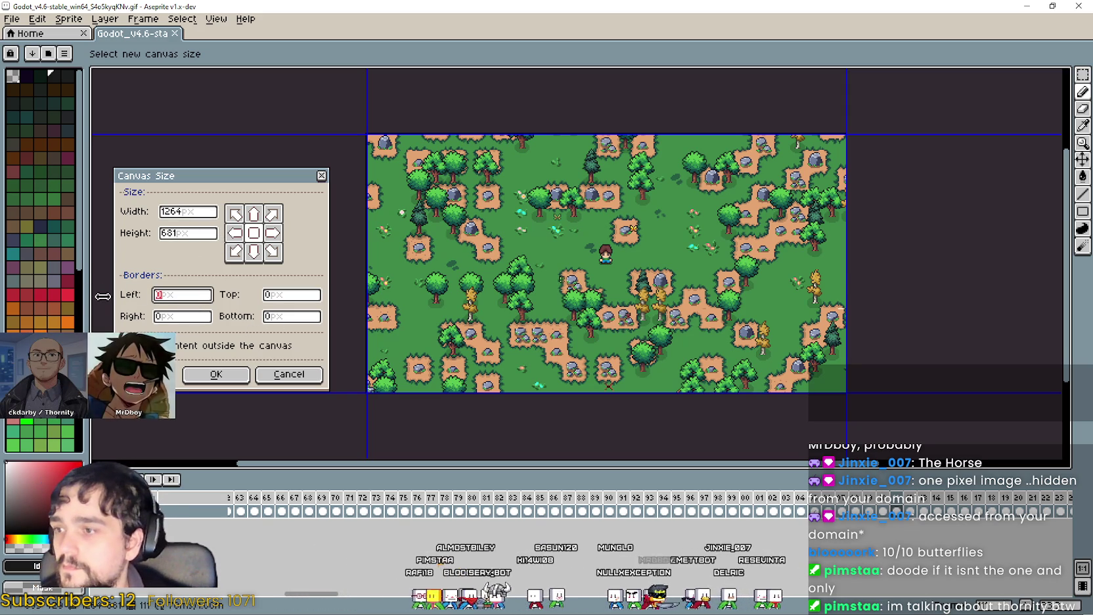
type("-100")
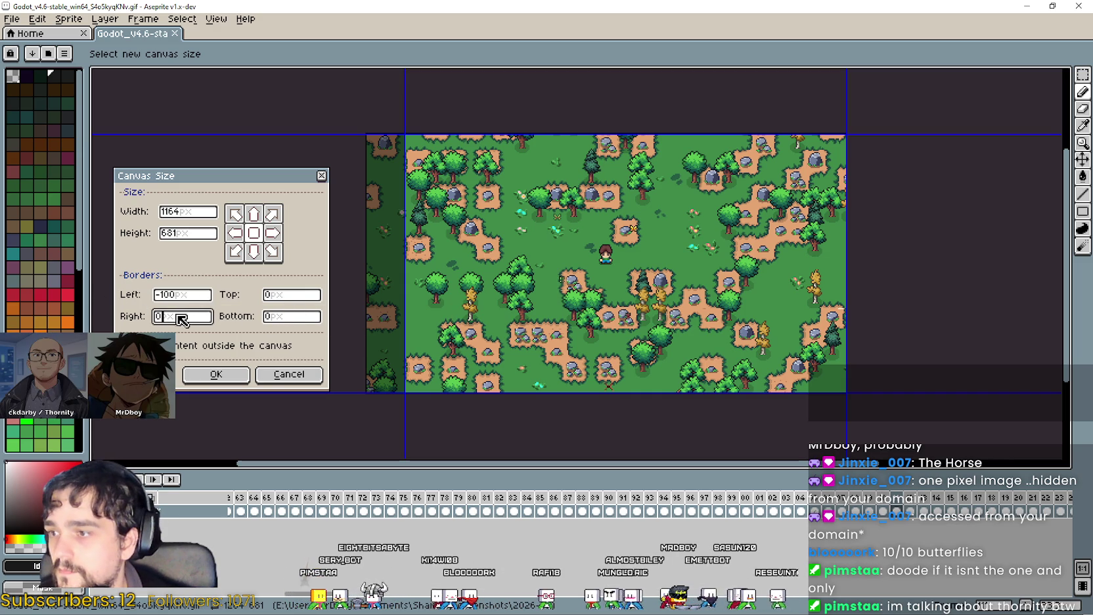
type("-100")
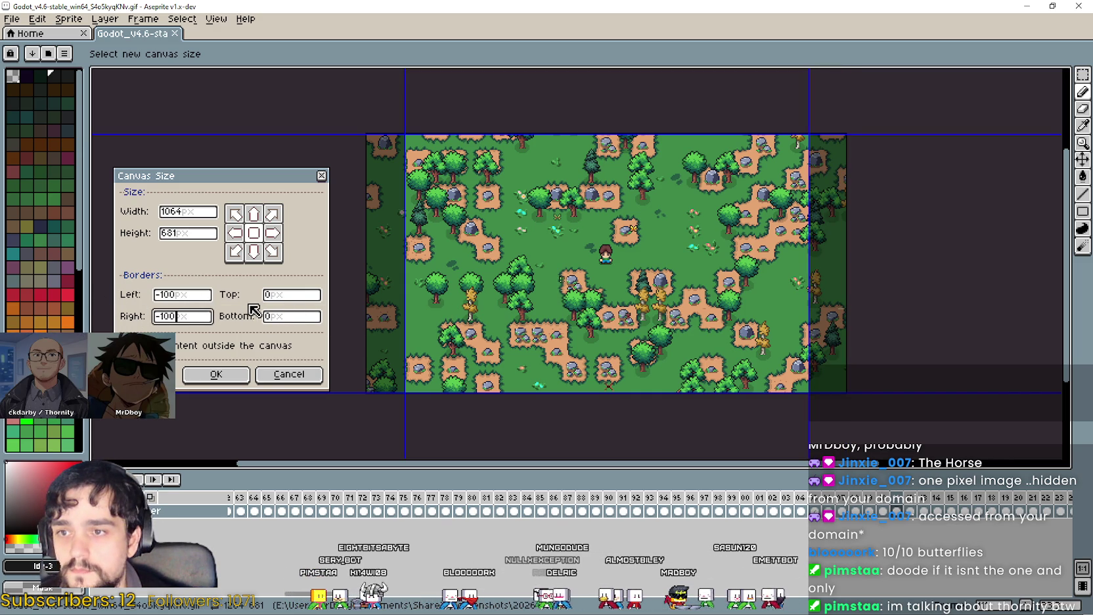
left_click(281, 293)
type("-100")
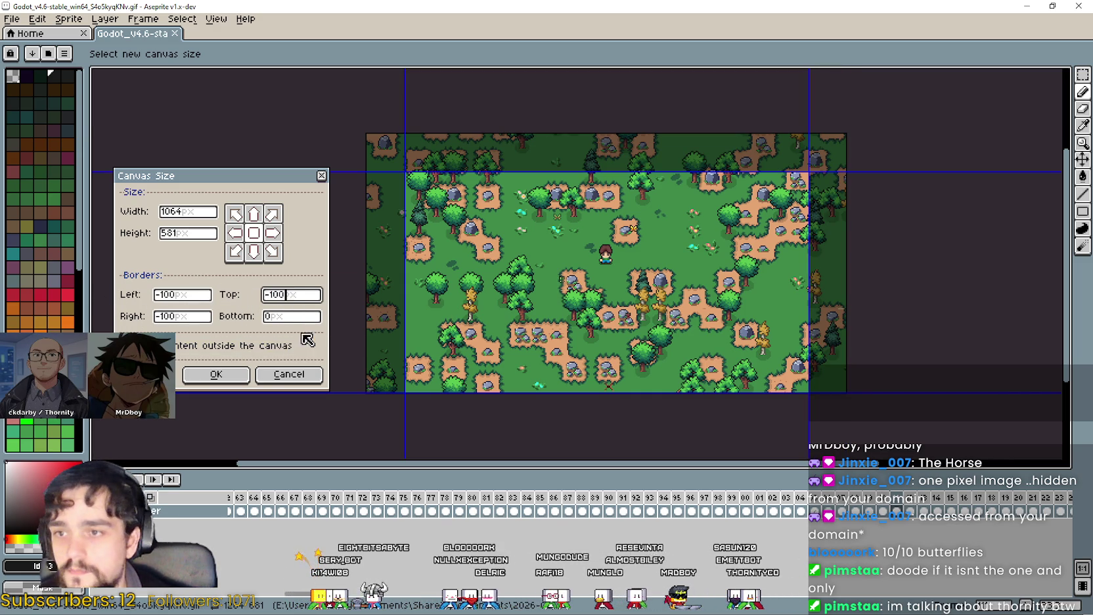
left_click(308, 321)
type("-100")
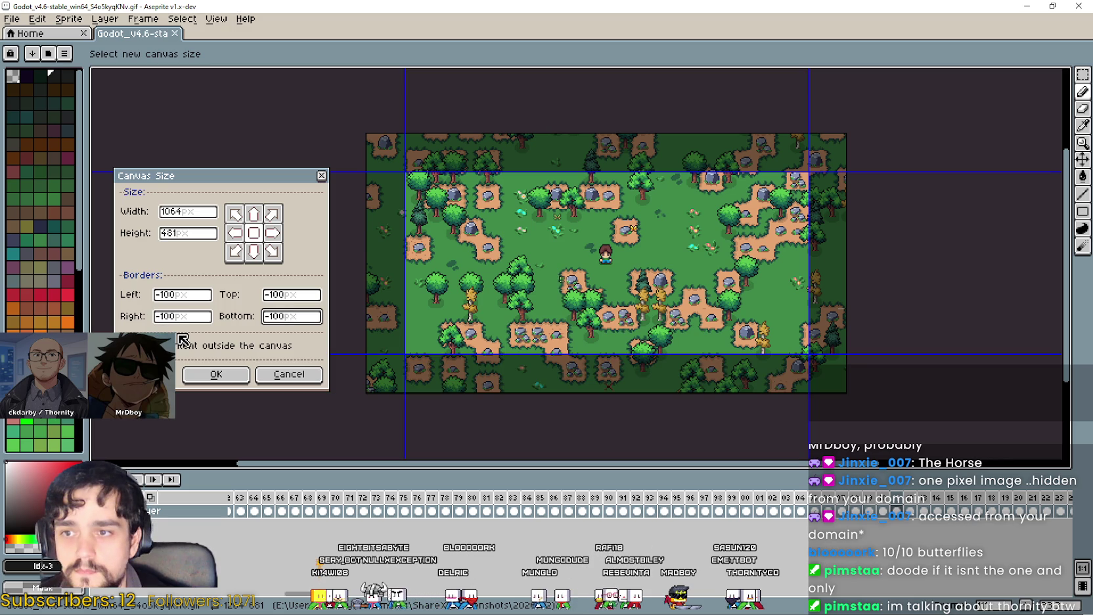
left_click(163, 297)
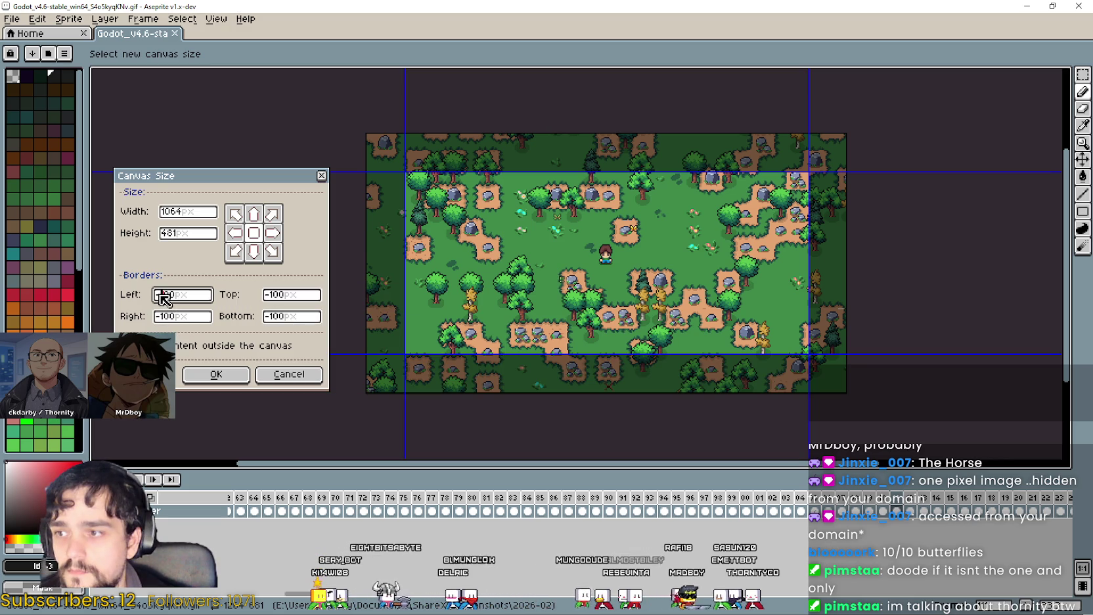
type("-200")
left_click(272, 318)
type("-200")
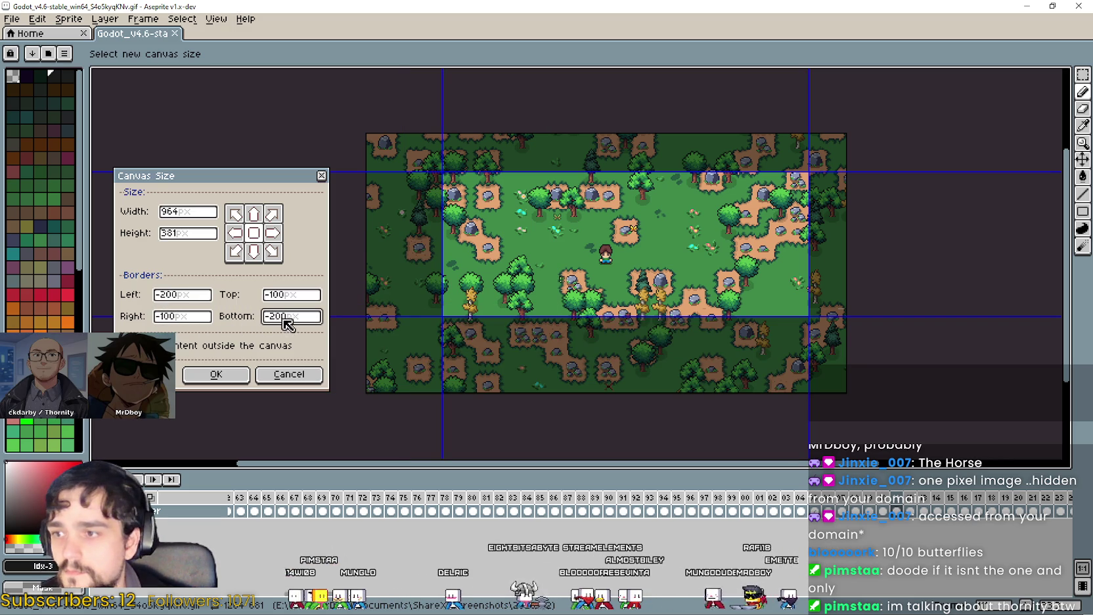
left_click(166, 318)
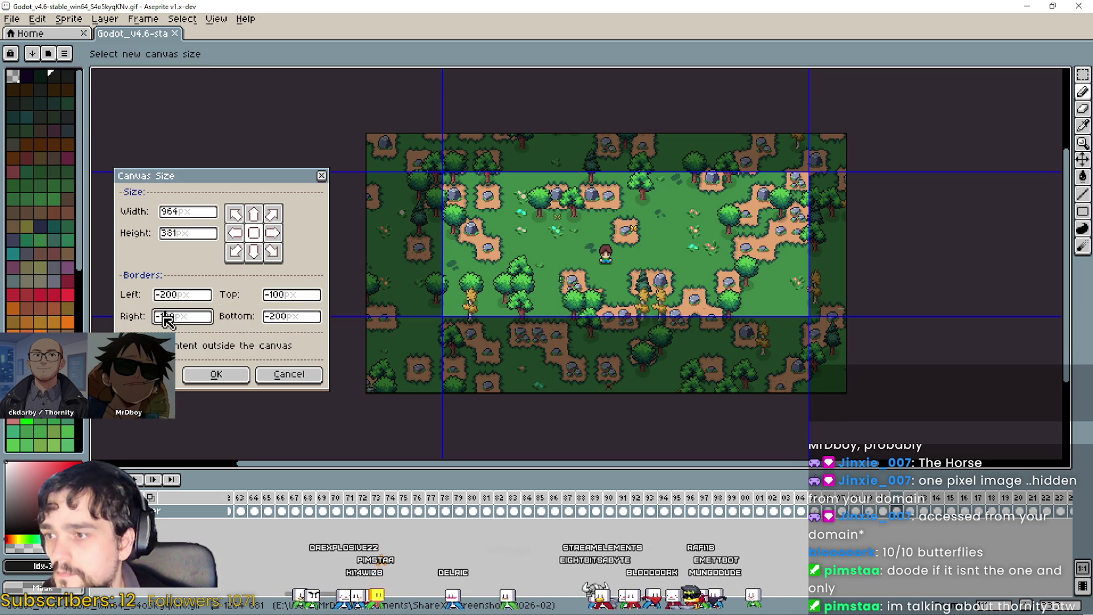
type("-200")
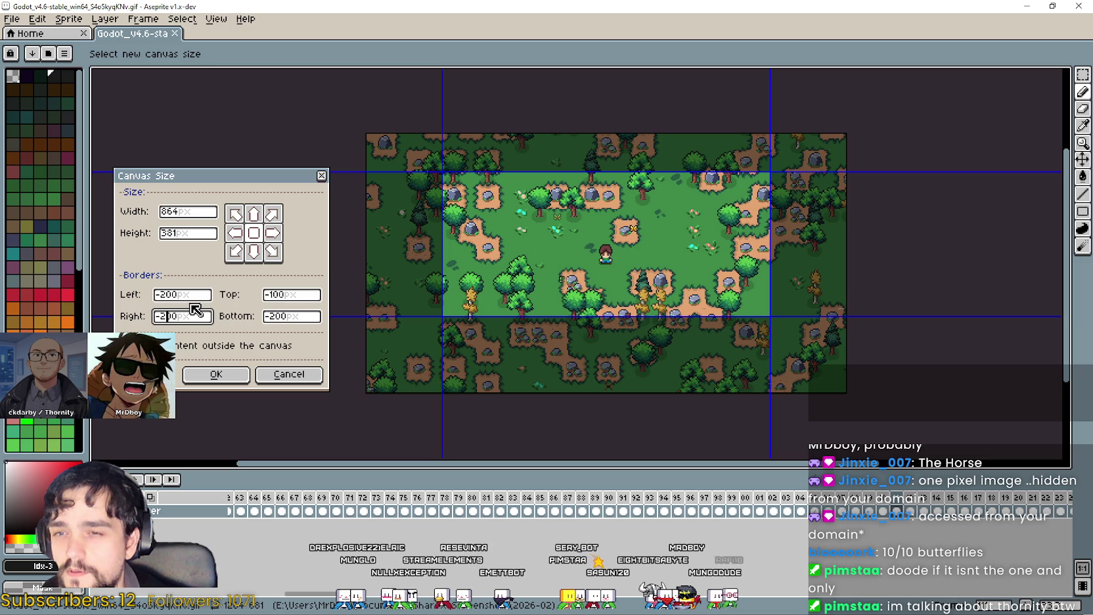
left_click(219, 376)
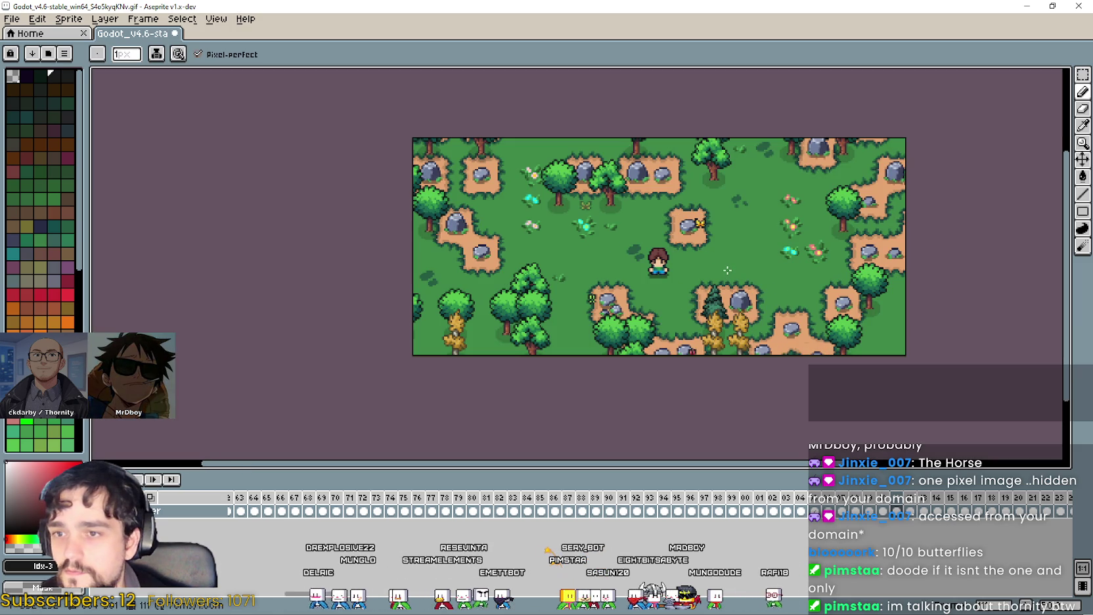
Undo the crop to restore the 1264×681 canvas, then reopen Sprite > Canvas Size
key("1")
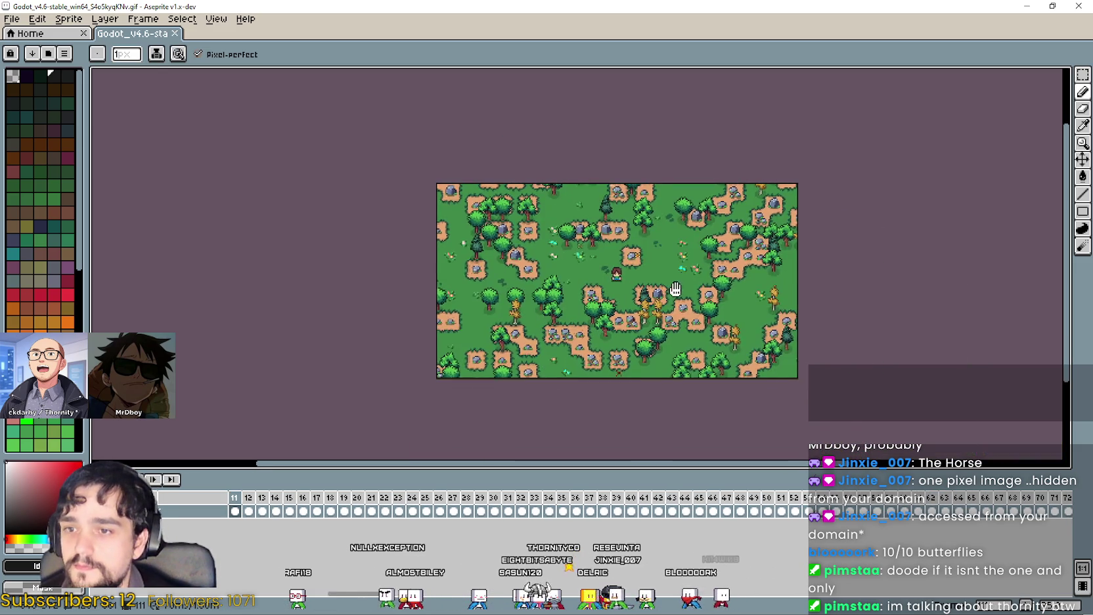
left_click(37, 18)
mouse_move(69, 19)
left_click(92, 94)
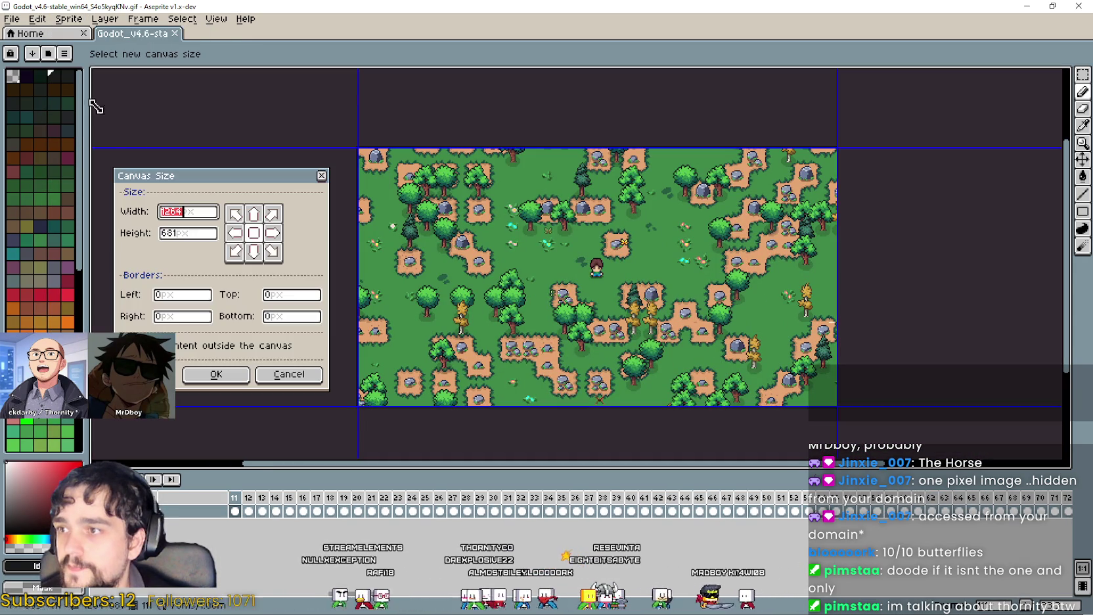
Set the Top and Bottom borders to -50 and apply, giving a 1264×581 canvas
left_click(289, 295)
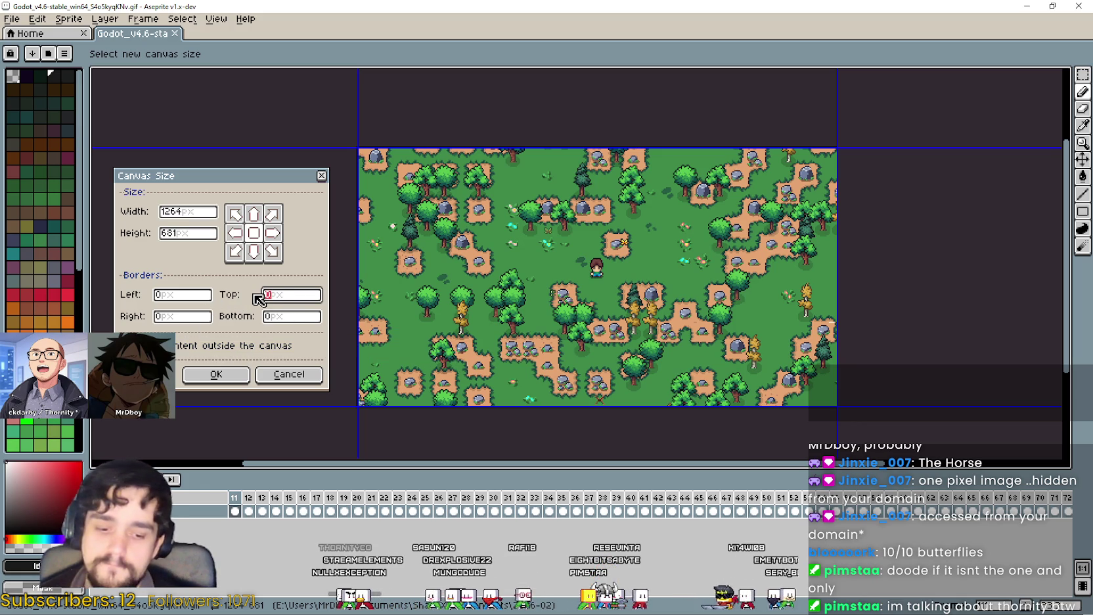
type("-100")
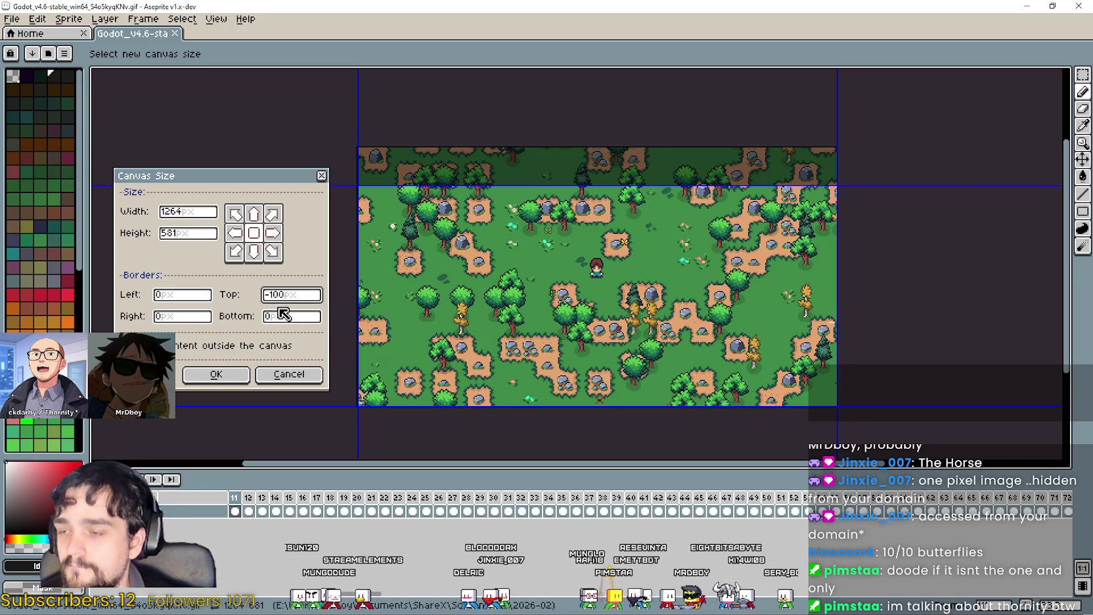
left_click(283, 318)
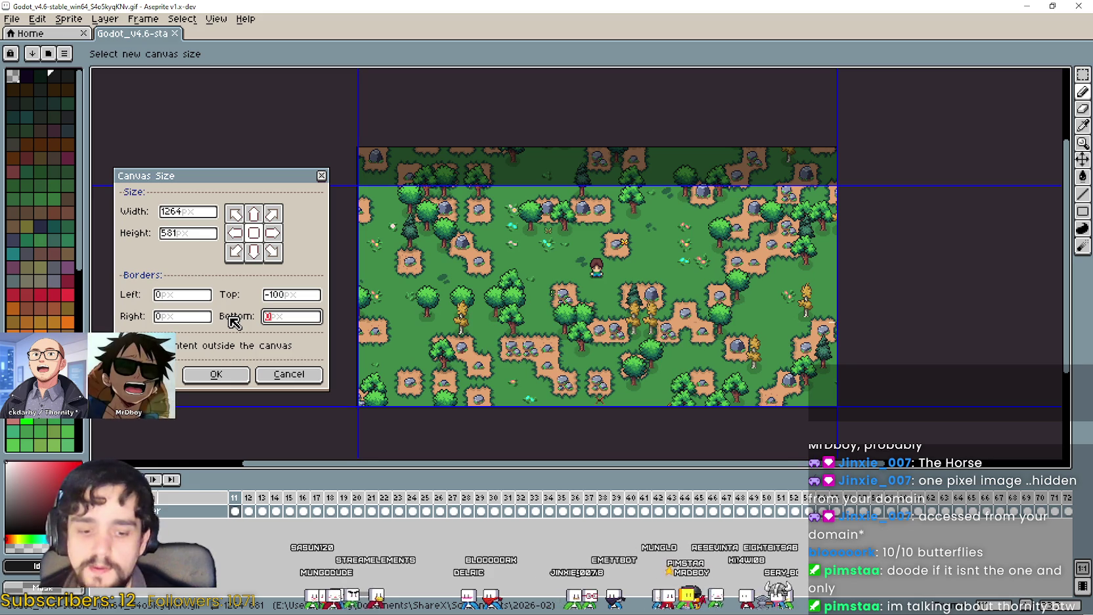
type("-40")
key("BackSpace")
key("BackSpace")
type("50")
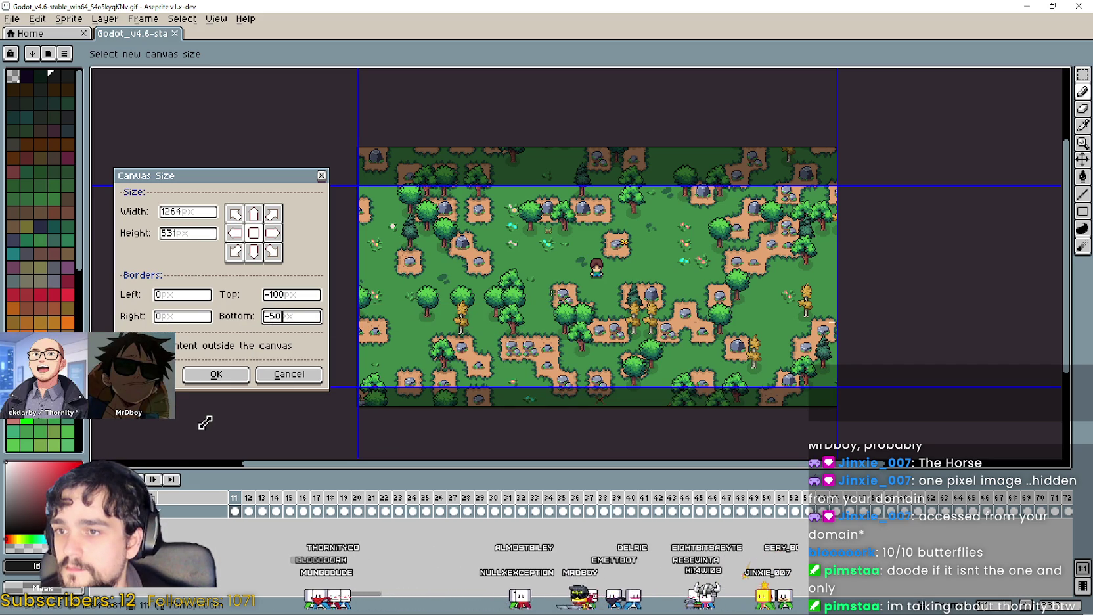
left_click_drag(278, 316, 272, 316)
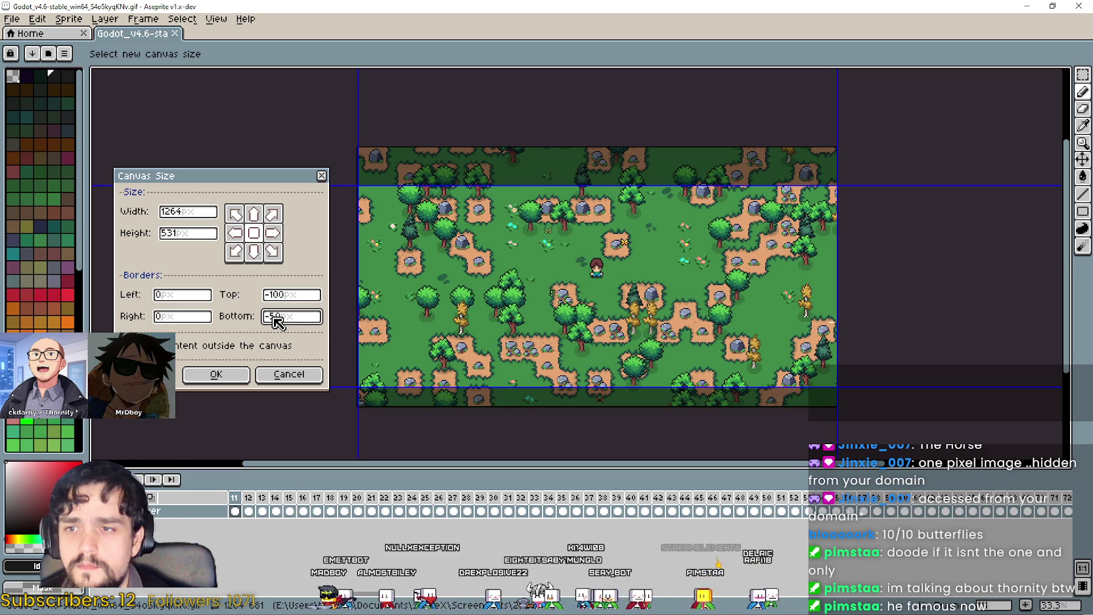
left_click_drag(279, 318, 262, 318)
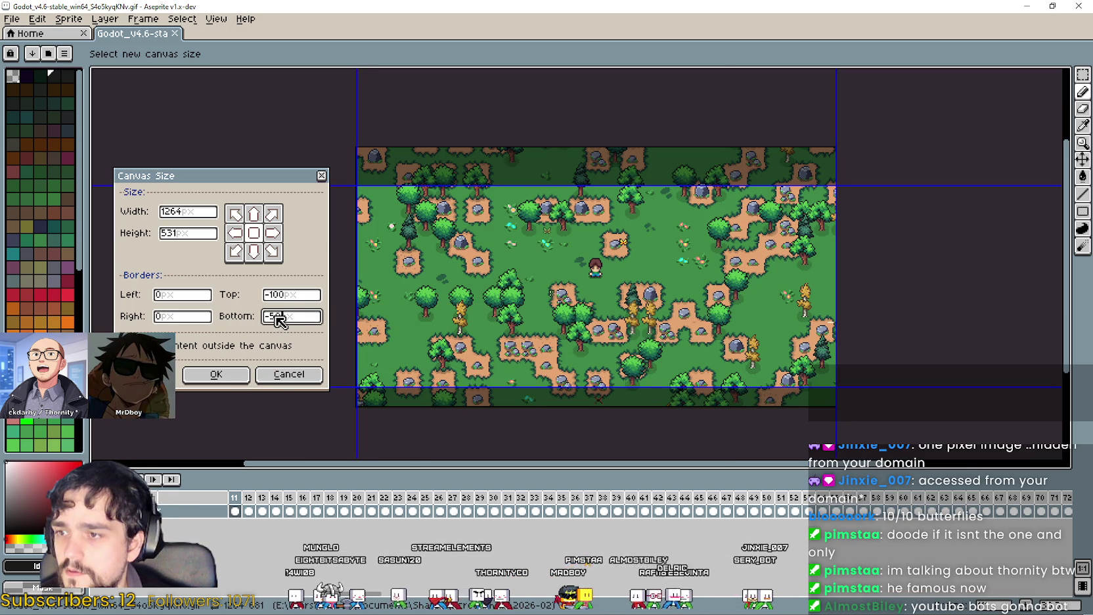
type("100")
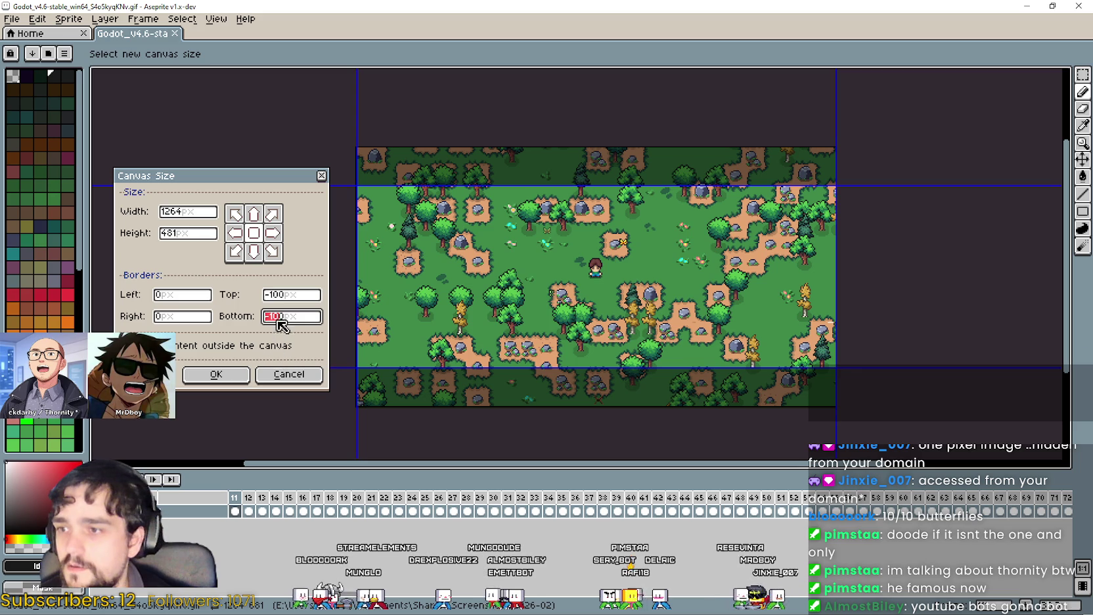
type("-10")
type("-5")
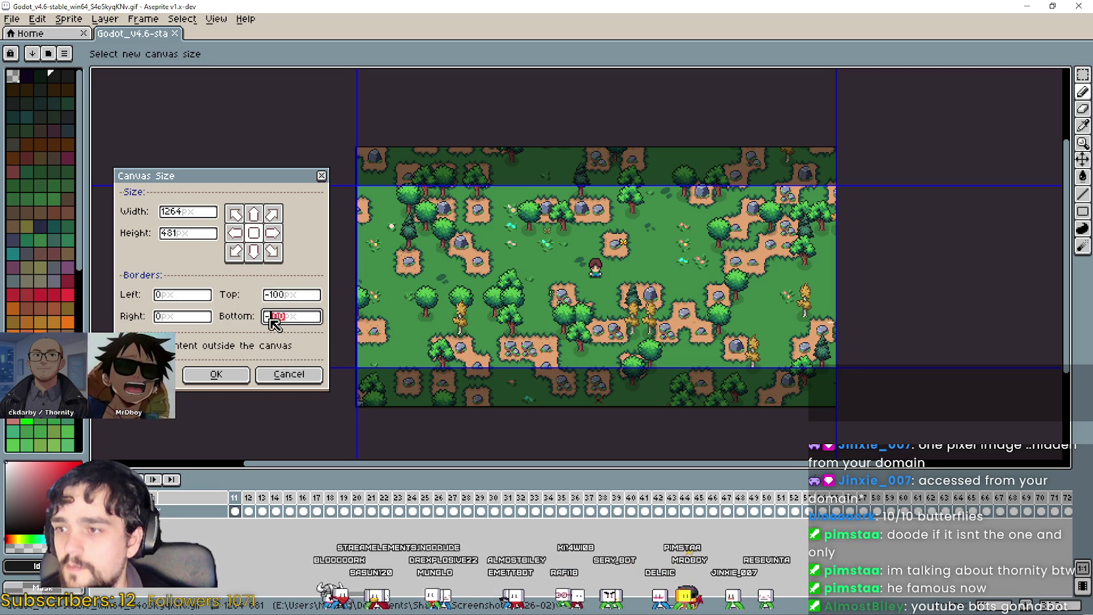
type("0")
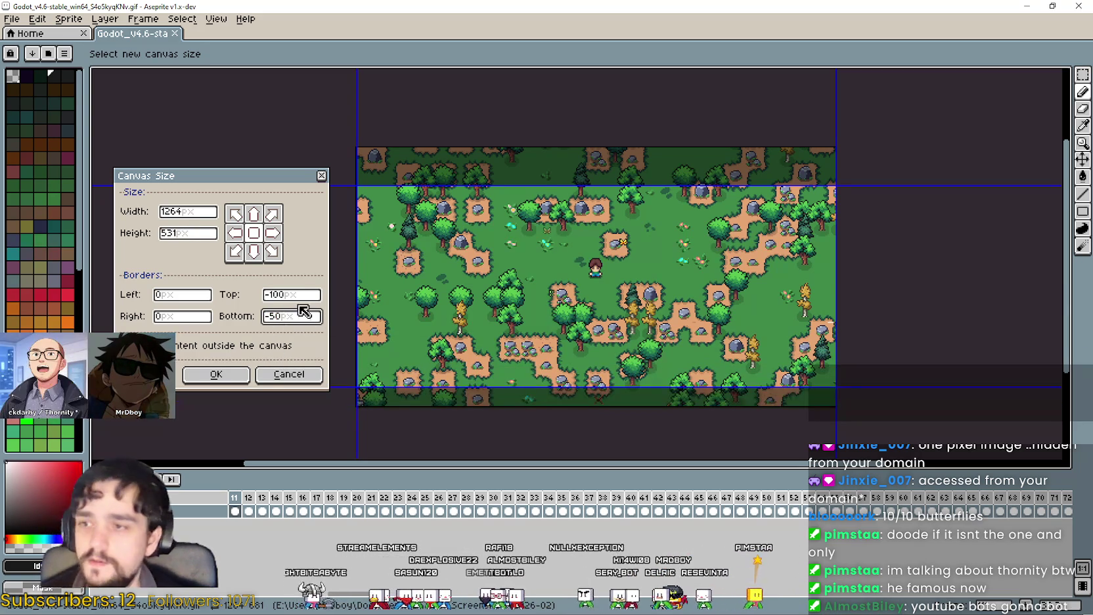
left_click_drag(297, 295, 275, 295)
type("5")
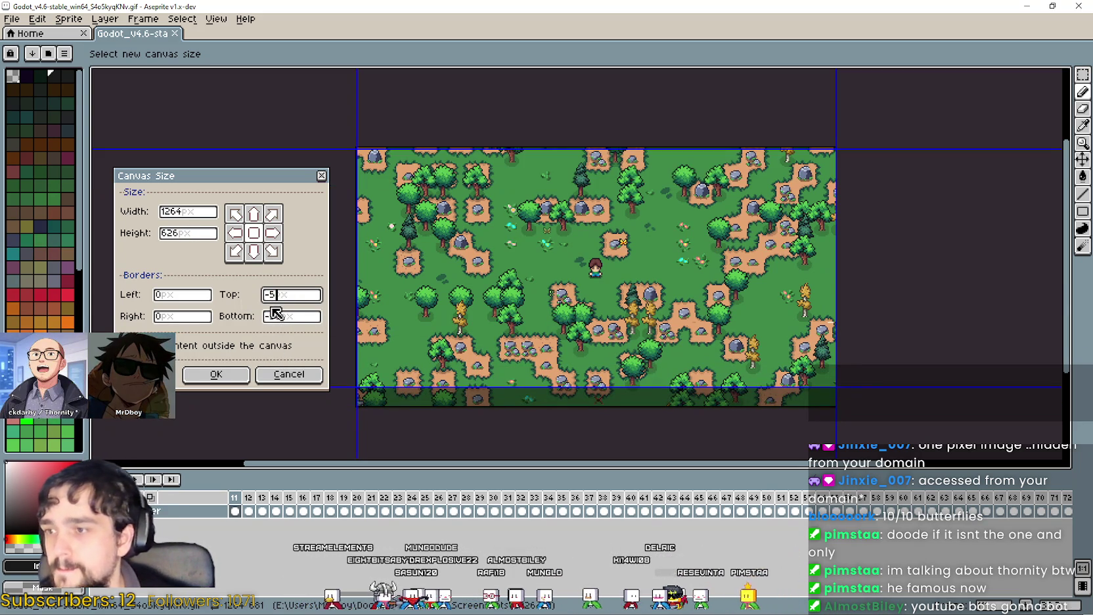
type("0")
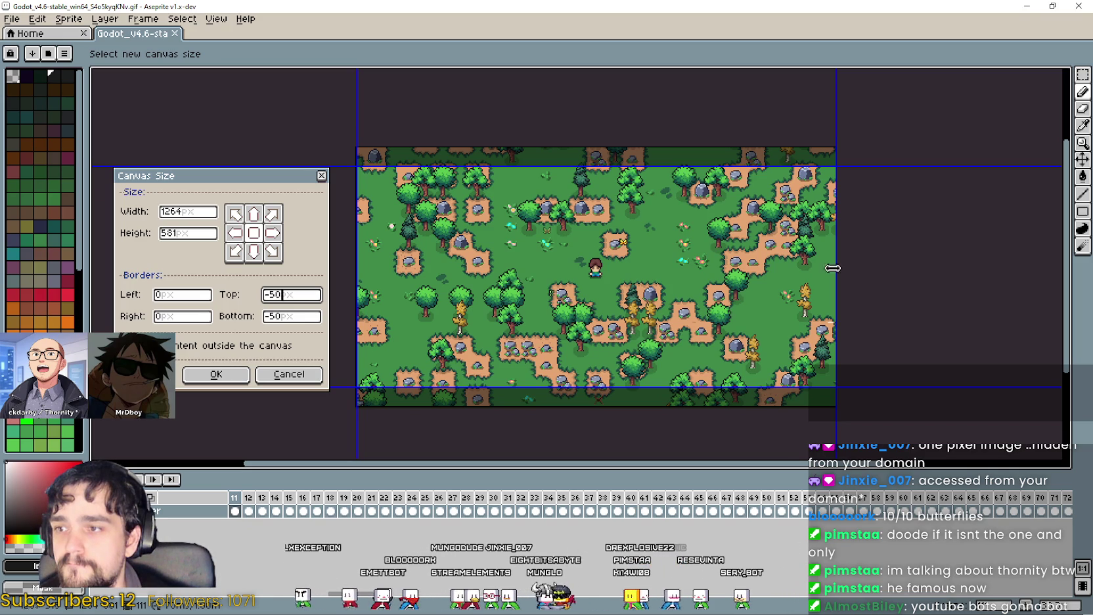
left_click(216, 374)
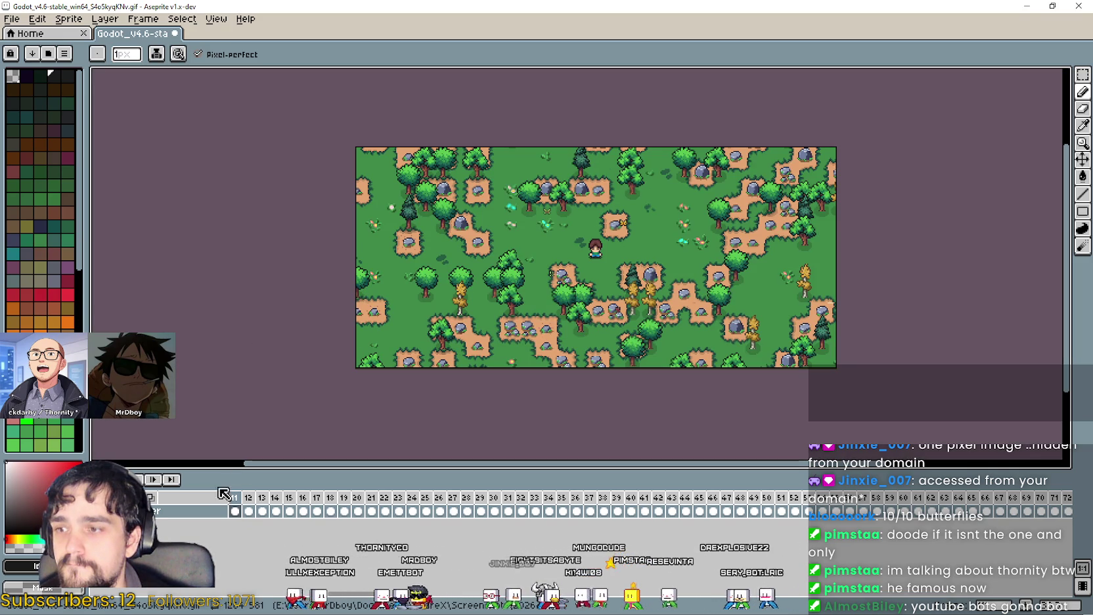
Select frames 44–51, jump to the last frame, and dismiss the Sprite Size dialog
left_click_drag(686, 498, 815, 502)
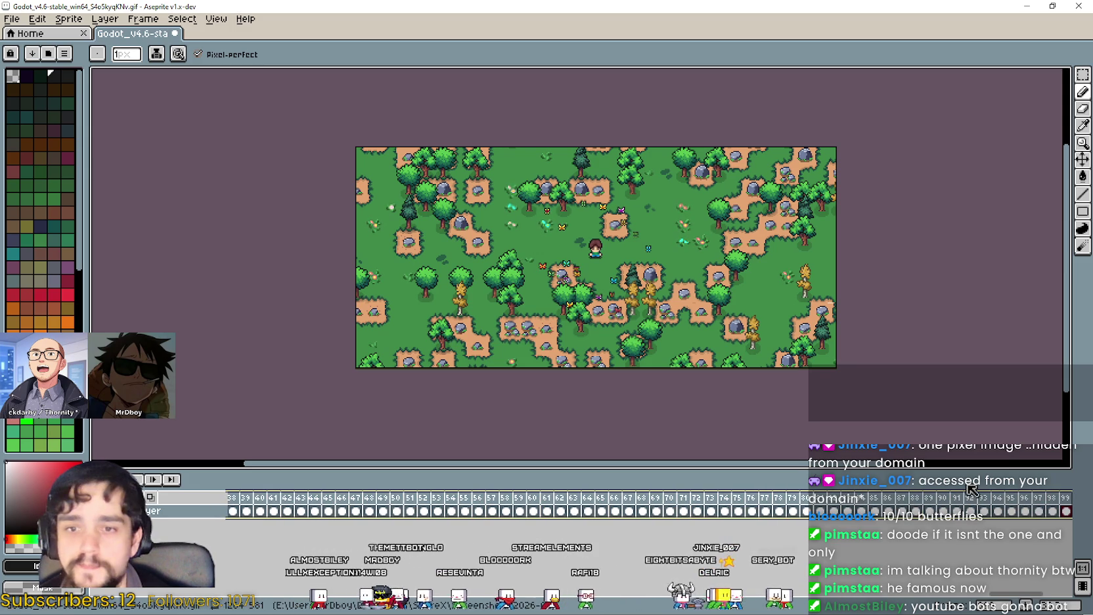
left_click(1065, 505)
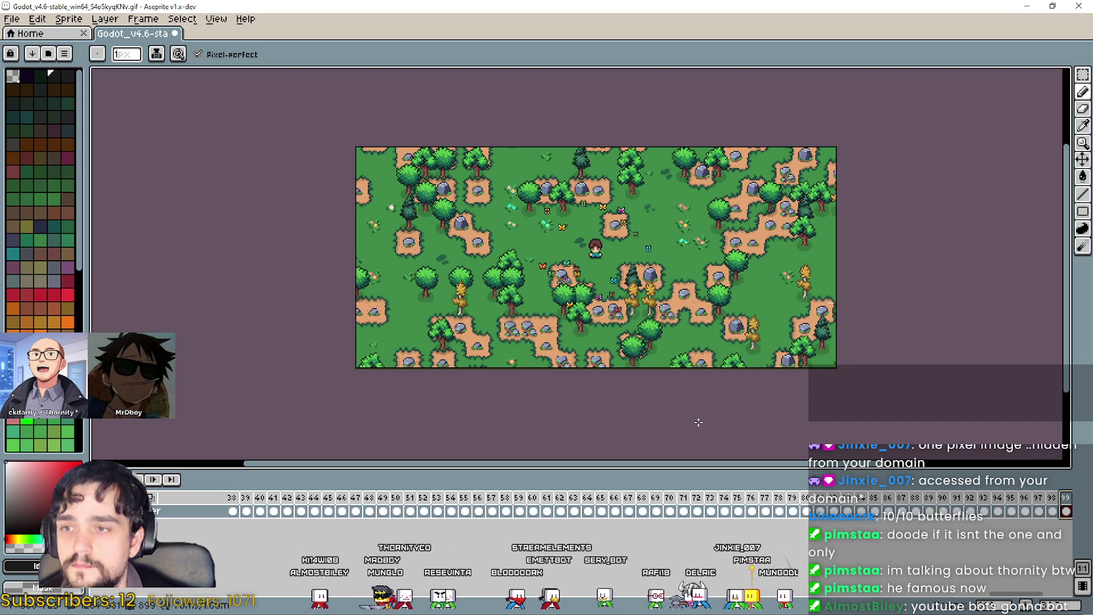
left_click(38, 19)
mouse_move(66, 26)
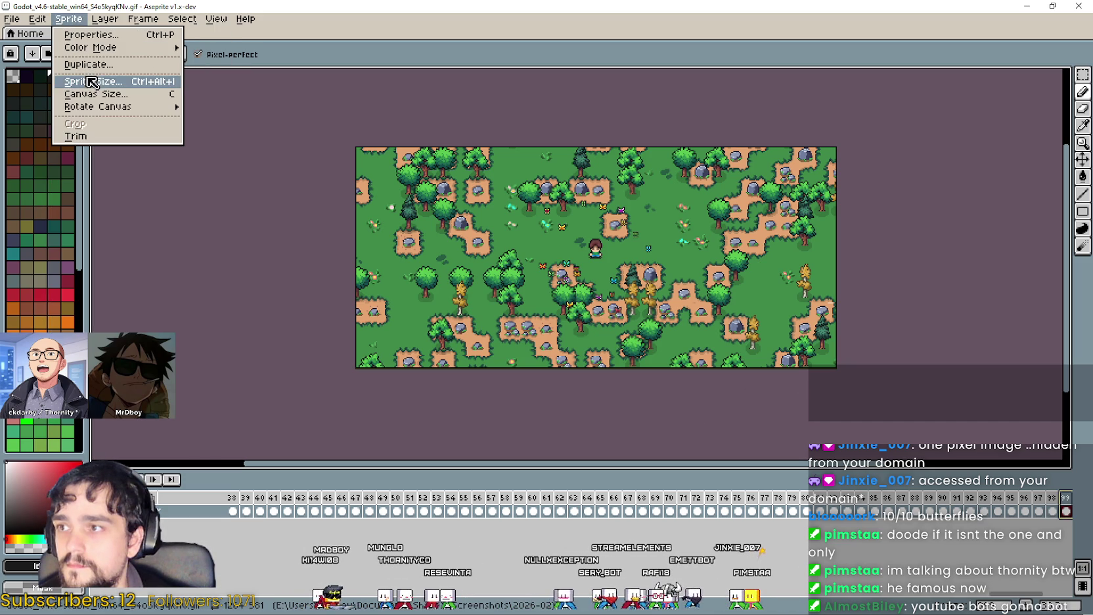
left_click(90, 82)
left_click(412, 325)
Set the Canvas Size Left and Right borders to -200, making the canvas 864 px wide
left_click(69, 20)
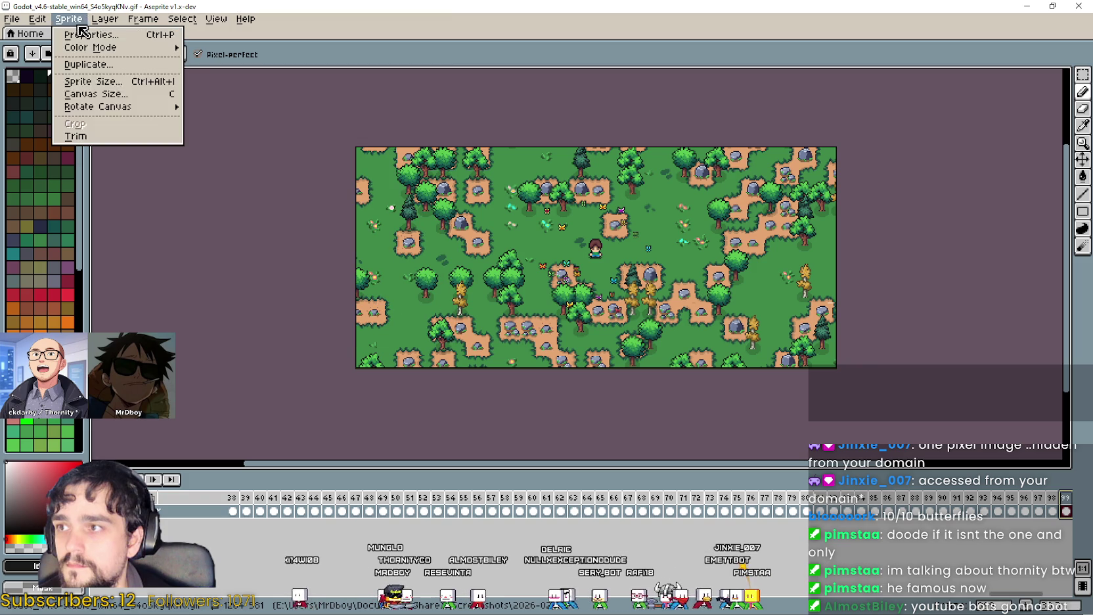
left_click(98, 97)
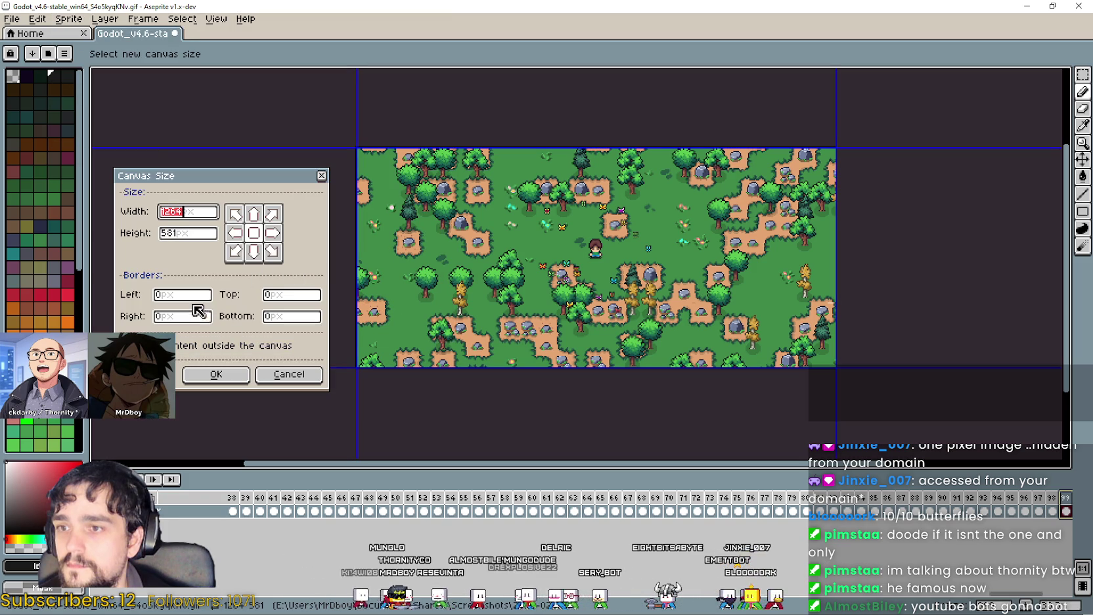
left_click(185, 296)
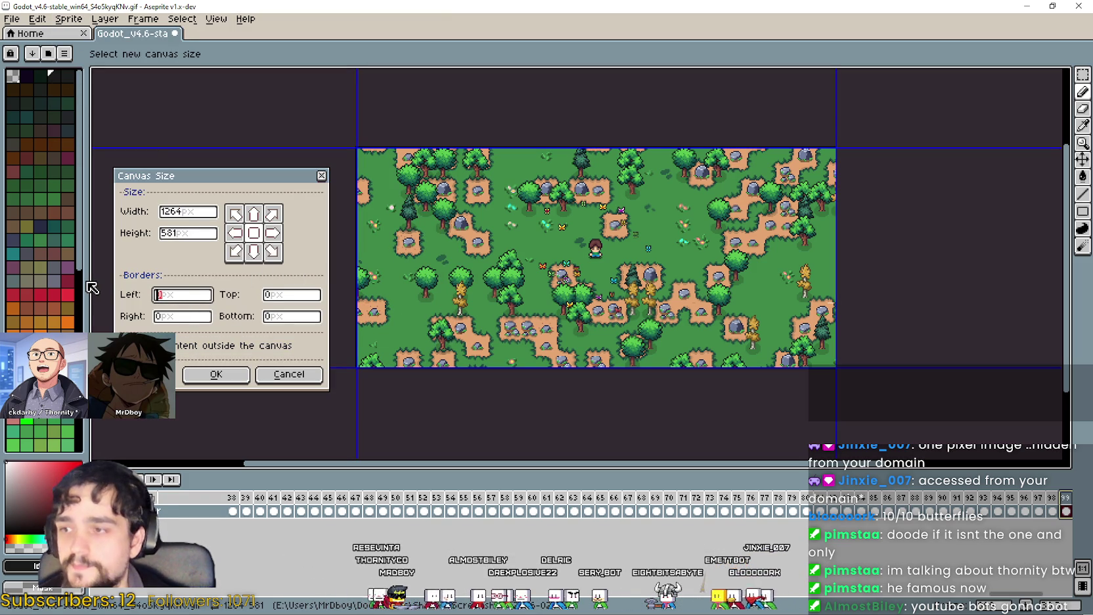
type("-100")
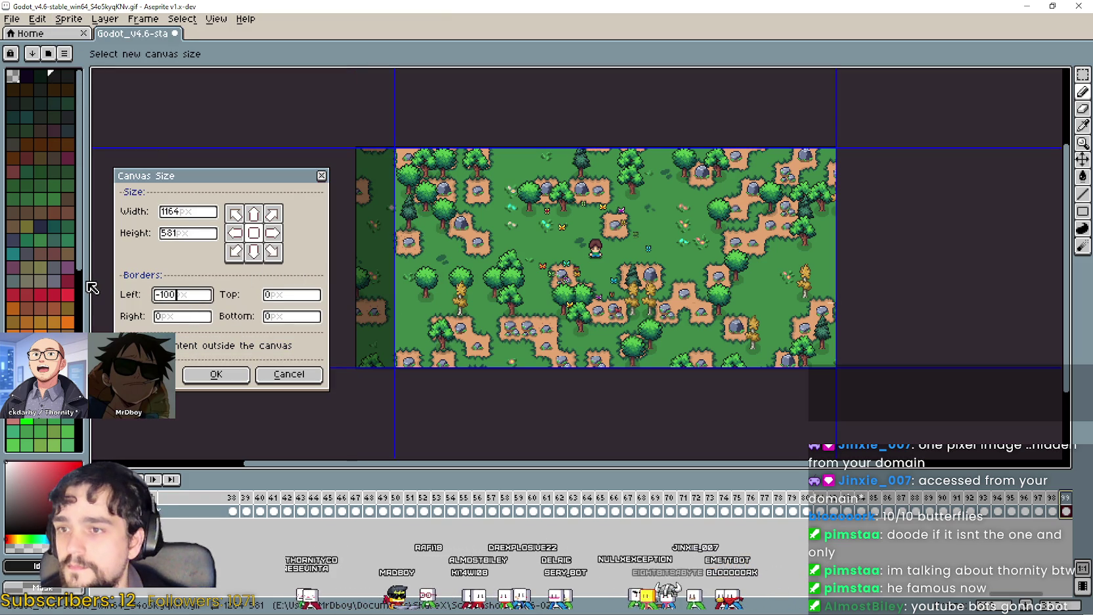
key("BackSpace")
key("BackSpace")
key("BackSpace")
type("200")
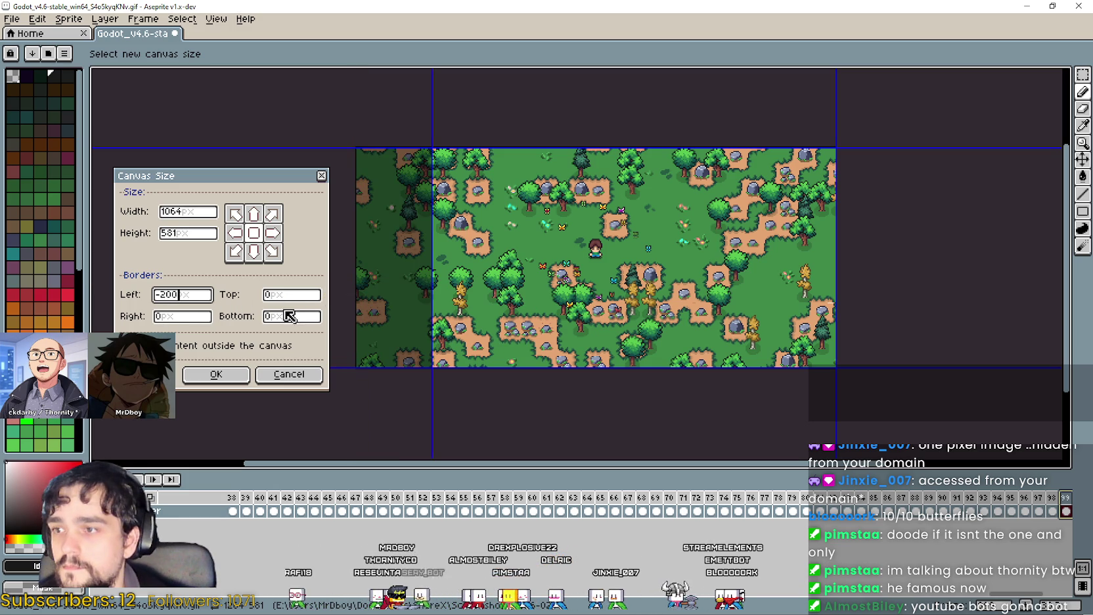
left_click(147, 316)
type("200")
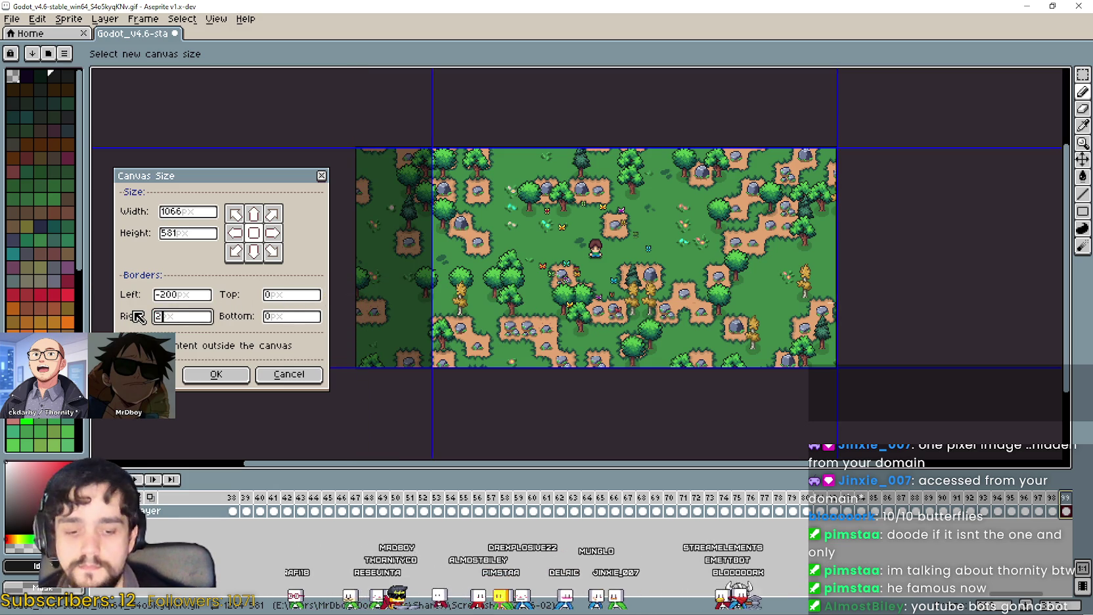
key("BackSpace")
key("BackSpace")
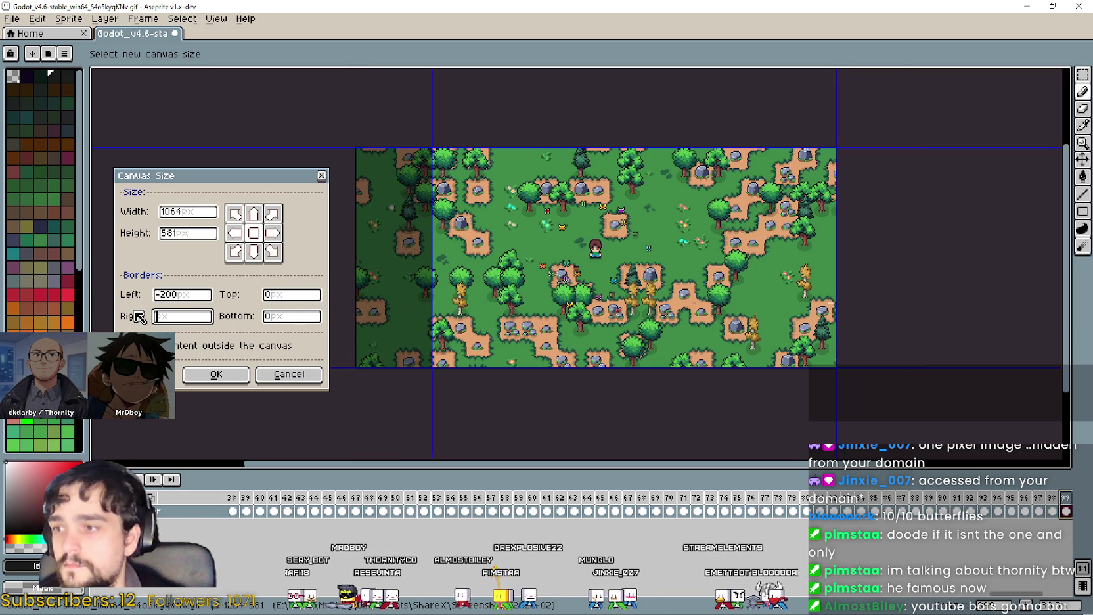
key("BackSpace")
type("-200")
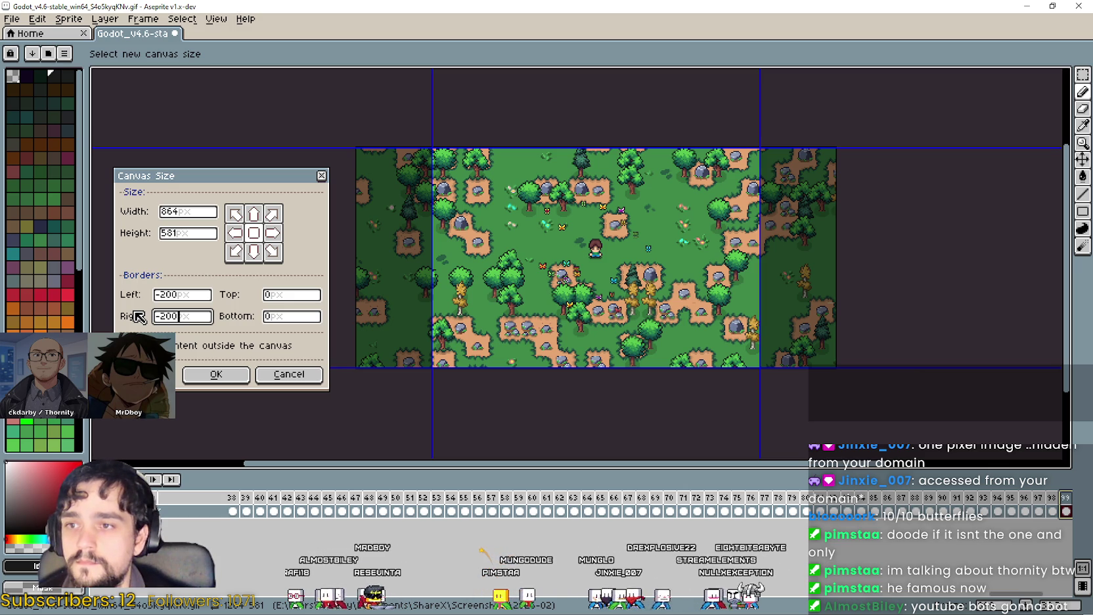
left_click(199, 366)
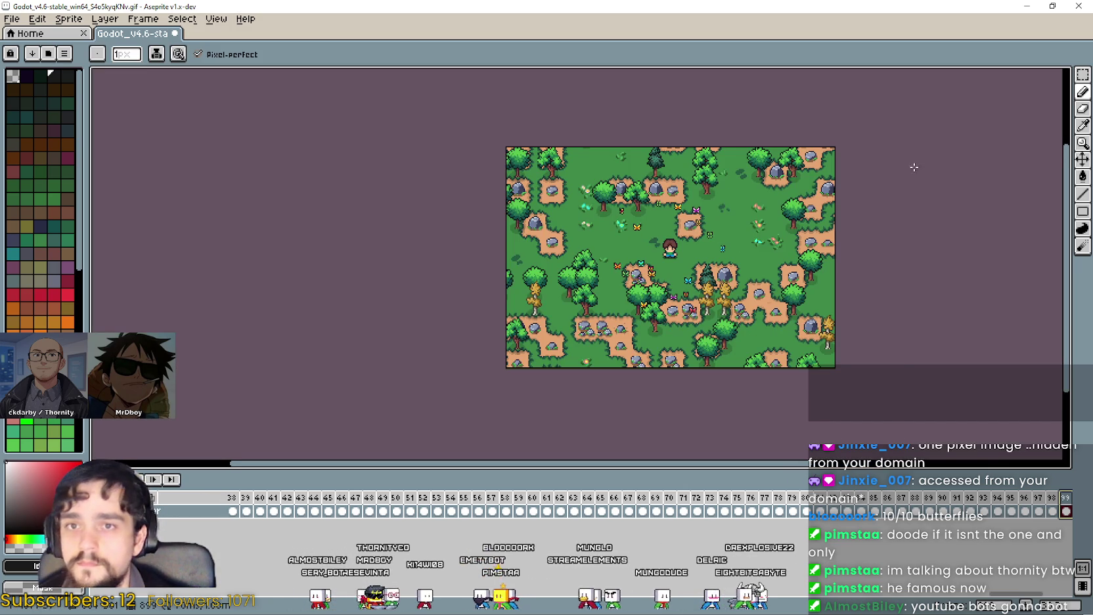
Add a new empty Layer 1 above the image layer and select its frame 1 cel
left_click(103, 26)
mouse_move(142, 20)
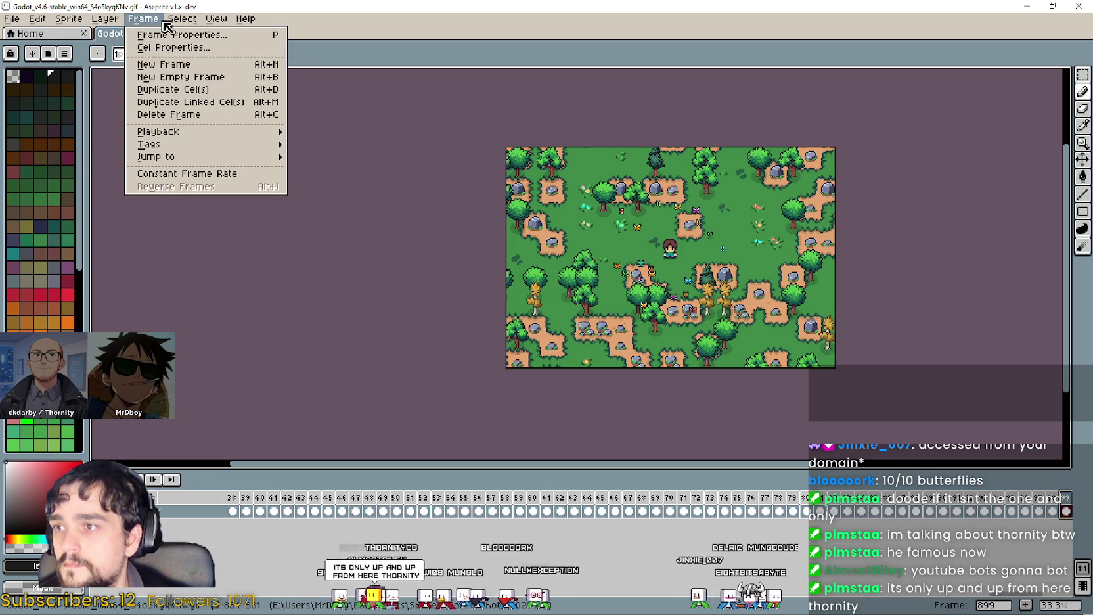
mouse_move(115, 89)
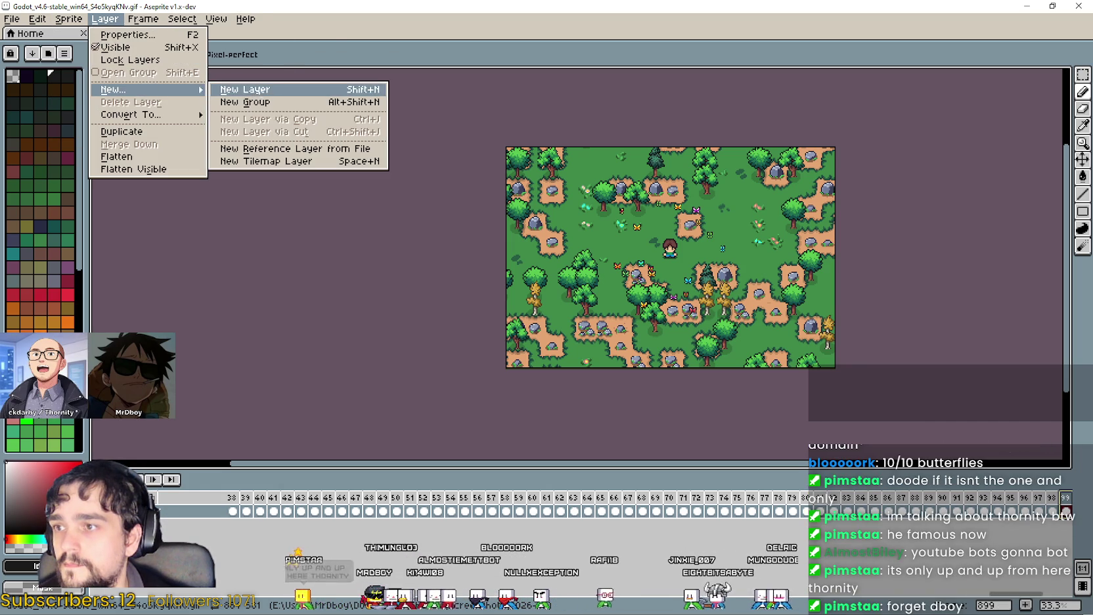
left_click(258, 88)
left_click_drag(1015, 595, 253, 594)
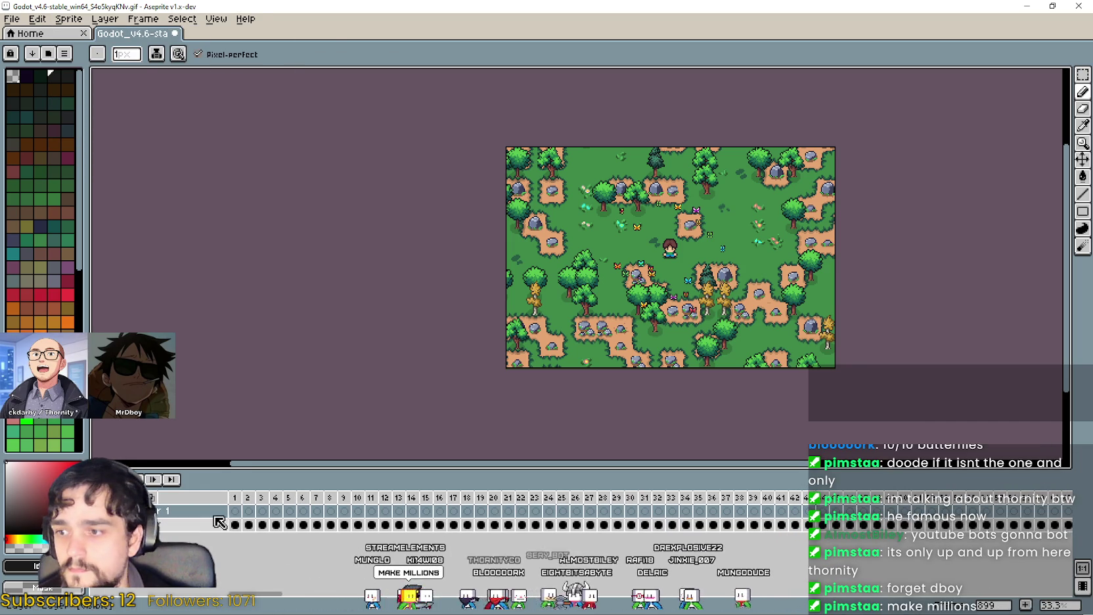
left_click(234, 512)
scroll(564, 168, "up", 1)
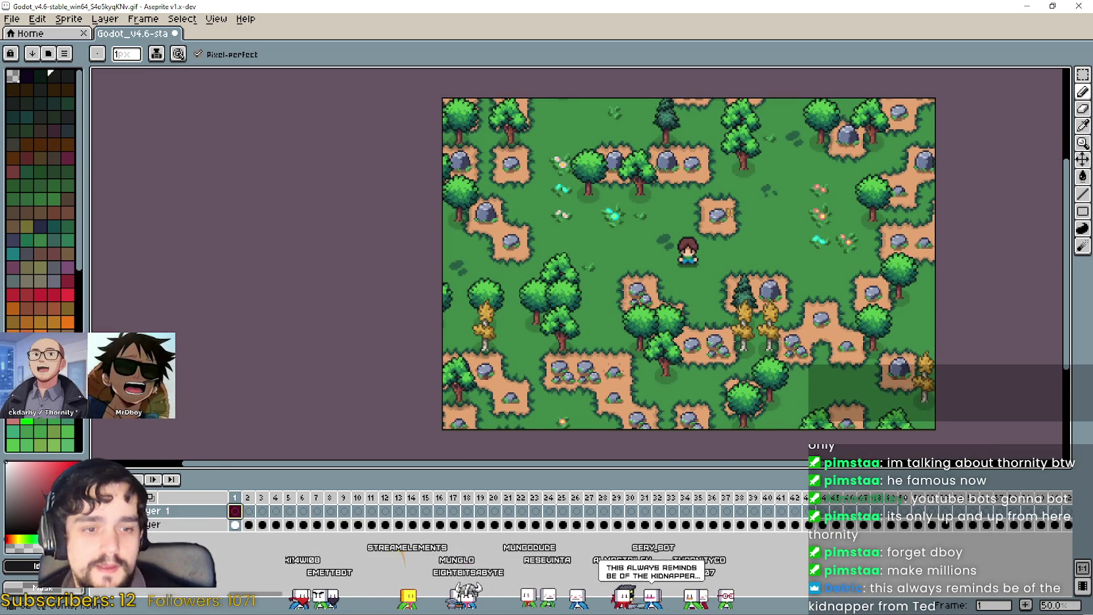
In File Explorer, cut the nAHH1v6i71.gif screenshot from the screenshots folder
key("alt+Tab")
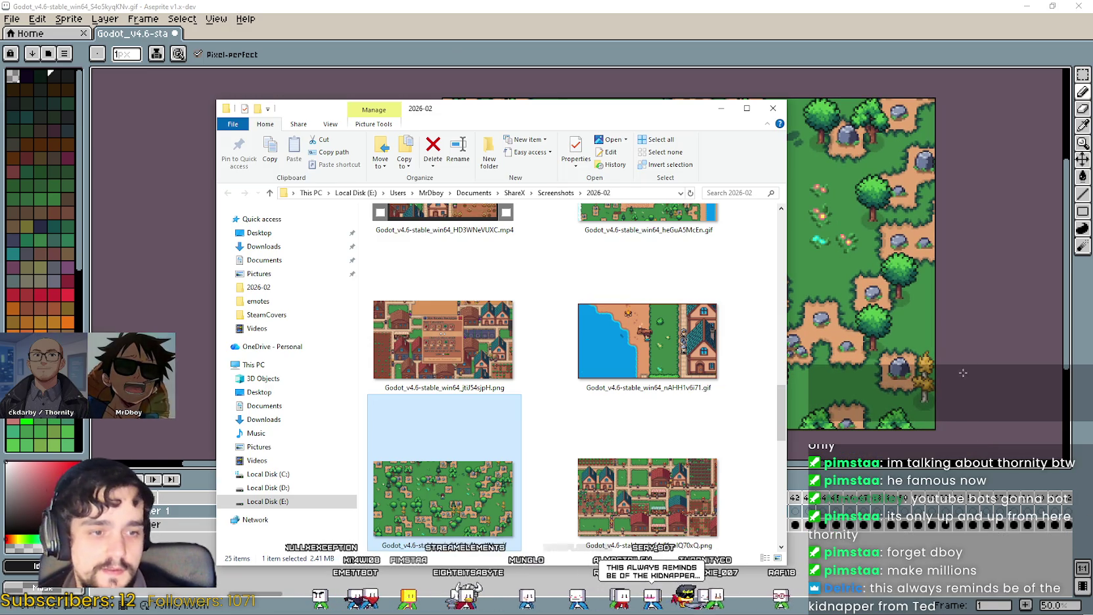
left_click(606, 344)
right_click(609, 328)
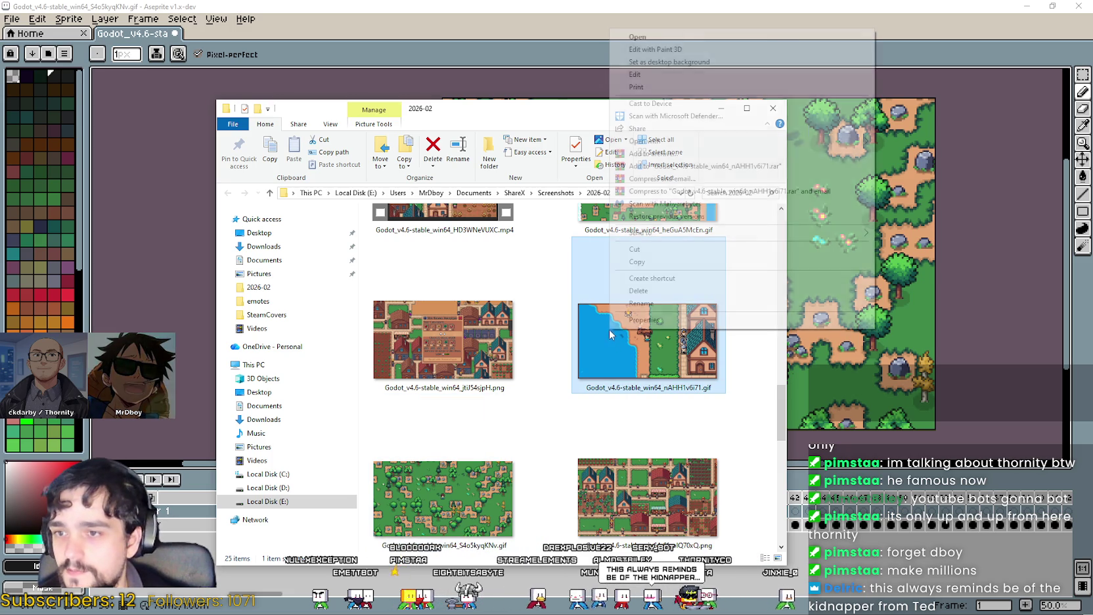
left_click(635, 250)
scroll(587, 427, "down", 5)
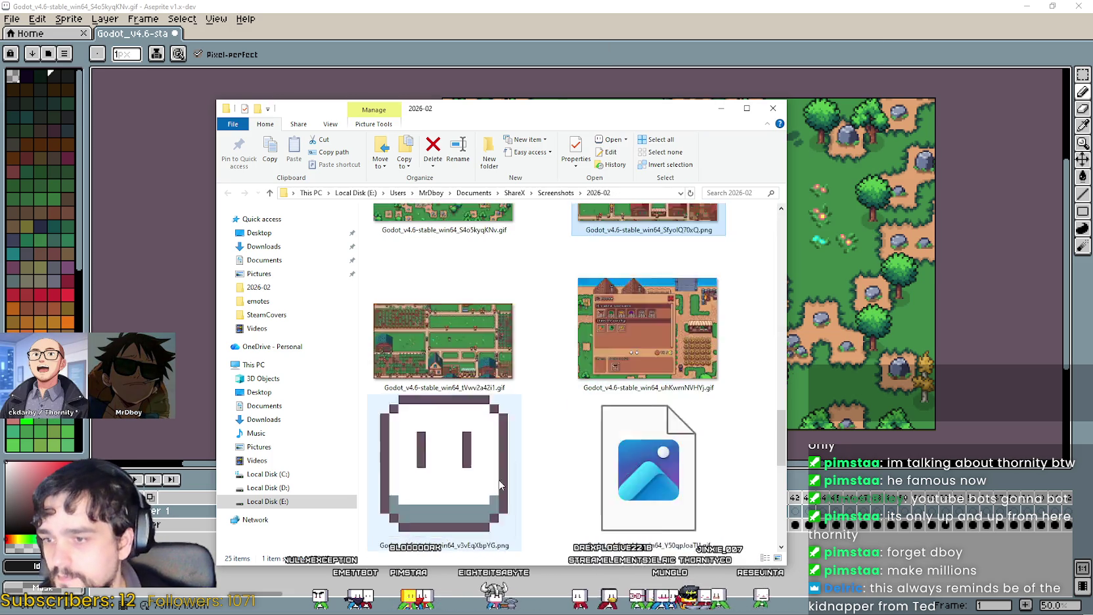
Open MarketStallSell.gif from the Downloads folder with Aseprite
left_click(263, 419)
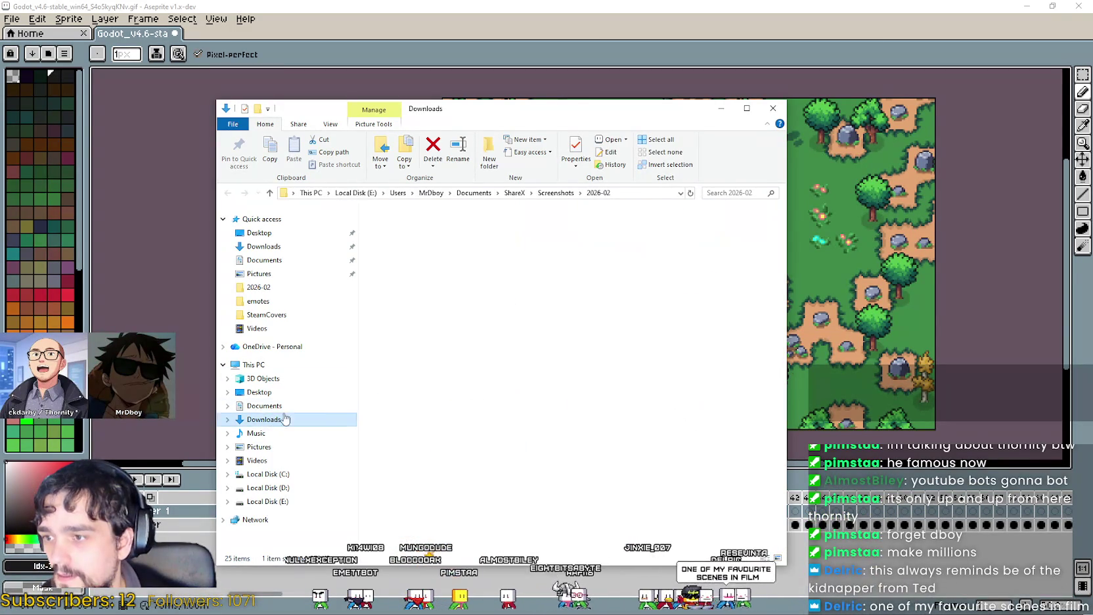
right_click(412, 301)
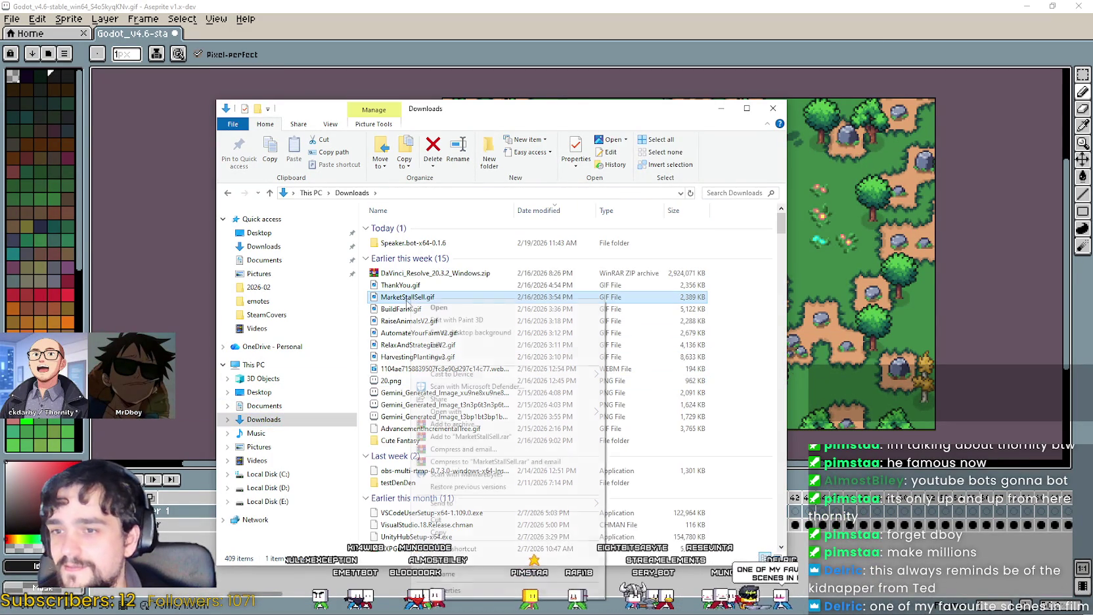
mouse_move(580, 421)
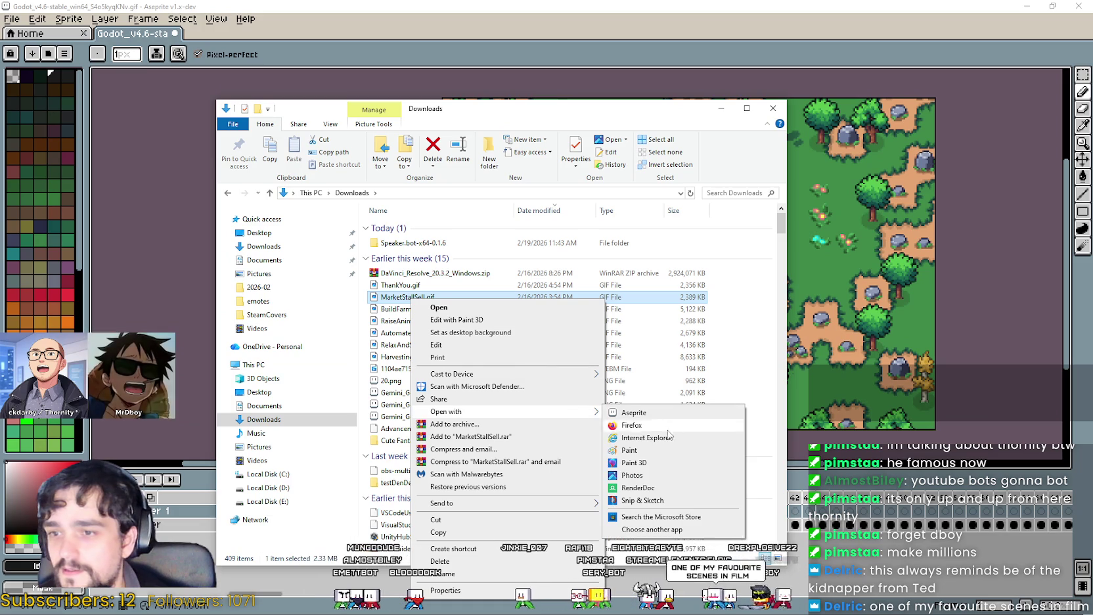
left_click(650, 413)
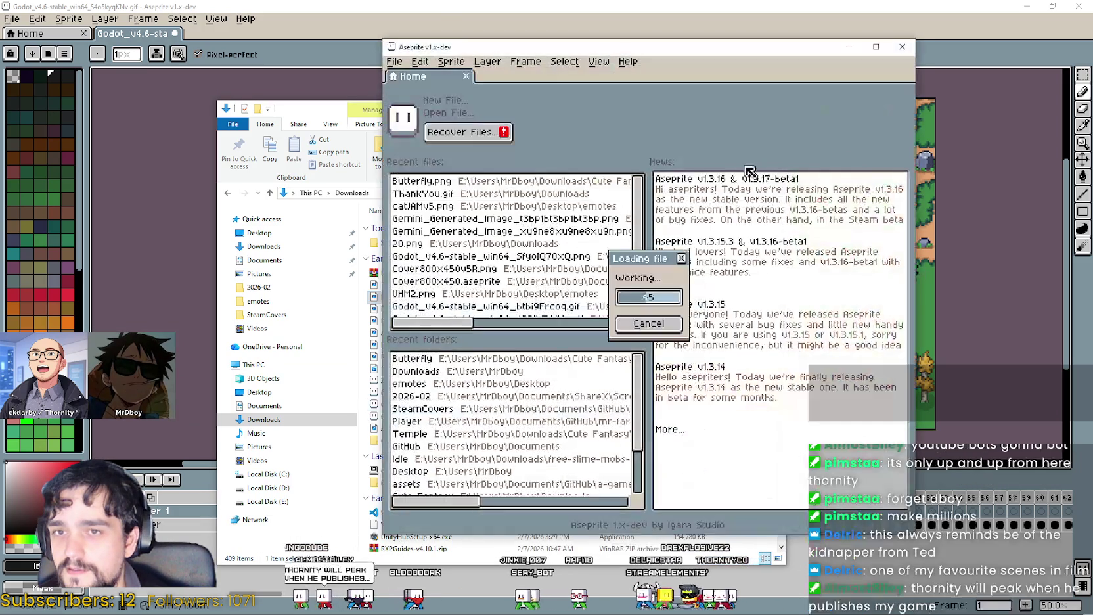
scroll(574, 191, "up", 3)
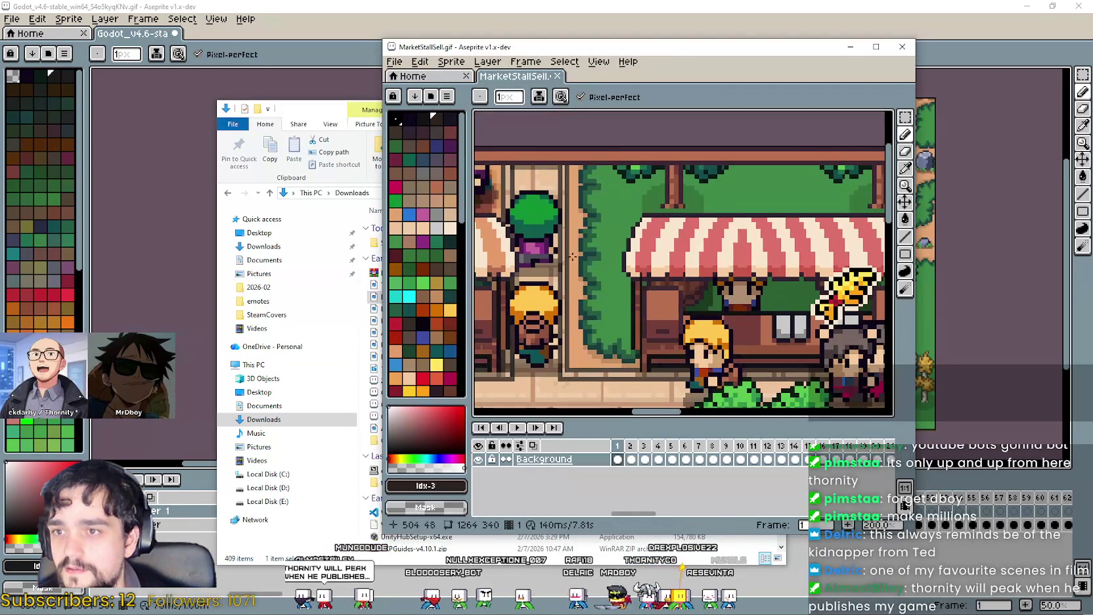
Select the market stall's top beam and paste it into the forest GIF
key("m")
scroll(742, 151, "up", 3)
left_click_drag(713, 139, 878, 169)
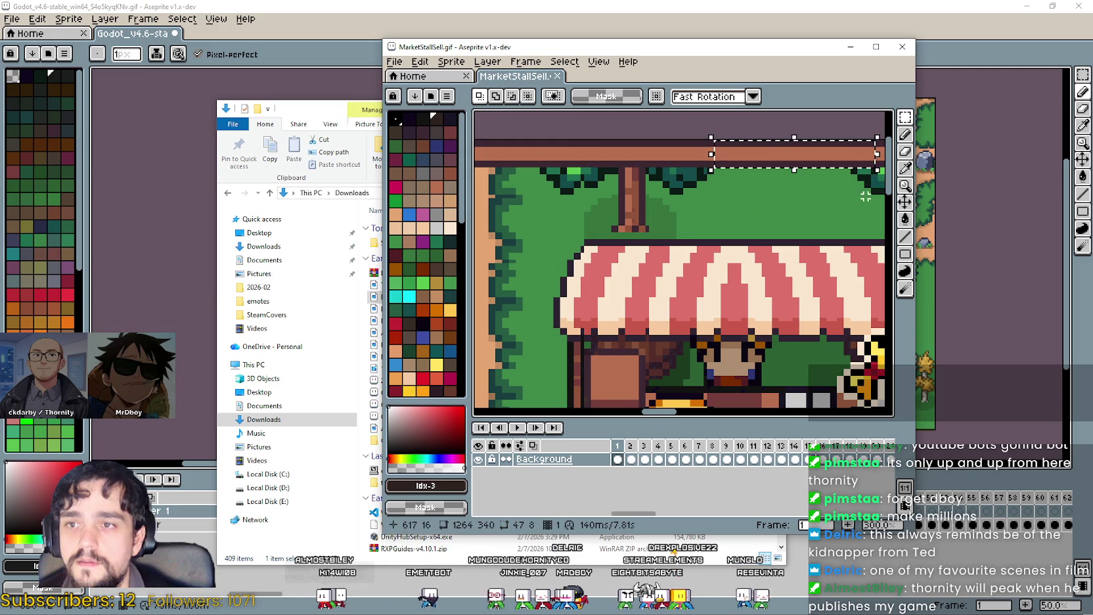
key("alt+Tab")
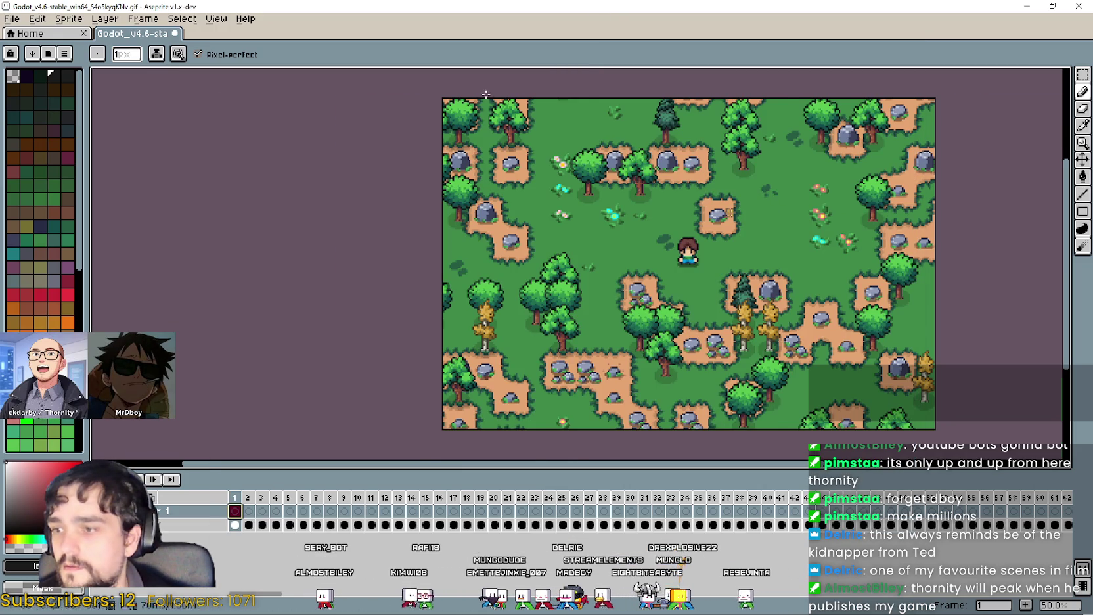
scroll(591, 165, "up", 5)
key("ctrl+v")
scroll(558, 236, "up", 1)
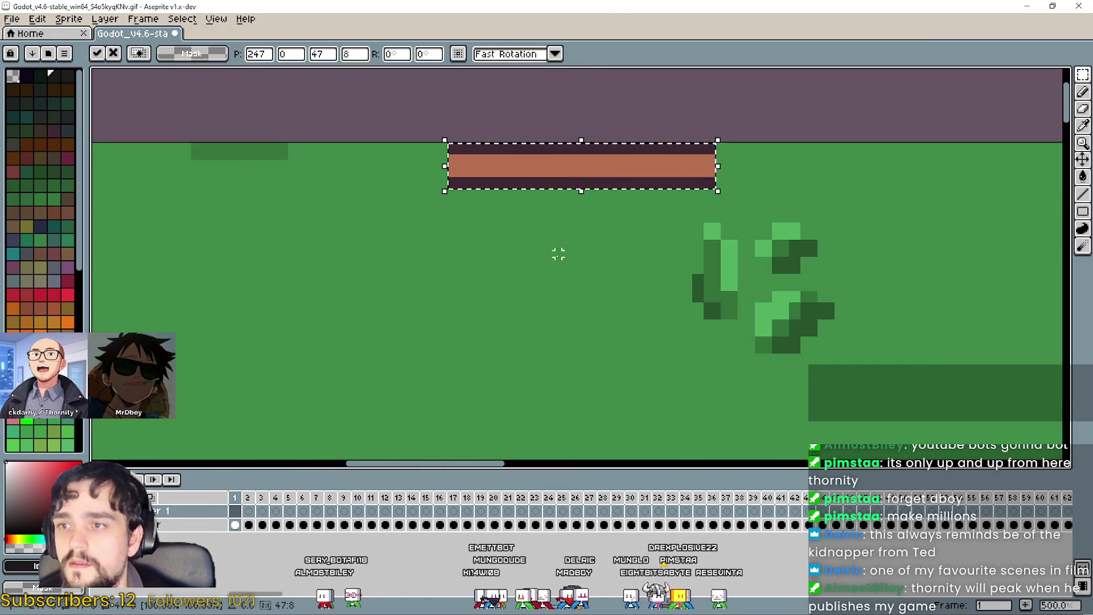
key("Return")
scroll(558, 244, "down", 3)
Copy the stall's top-left corner and paste it at the forest GIF's top-left
key("alt+Tab")
scroll(675, 244, "up", 2)
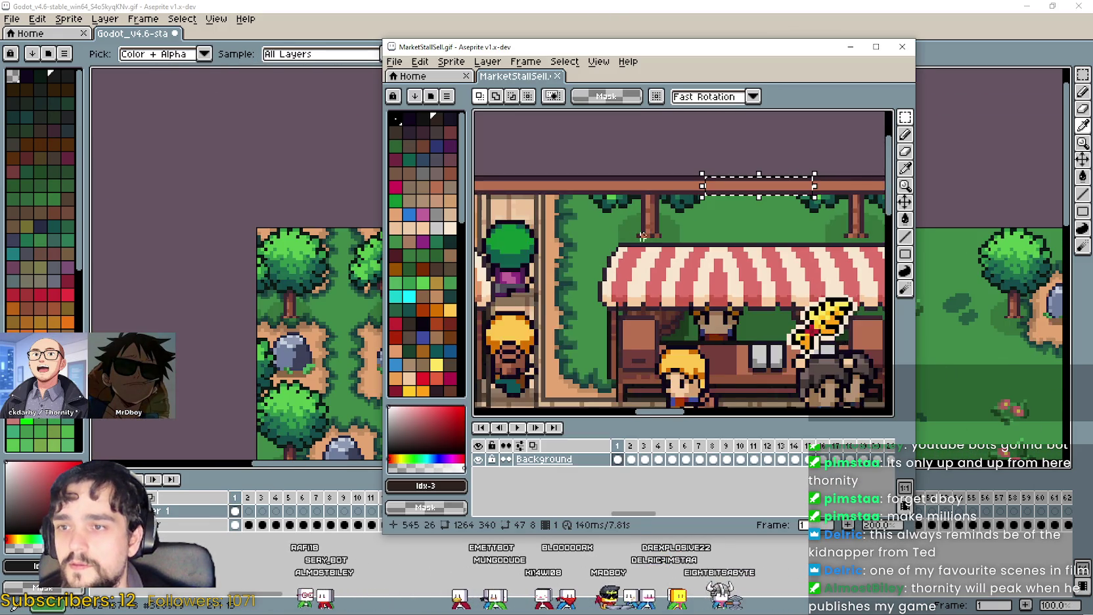
scroll(675, 243, "down", 3)
left_click_drag(677, 244, 773, 256)
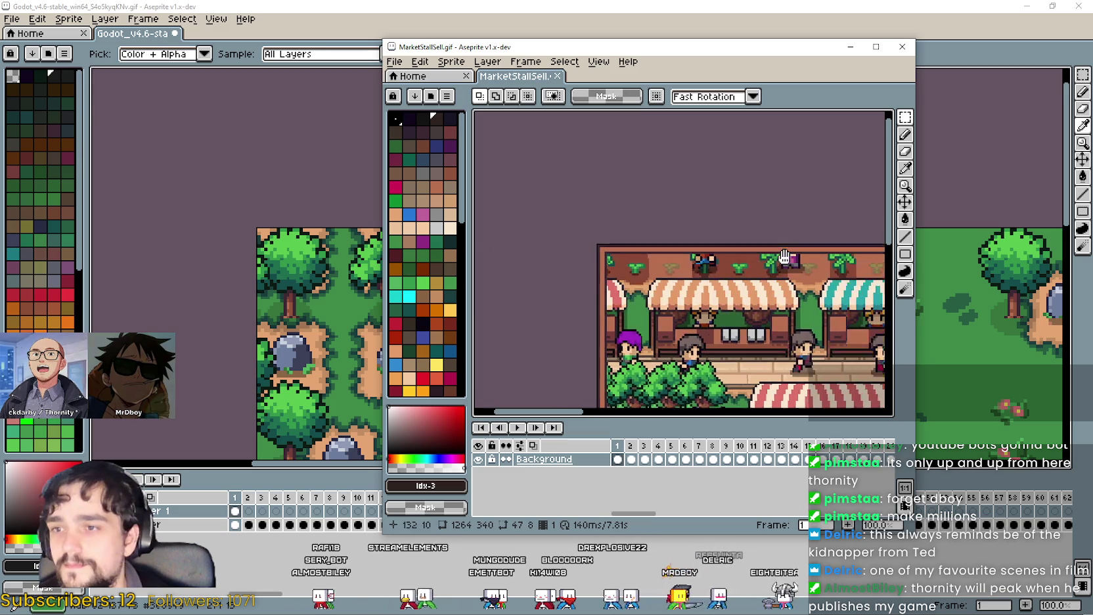
scroll(611, 253, "up", 5)
mouse_move(527, 211)
left_mouse_down()
mouse_move(564, 302)
mouse_move(597, 327)
left_mouse_up()
key("ctrl+c")
key("alt+Tab")
key("ctrl+v")
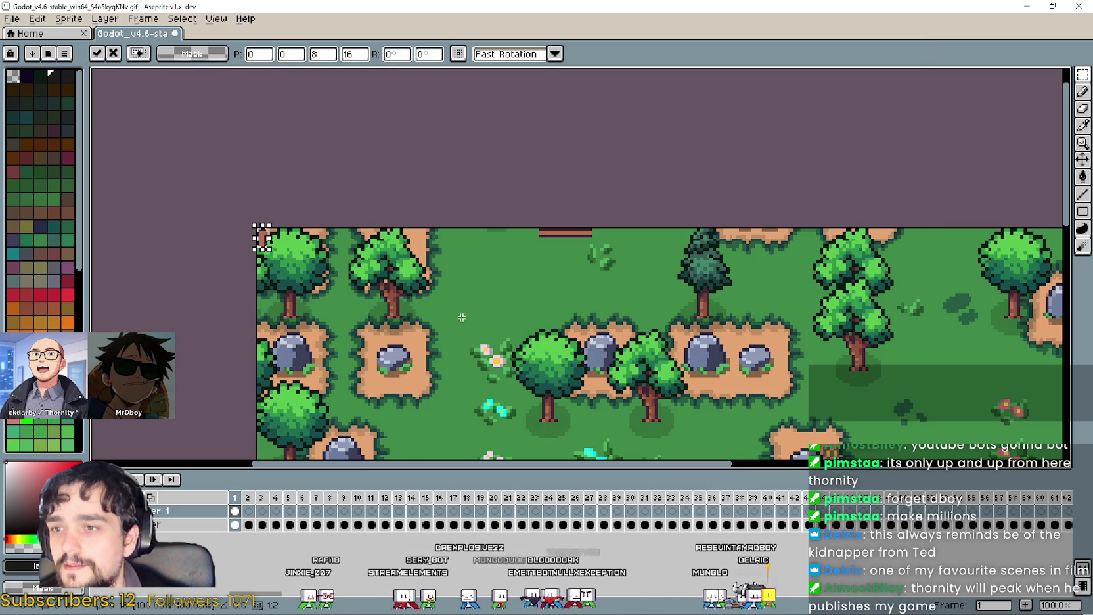
scroll(269, 237, "up", 2)
Paste a 16×8 strip of the stall's top edge into the forest GIF, stretched to 24 px
key("alt+Tab")
left_click_drag(624, 209, 721, 255)
key("ctrl+c")
key("alt+Tab")
key("ctrl+v")
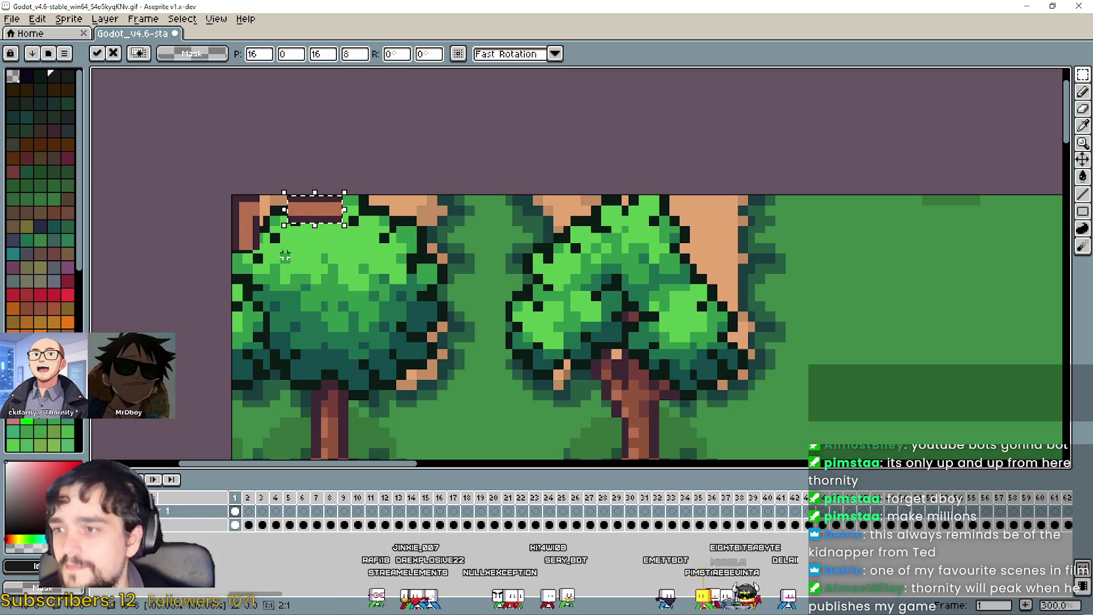
scroll(299, 261, "up", 3)
left_click_drag(277, 218, 215, 230)
scroll(327, 235, "down", 2)
scroll(326, 235, "down", 3)
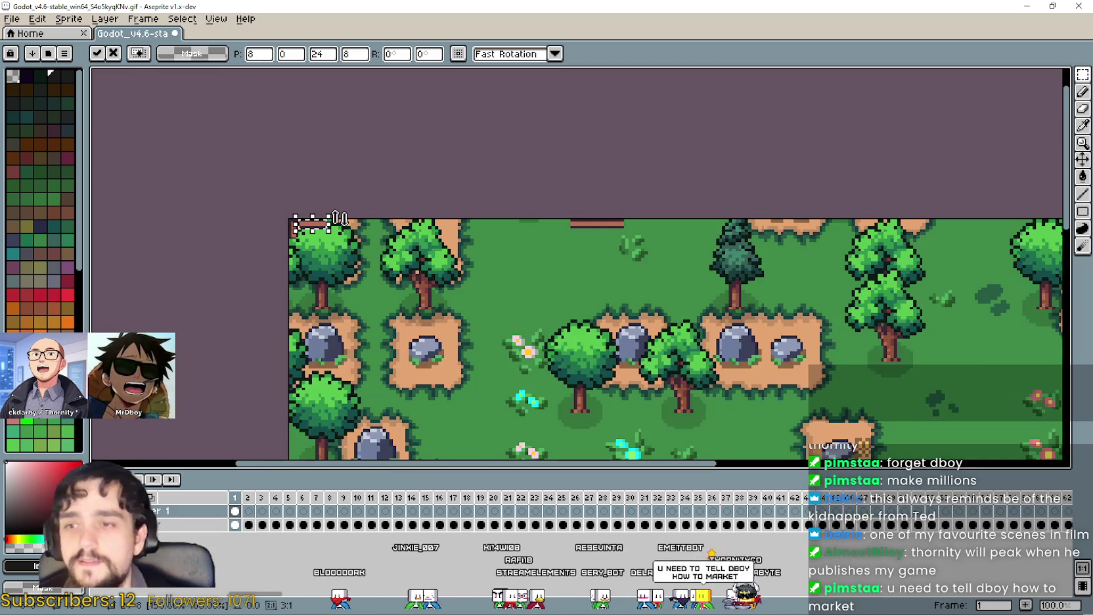
Stretch the top border strip to 836 px, reaching the map's right edge, and commit it
left_click_drag(333, 223, 1045, 215)
scroll(300, 222, "down", 1)
scroll(525, 215, "up", 2)
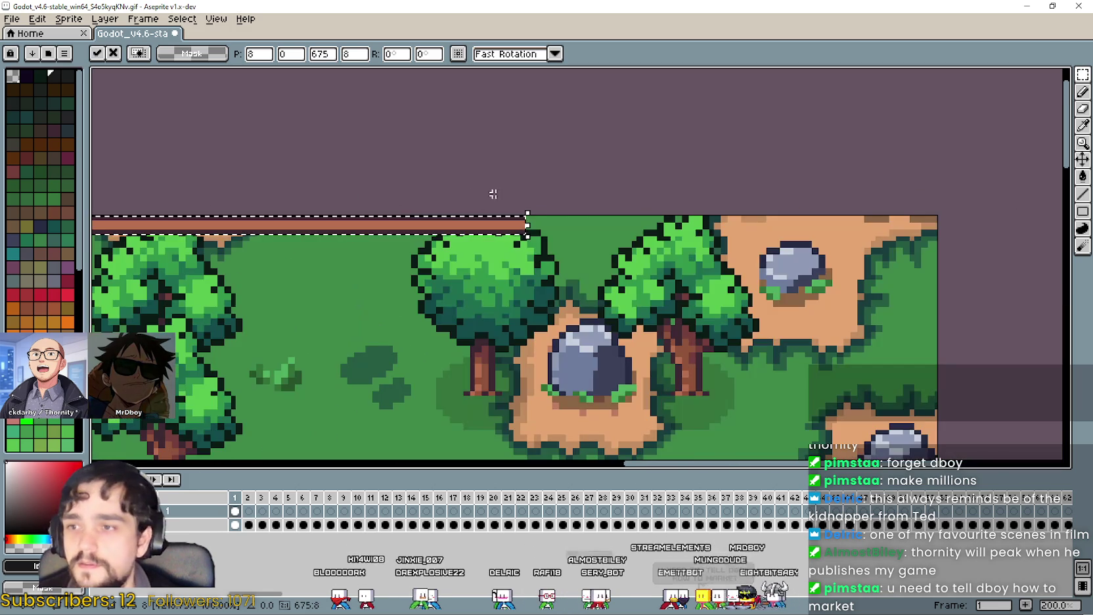
mouse_move(529, 225)
left_mouse_down()
mouse_move(822, 237)
mouse_move(895, 215)
left_mouse_up()
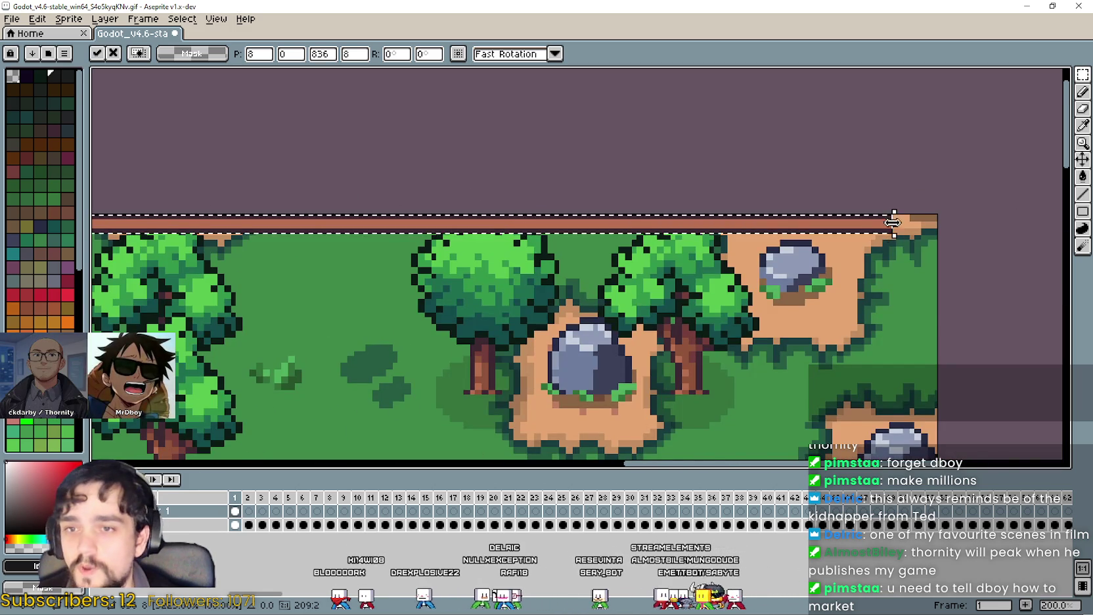
scroll(895, 215, "down", 2)
key("Return")
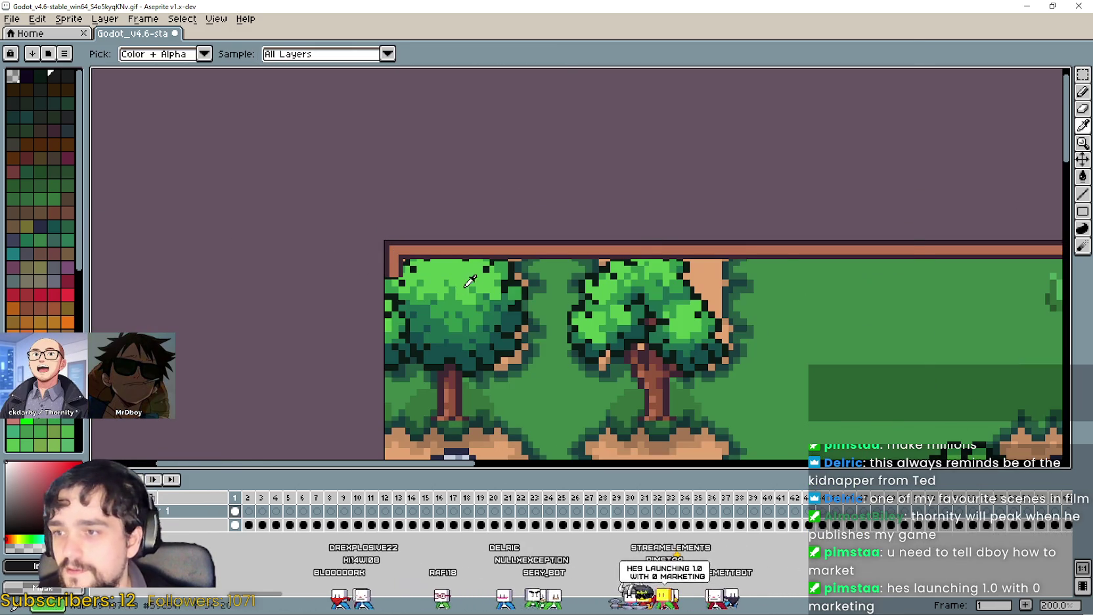
key("alt+Tab")
scroll(671, 307, "down", 4)
scroll(671, 307, "up", 6)
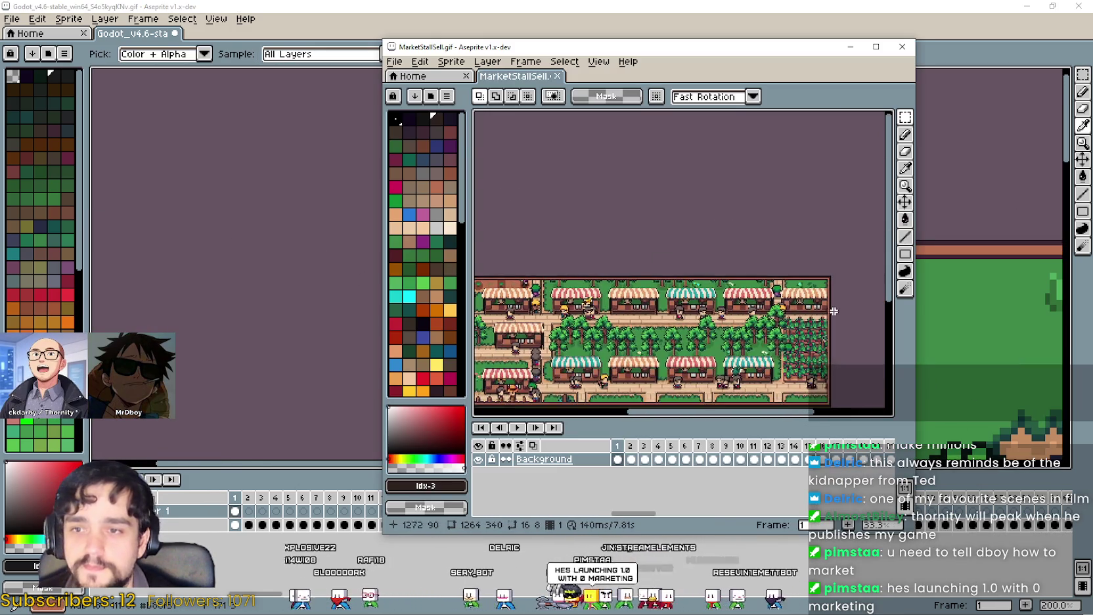
Paste the stall's right-hand border strip onto the map's right edge
mouse_move(680, 248)
left_mouse_down()
mouse_move(714, 345)
mouse_move(673, 232)
left_mouse_up()
key("alt+Tab")
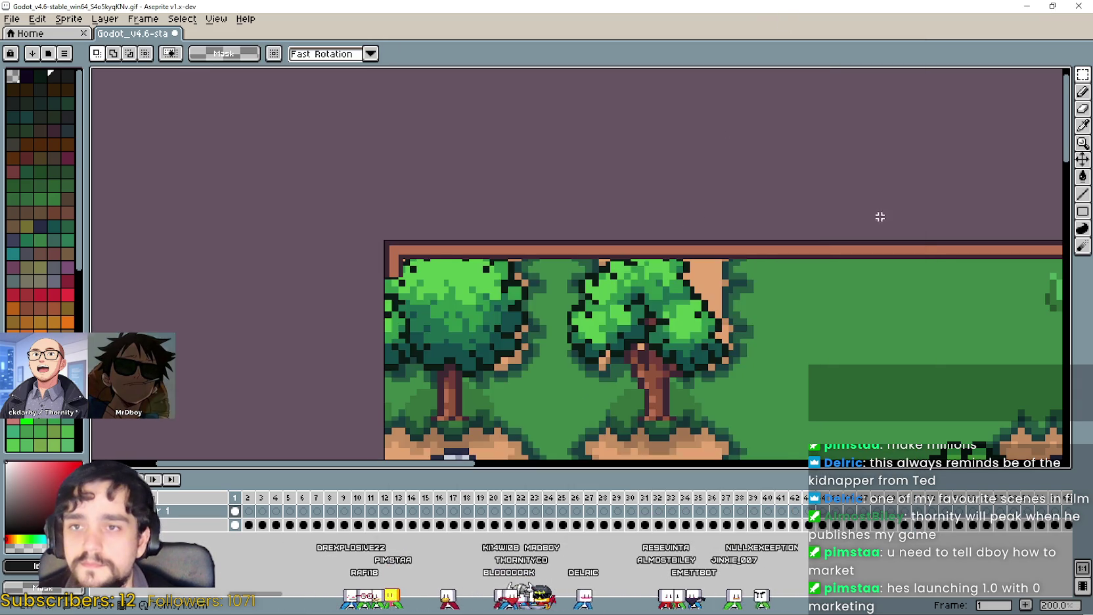
scroll(885, 207, "down", 2)
scroll(764, 240, "up", 3)
key("ctrl+v")
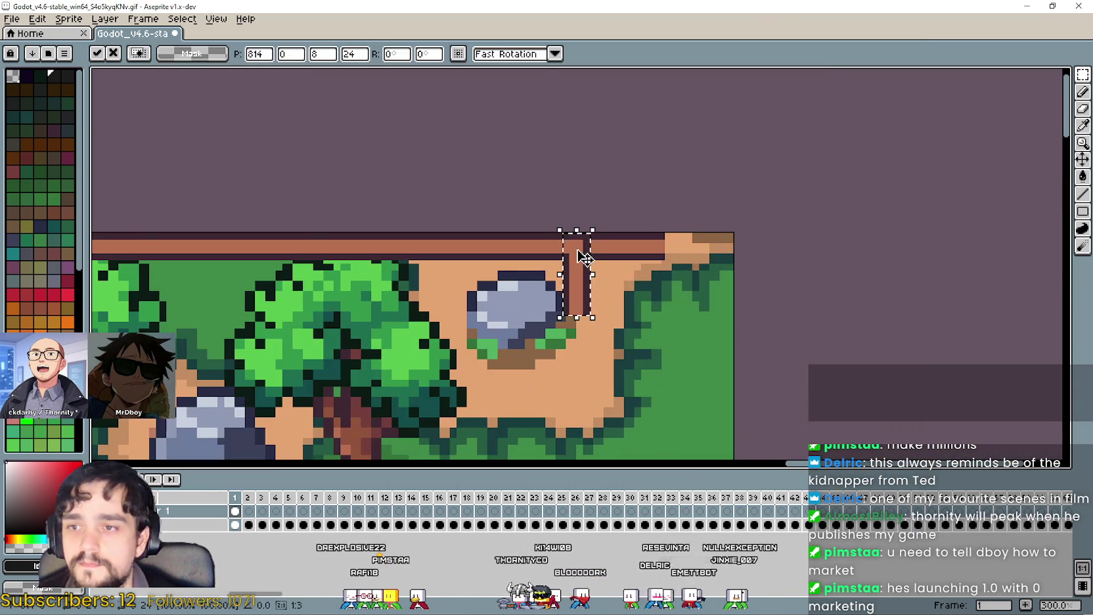
scroll(588, 260, "up", 2)
mouse_move(606, 260)
left_mouse_down()
mouse_move(813, 263)
mouse_move(824, 253)
left_mouse_up()
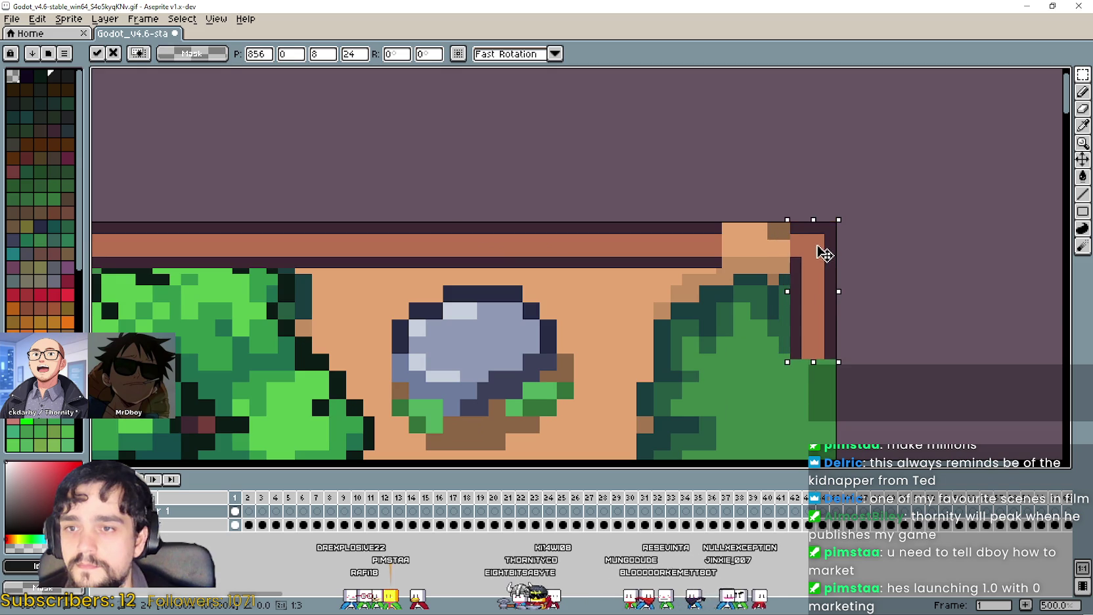
left_click(889, 254)
left_click_drag(718, 265, 805, 243)
Paste another border section at the right edge and stretch it down to 546 px tall
key("alt+Tab")
scroll(788, 379, "down", 5)
scroll(705, 261, "up", 5)
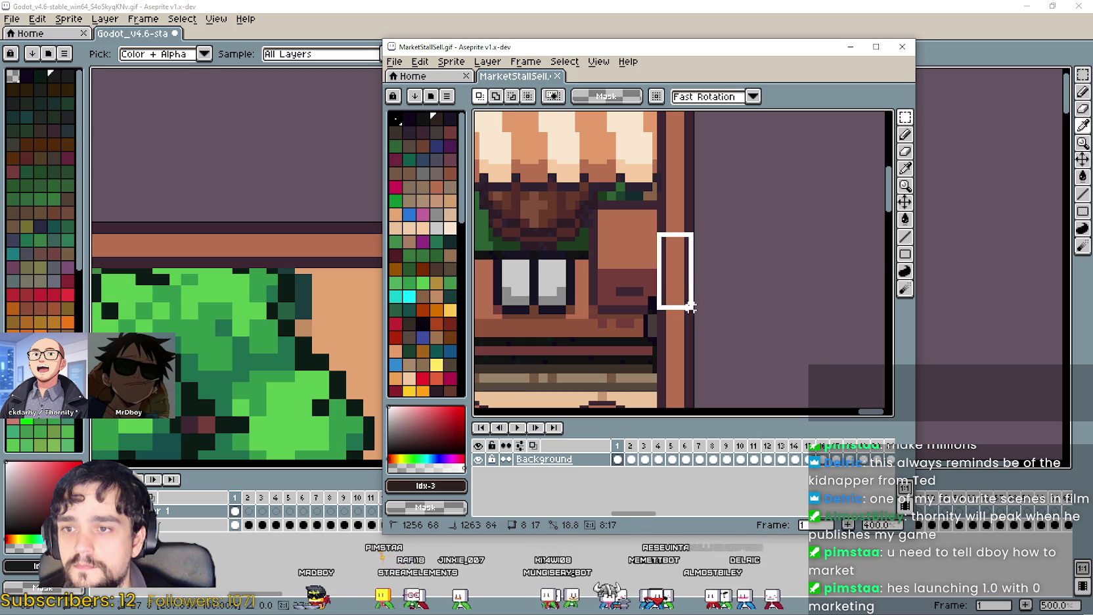
key("ctrl+c")
key("alt+Tab")
key("ctrl+v")
mouse_move(594, 279)
left_mouse_down()
mouse_move(825, 394)
mouse_move(831, 412)
left_mouse_up()
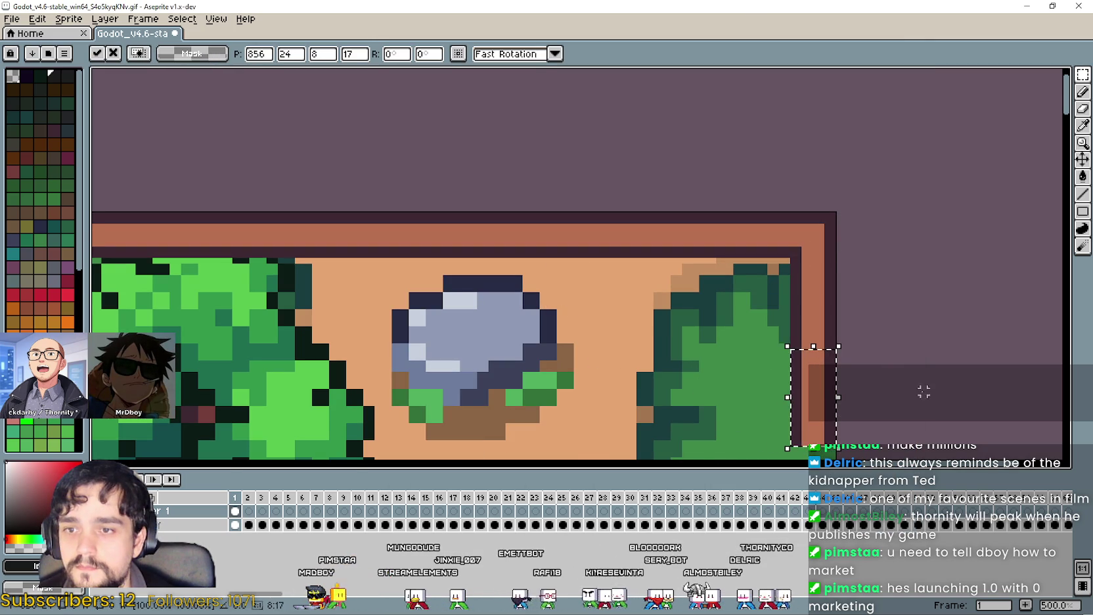
scroll(832, 253, "down", 2)
scroll(831, 253, "down", 1)
scroll(725, 217, "down", 2)
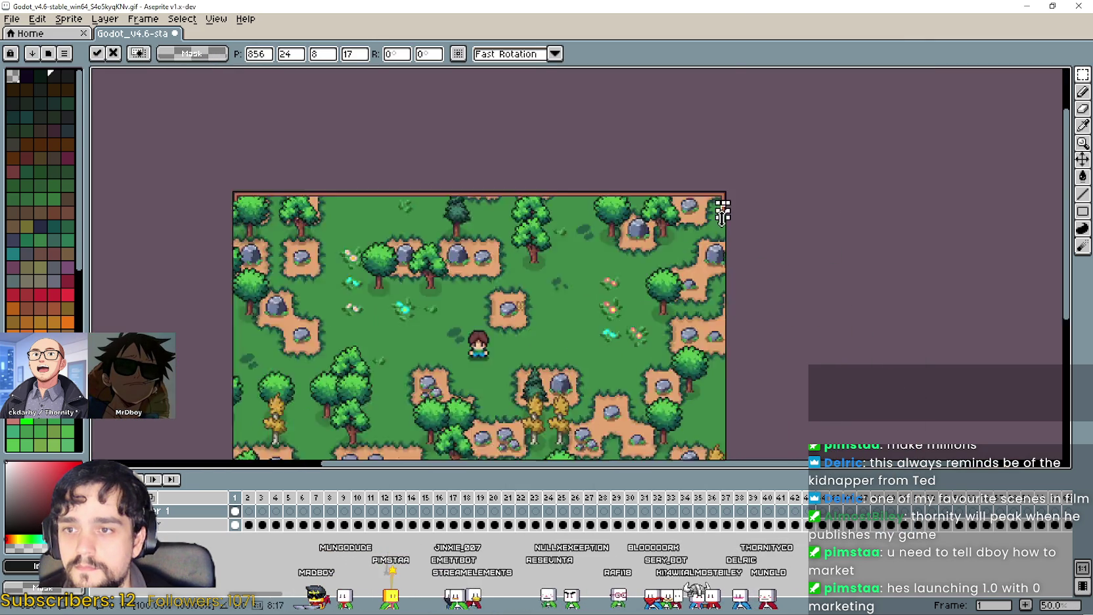
scroll(724, 218, "up", 2)
mouse_move(729, 160)
left_mouse_down()
mouse_move(741, 464)
mouse_move(771, 390)
mouse_move(769, 261)
left_mouse_up()
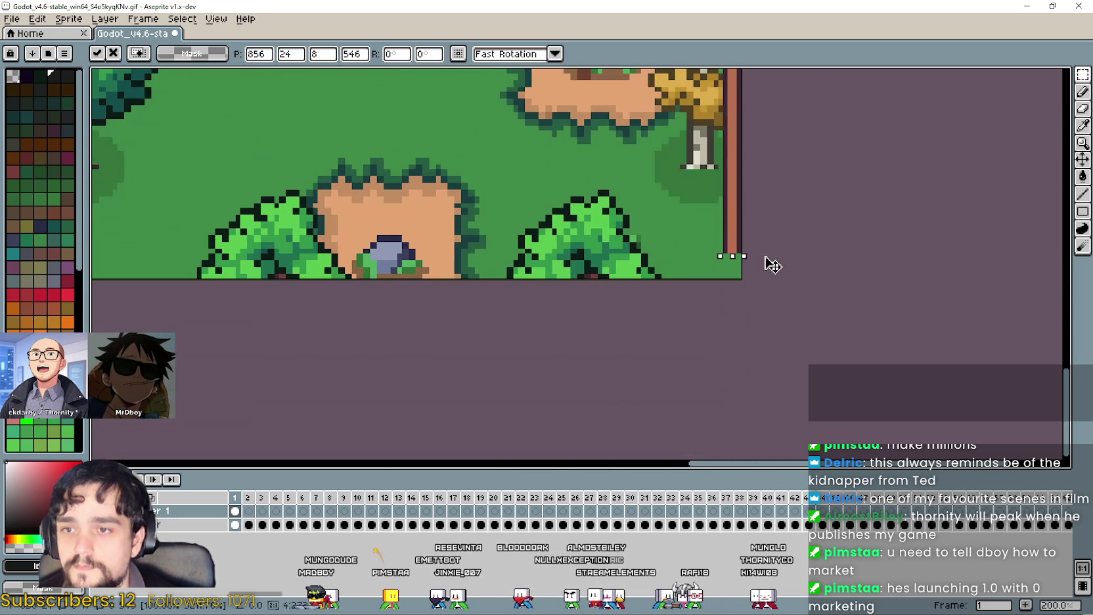
left_click(790, 245)
Restore the Aseprite window over Godot and bring MarketStallSell.gif back in front, zoomed in
double_click(741, 10)
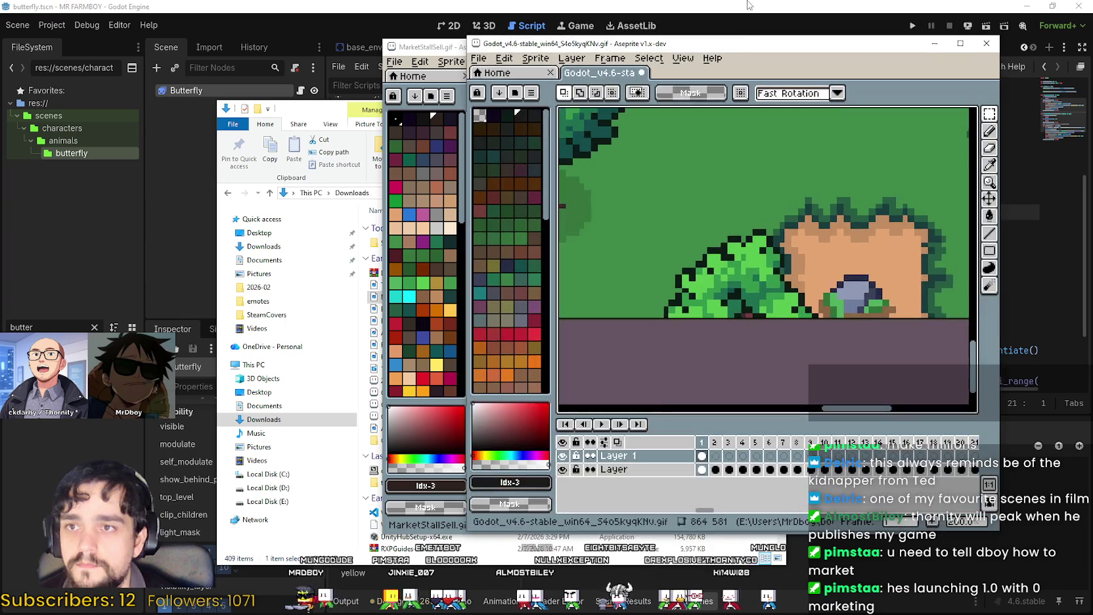
scroll(823, 226, "down", 5)
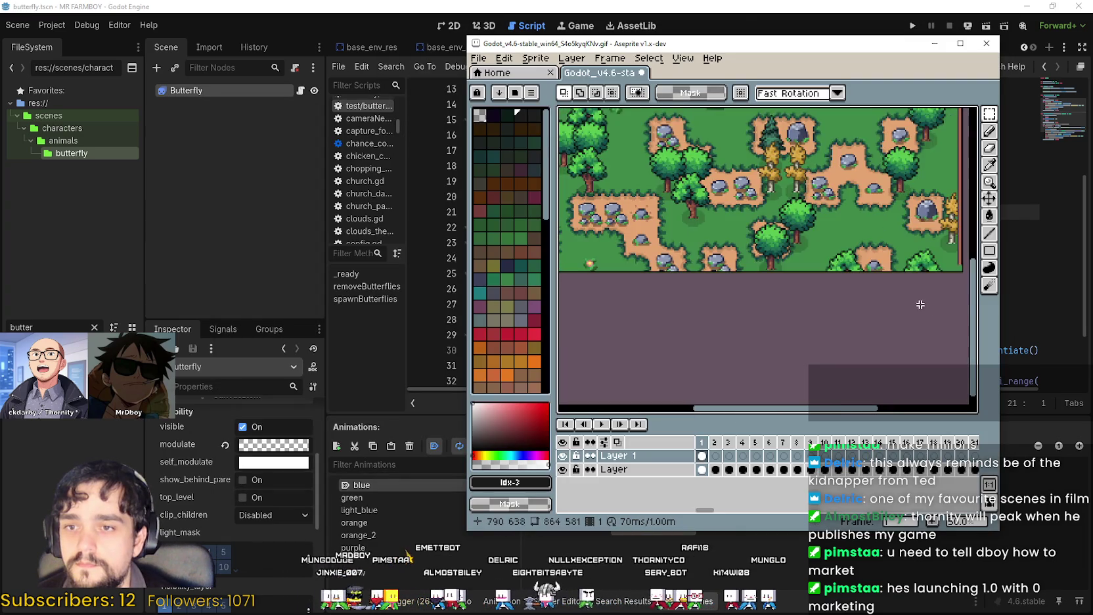
key("alt+Tab")
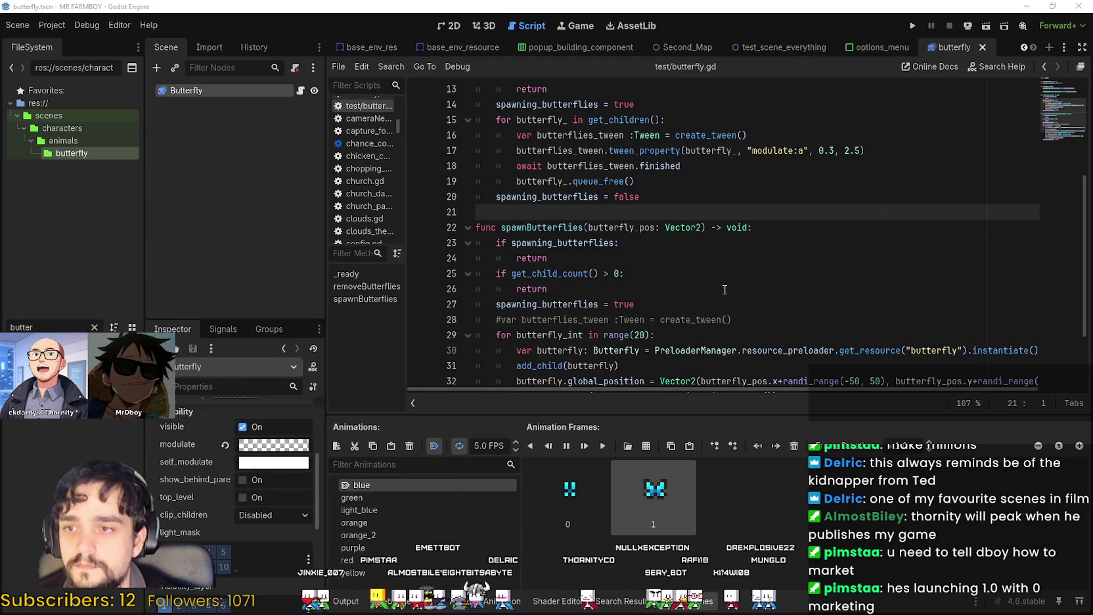
key("alt+Tab")
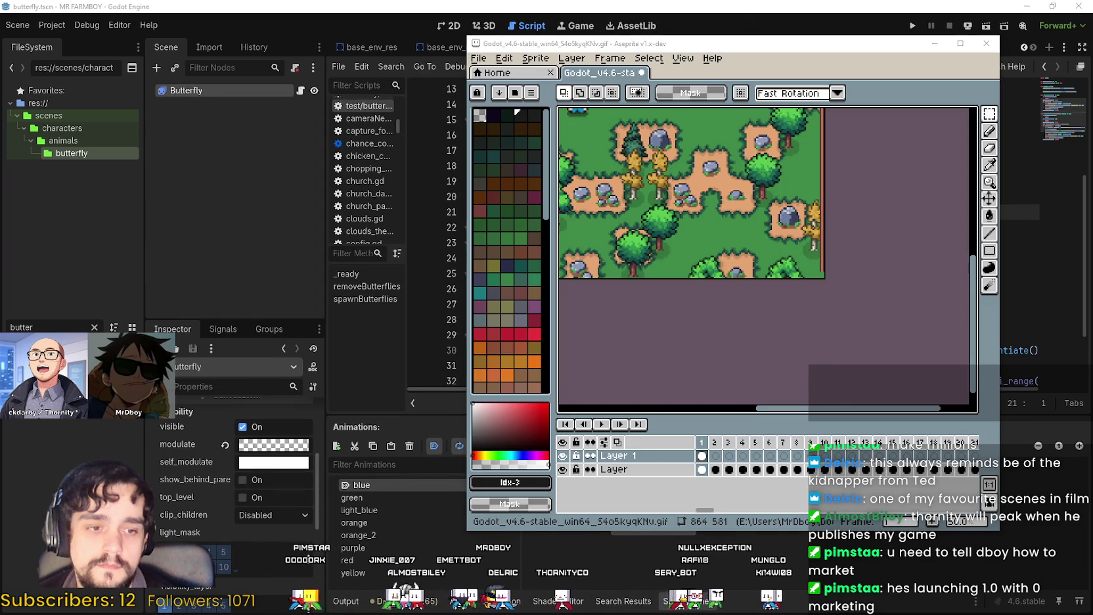
key("alt+Tab")
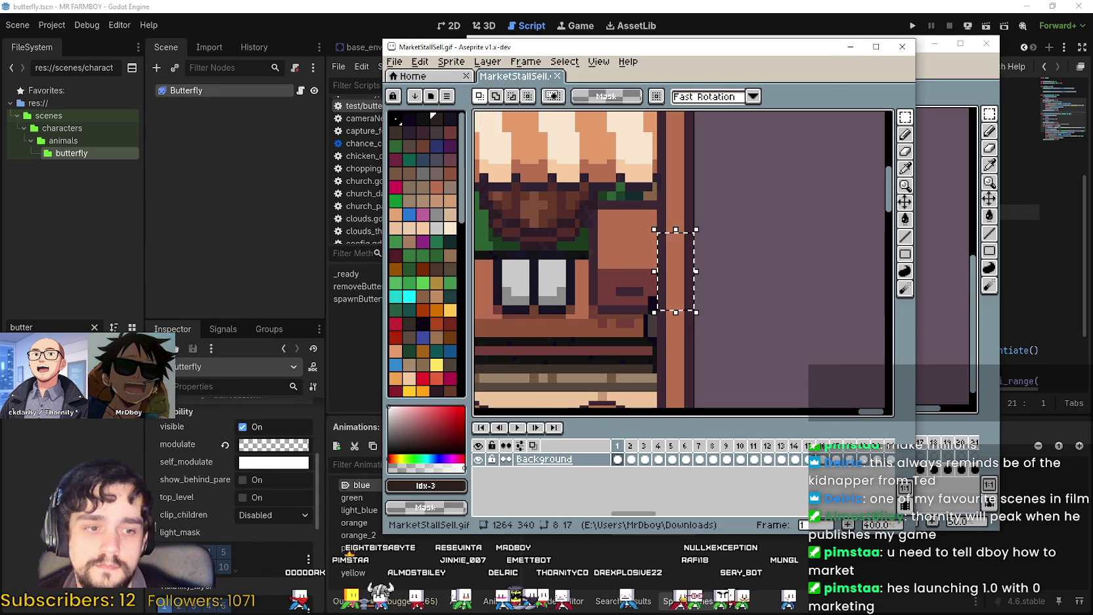
scroll(670, 263, "down", 3)
scroll(649, 320, "up", 6)
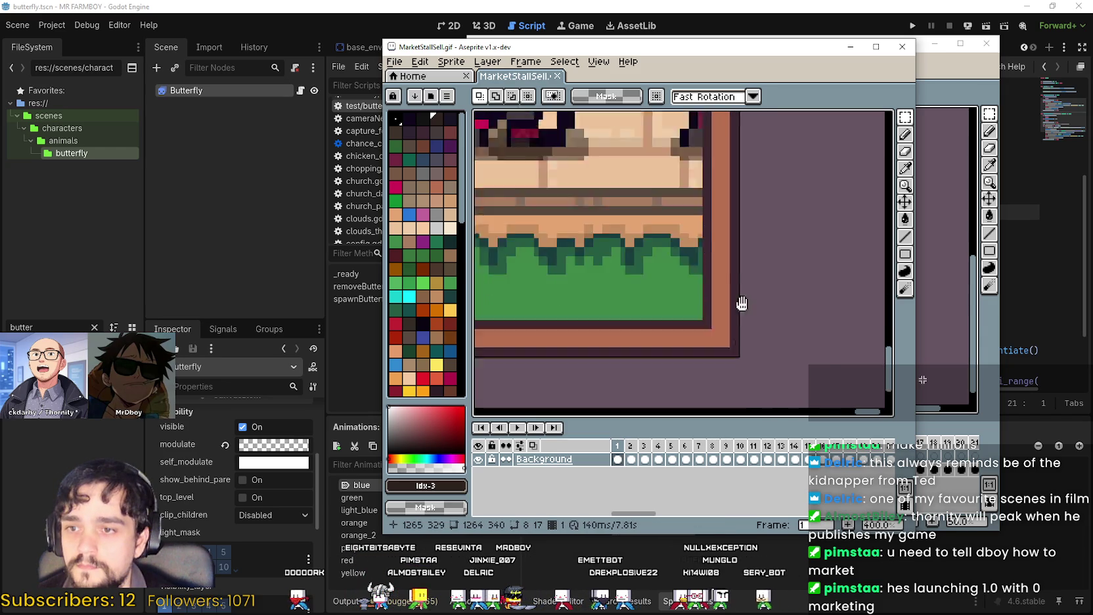
Copy the stall's bottom-right border corner and place it under the map's right border
mouse_move(646, 261)
left_mouse_down()
mouse_move(693, 323)
mouse_move(716, 331)
left_mouse_up()
key("ctrl+c")
left_click(996, 343)
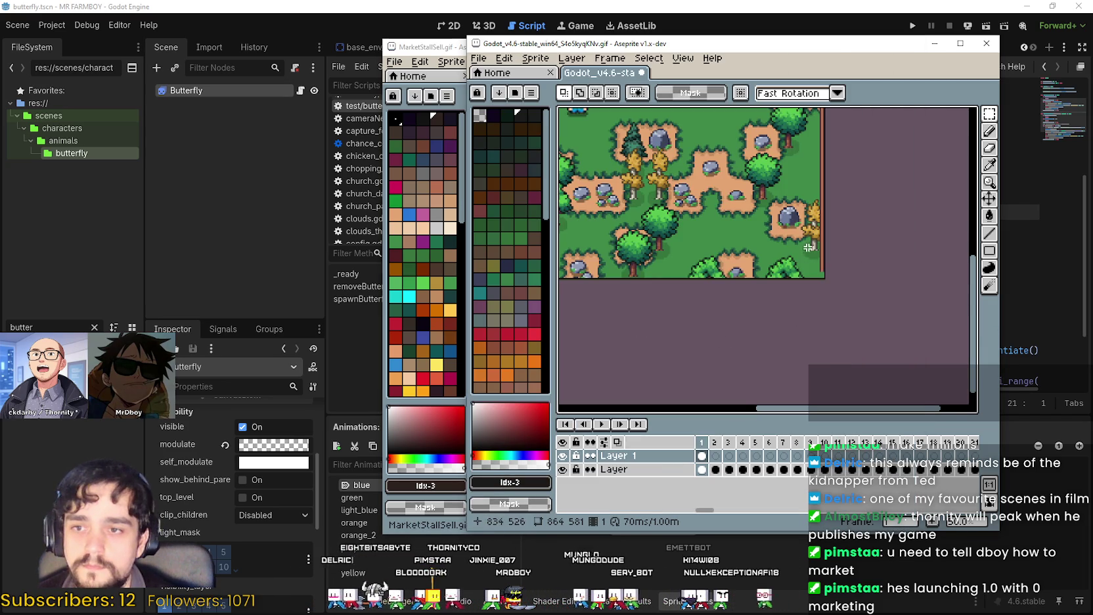
scroll(808, 250, "up", 3)
key("ctrl+v")
scroll(782, 264, "up", 2)
scroll(820, 286, "down", 2)
mouse_move(861, 293)
left_mouse_down()
mouse_move(817, 293)
mouse_move(837, 310)
left_mouse_up()
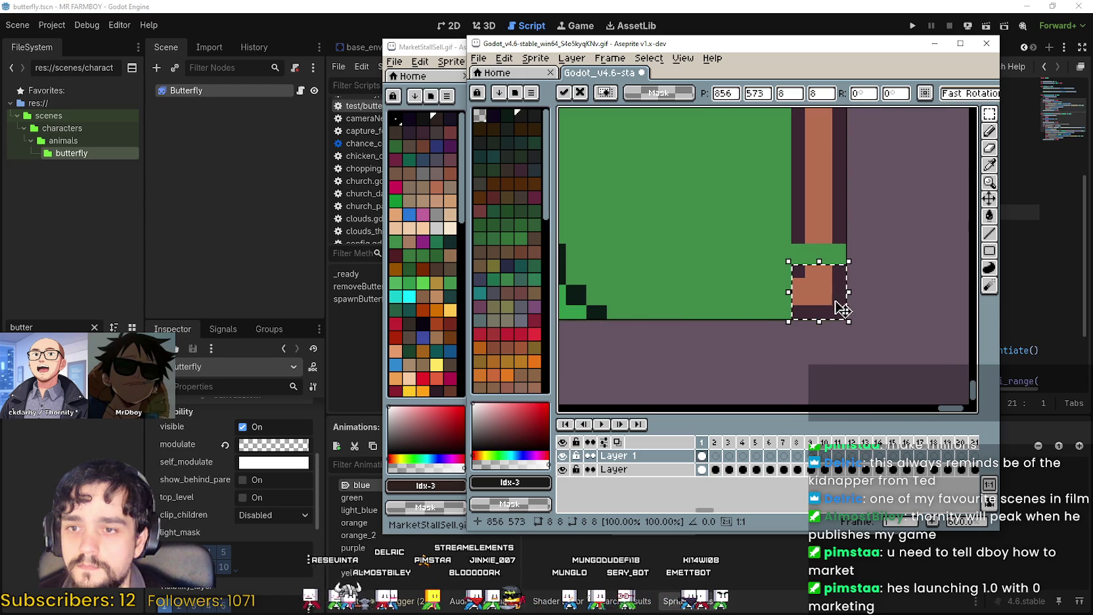
left_click(917, 281)
Stretch a border slice 808 px left along the map's bottom edge
mouse_move(794, 219)
left_mouse_down()
mouse_move(846, 246)
mouse_move(826, 261)
left_mouse_up()
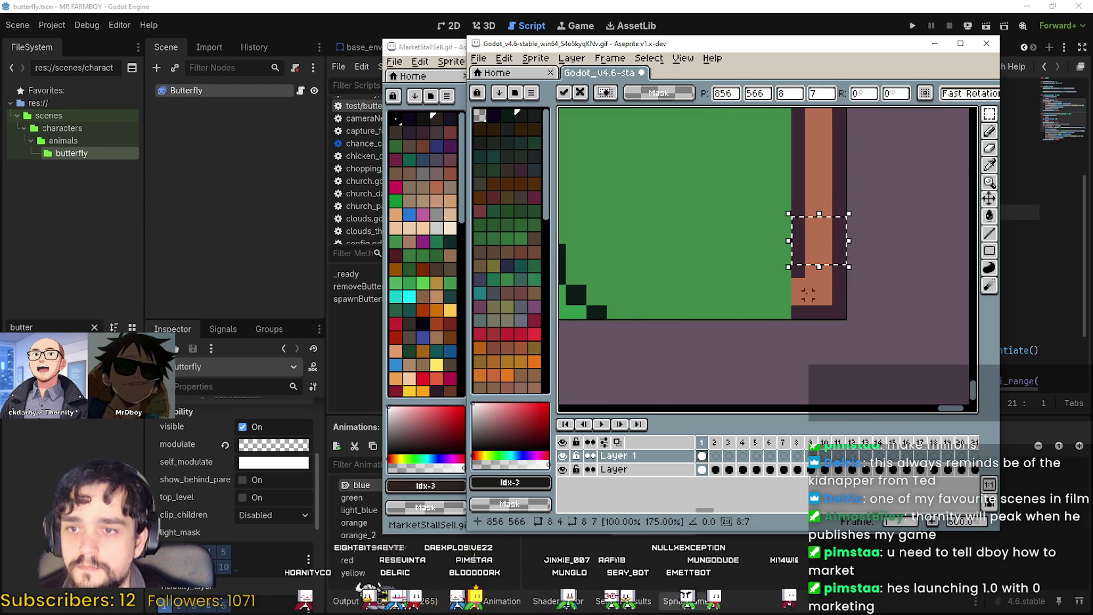
left_click(760, 328)
mouse_move(807, 321)
left_mouse_down()
mouse_move(794, 262)
mouse_move(612, 288)
mouse_move(956, 316)
mouse_move(567, 310)
mouse_move(567, 295)
mouse_move(823, 321)
left_mouse_up()
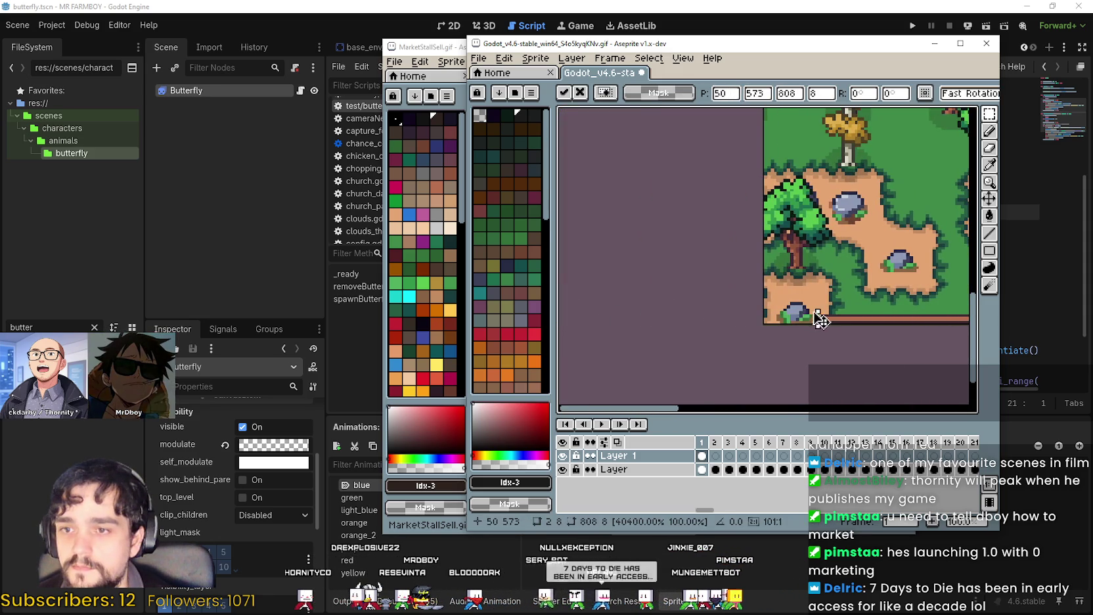
Commit the bottom border, then paste the stall's bottom-left corner at the map's bottom-left
key("Return")
key("alt+Tab")
scroll(547, 352, "down", 3)
scroll(545, 350, "down", 2)
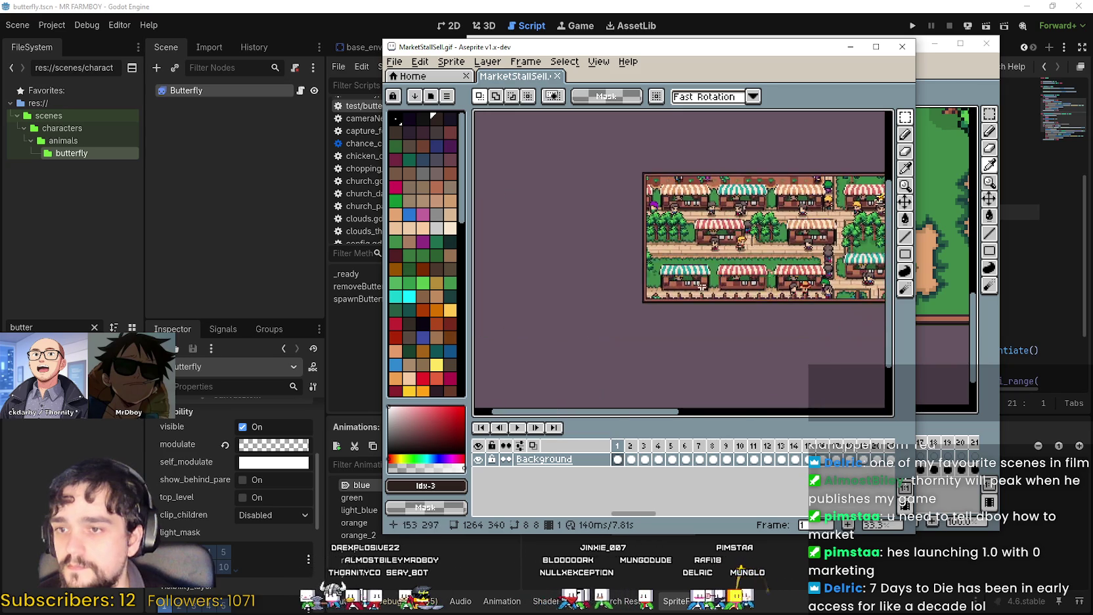
scroll(534, 287, "up", 4)
scroll(591, 316, "up", 1)
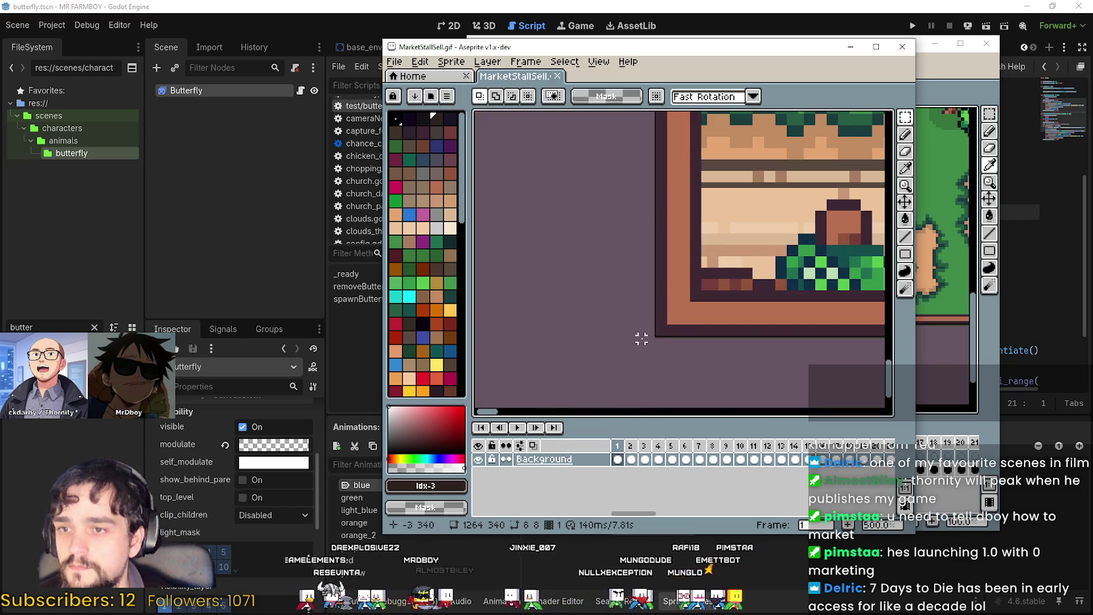
left_click_drag(698, 230, 702, 227)
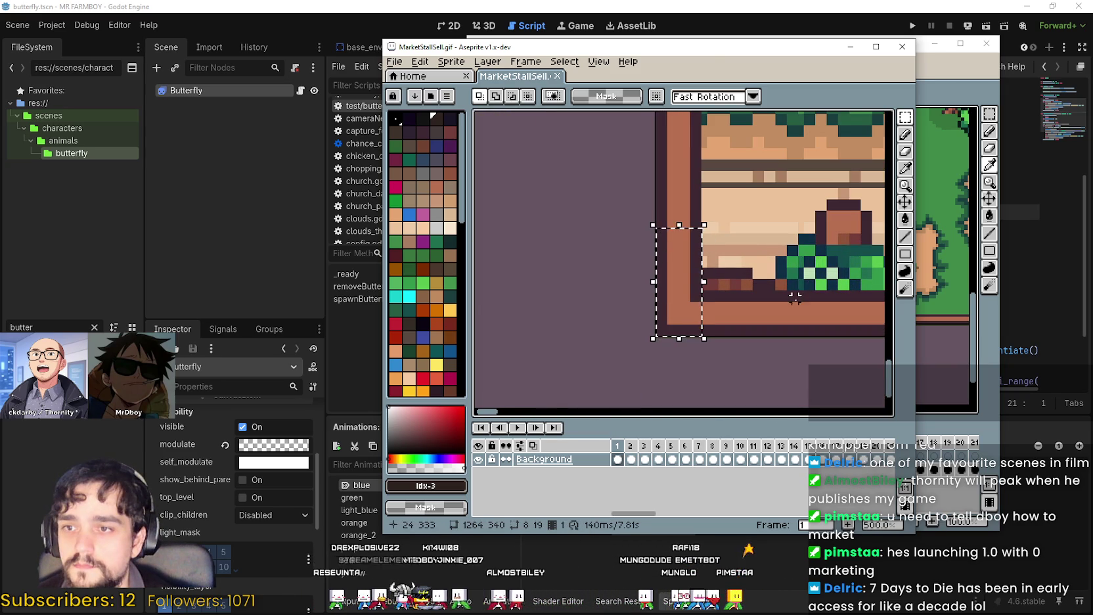
left_click(952, 70)
scroll(665, 271, "up", 3)
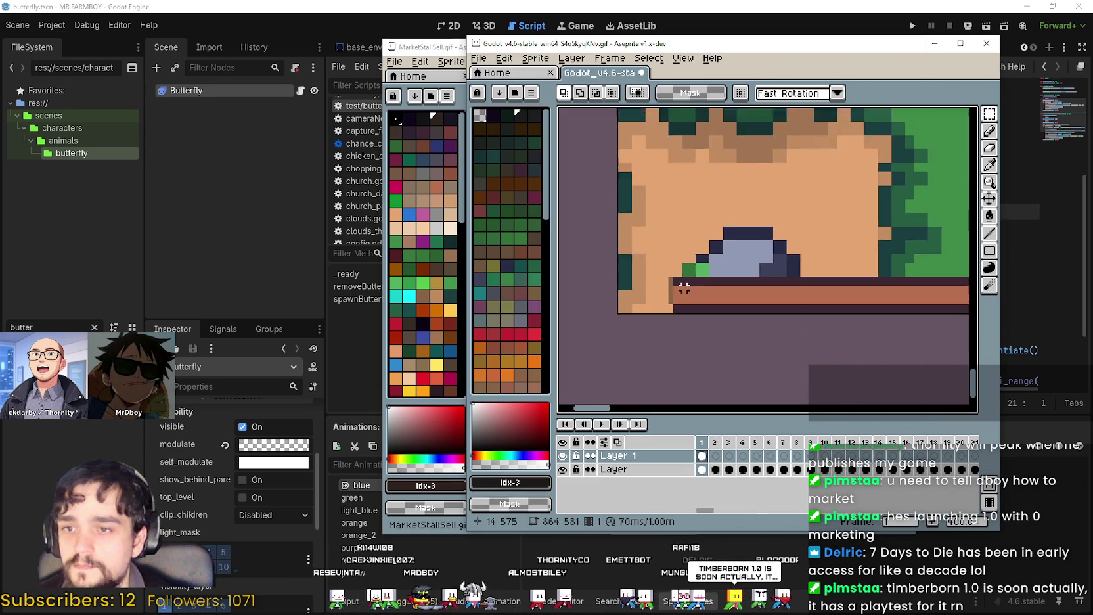
key("ctrl+v")
left_click_drag(642, 268, 646, 302)
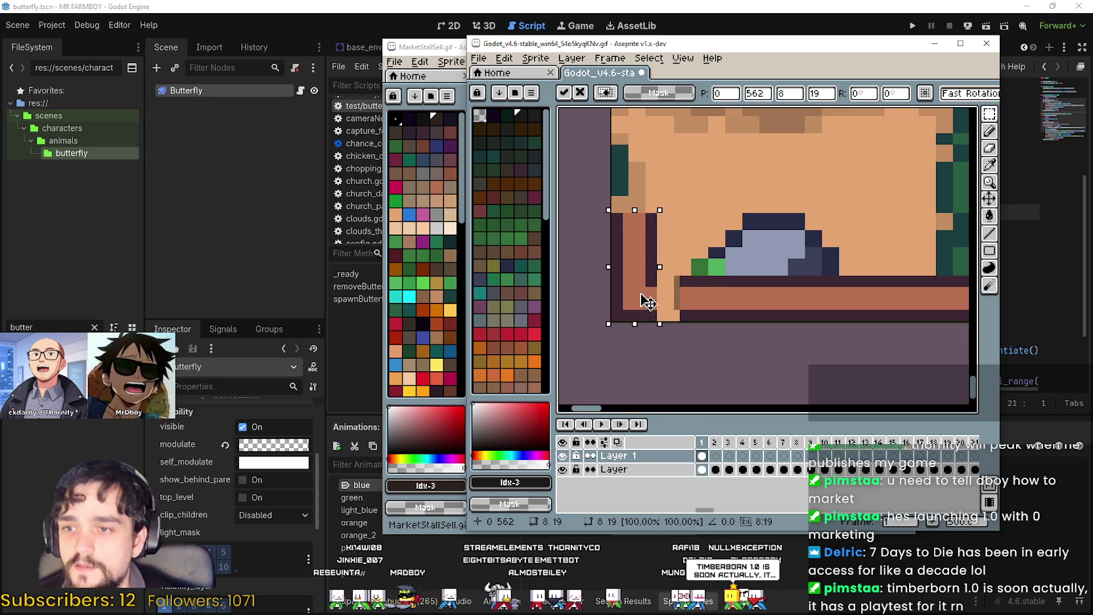
left_click(732, 281)
Stretch a slice of the bottom ledge further left to meet the corner
scroll(648, 289, "up", 3)
scroll(657, 296, "down", 3)
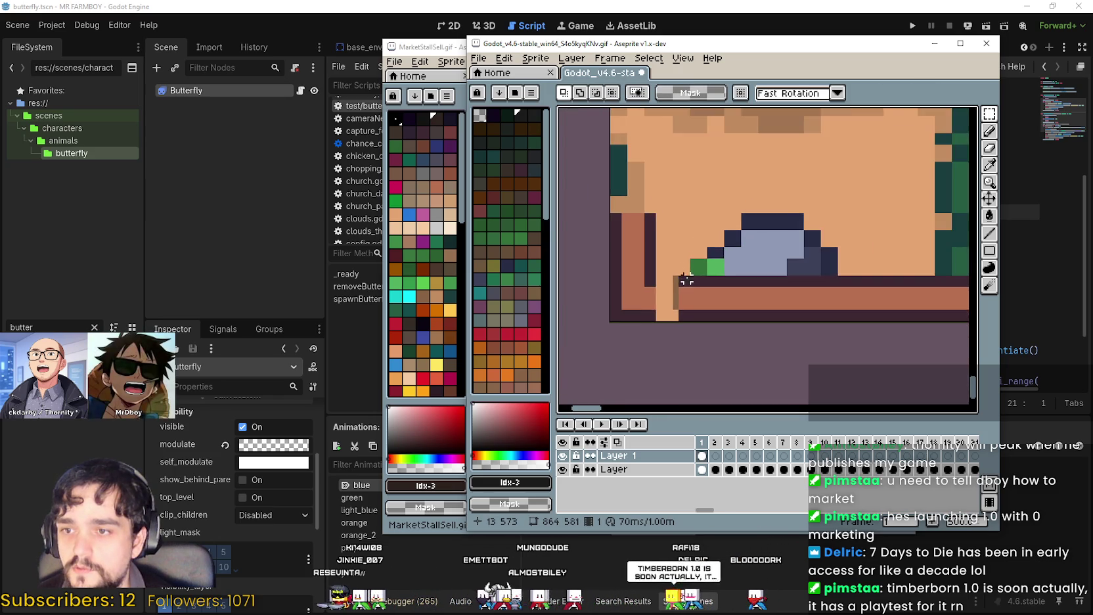
scroll(696, 276, "up", 2)
mouse_move(695, 274)
left_mouse_down()
mouse_move(724, 348)
mouse_move(765, 317)
mouse_move(749, 269)
left_mouse_up()
left_click_drag(749, 309, 632, 328)
key("Return")
Stretch a left border slice up the map's left edge to 553 px tall
scroll(633, 329, "down", 2)
mouse_move(638, 261)
left_mouse_down()
mouse_move(594, 231)
mouse_move(599, 113)
mouse_move(624, 117)
mouse_move(605, 164)
mouse_move(654, 378)
mouse_move(657, 346)
left_mouse_up()
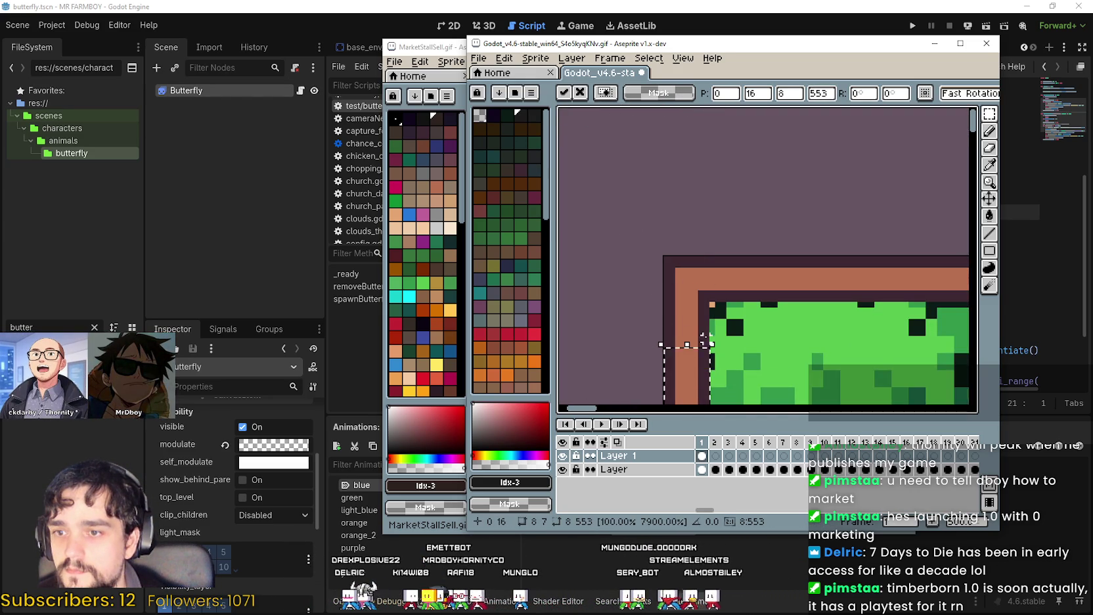
scroll(706, 339, "down", 5)
key("Return")
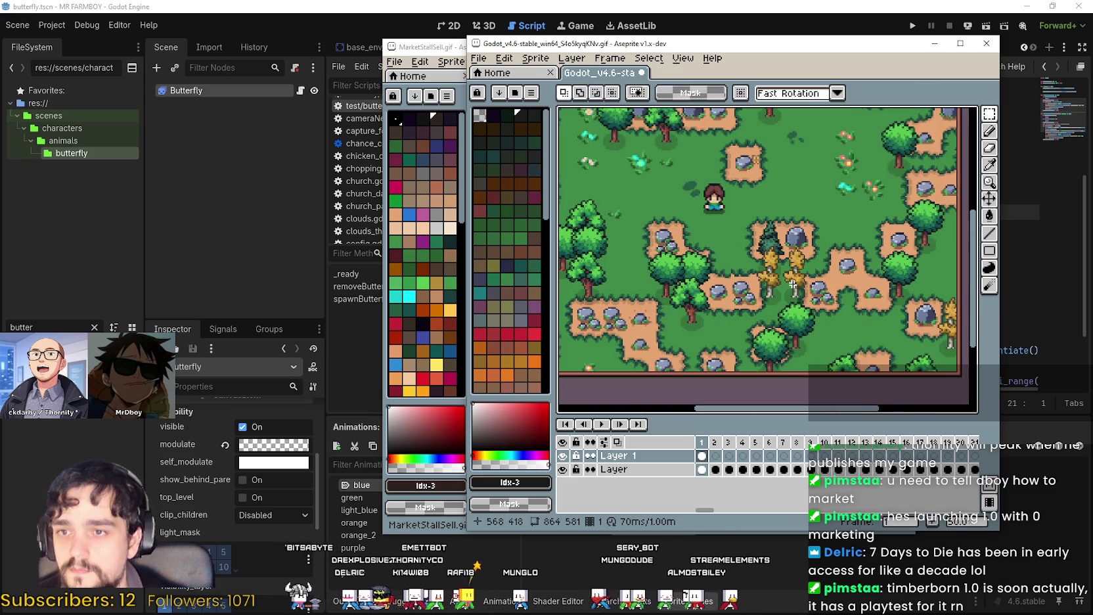
Save Godot_v4.6-stable_win64_S4o5kyqKNv.gif with looping GIF options, then bring up the screenshots folder
scroll(854, 223, "down", 1)
key("ctrl+s")
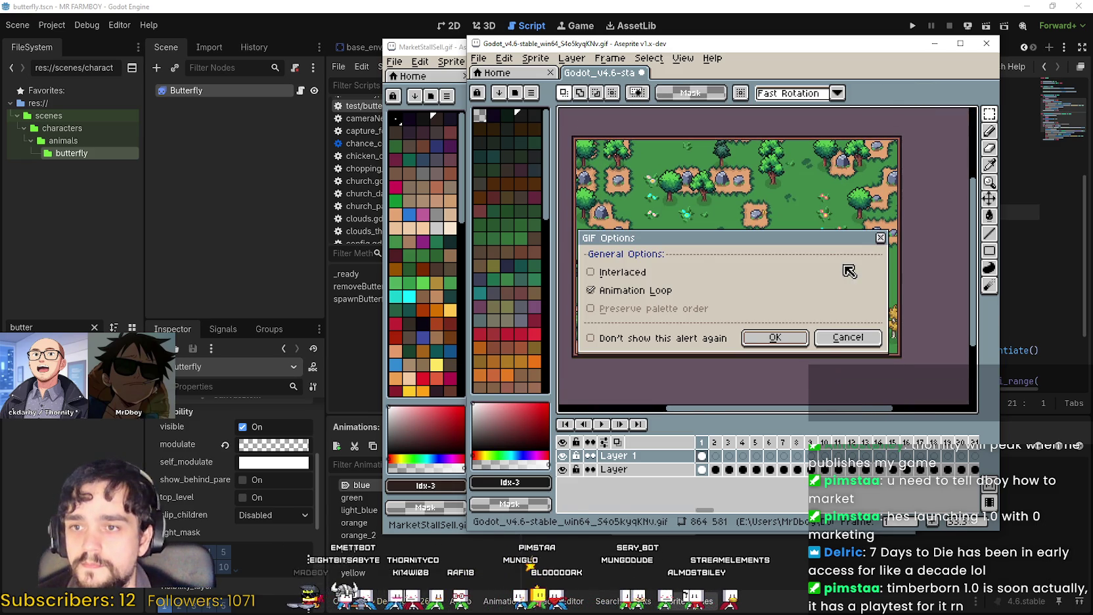
left_click(805, 338)
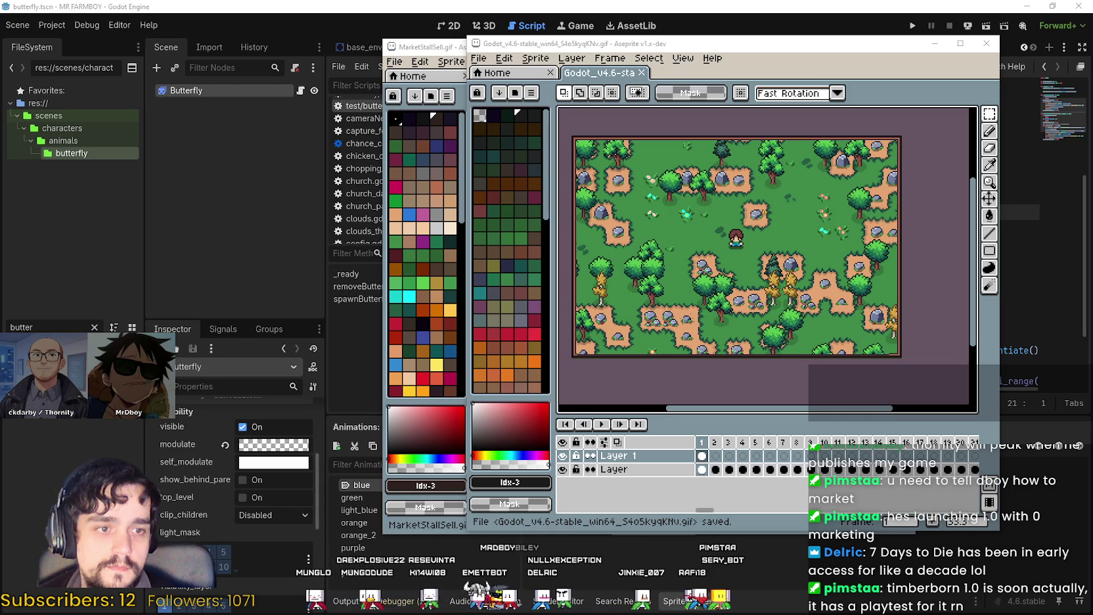
key("alt+Tab")
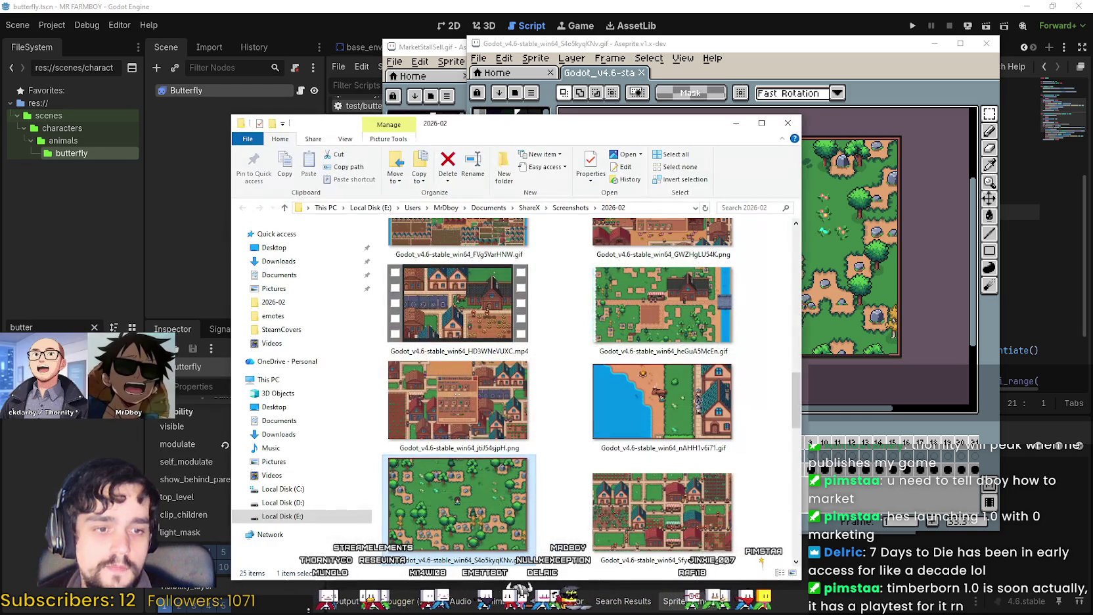
Open Ezgif's GIF optimizer in a new Brave tab and upload the gameplay GIF
key("alt+Tab")
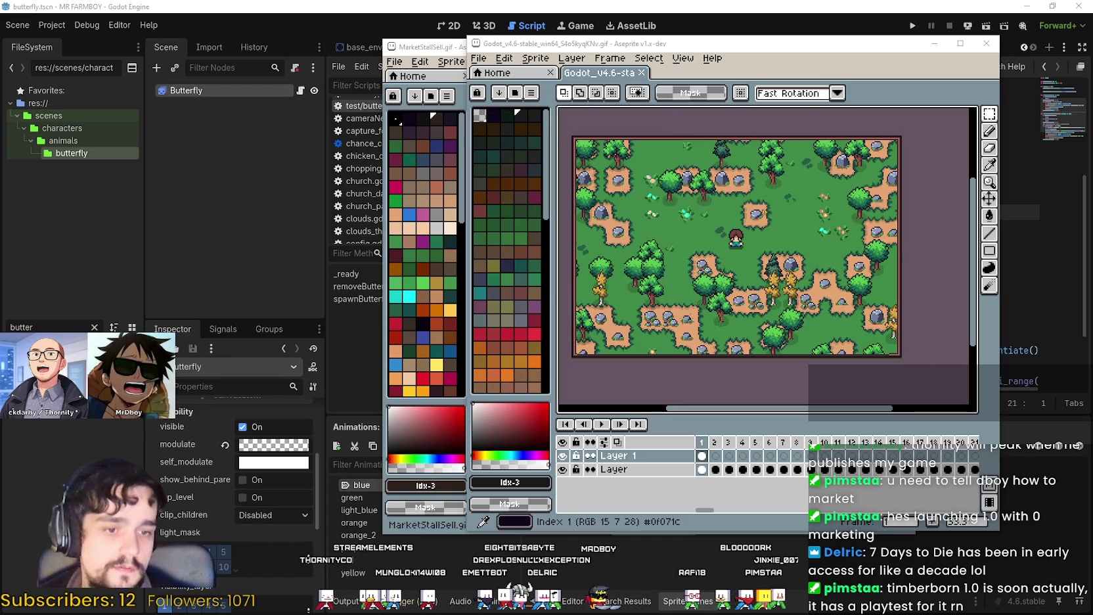
key("alt+Tab")
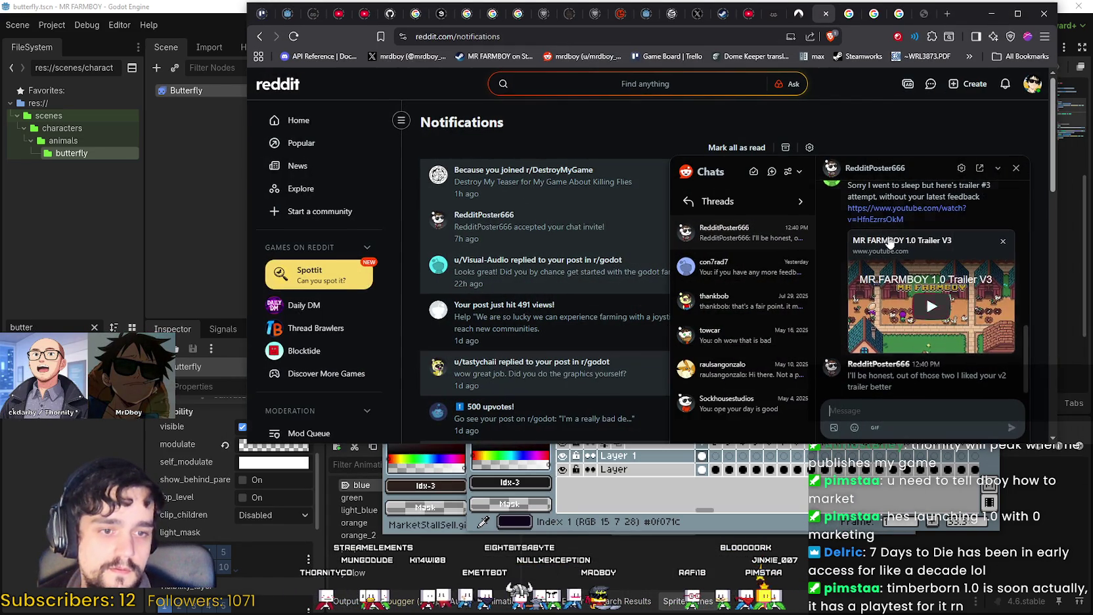
left_click(946, 15)
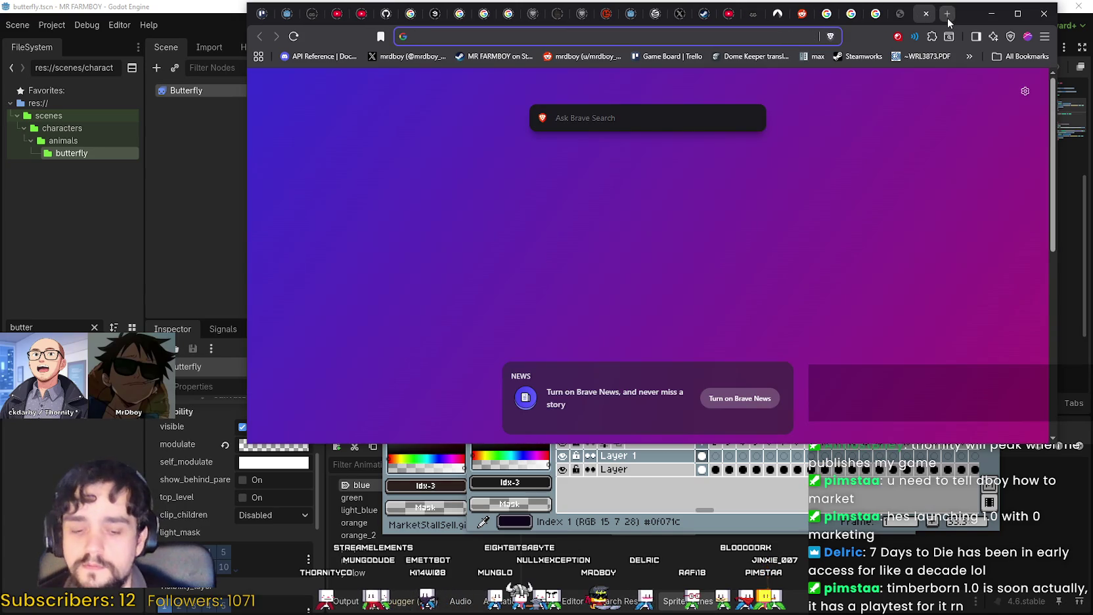
type("gif op")
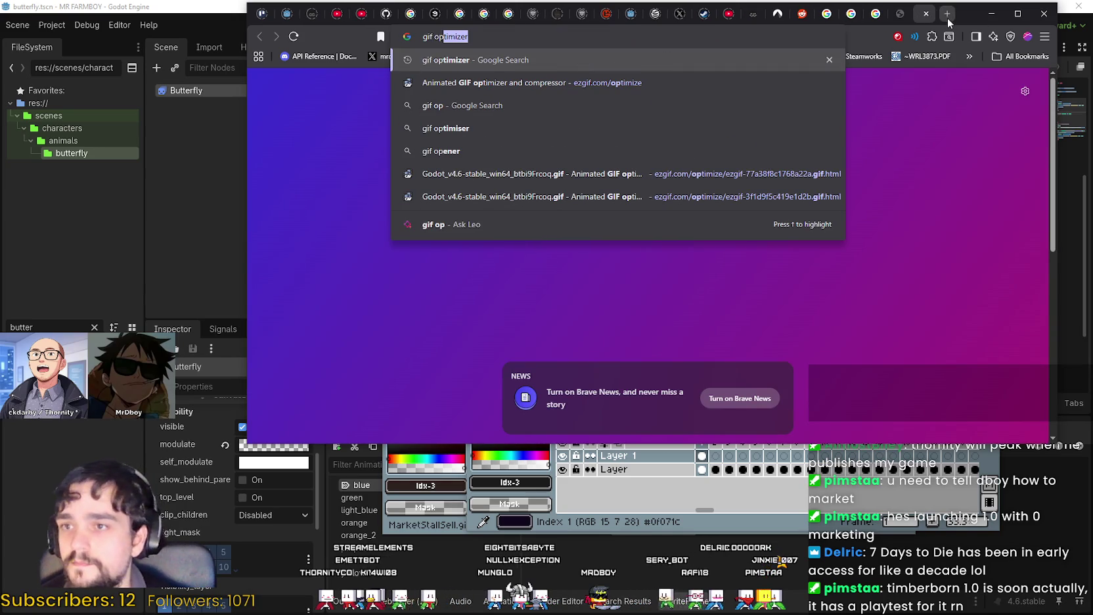
key("Down")
key("Return")
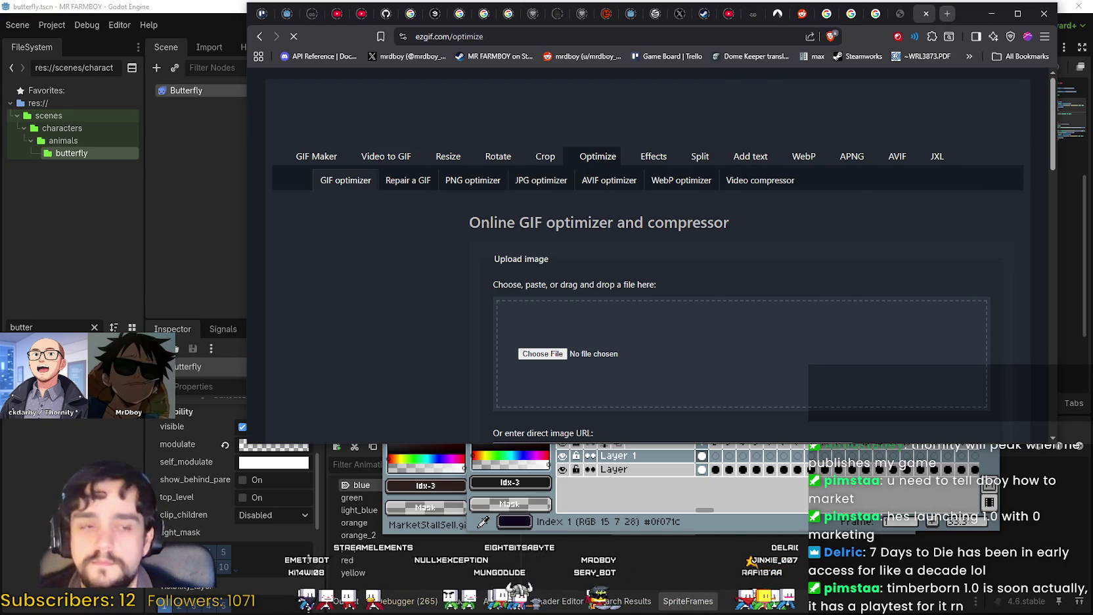
mouse_move(920, 427)
left_mouse_down()
mouse_move(737, 416)
mouse_move(615, 373)
left_mouse_up()
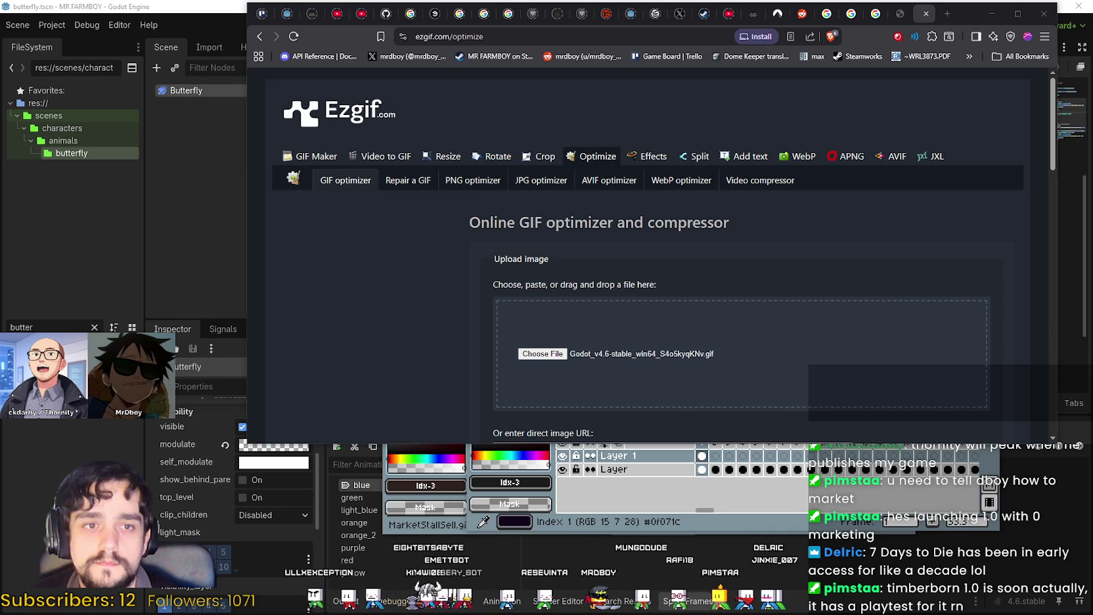
scroll(460, 309, "down", 2)
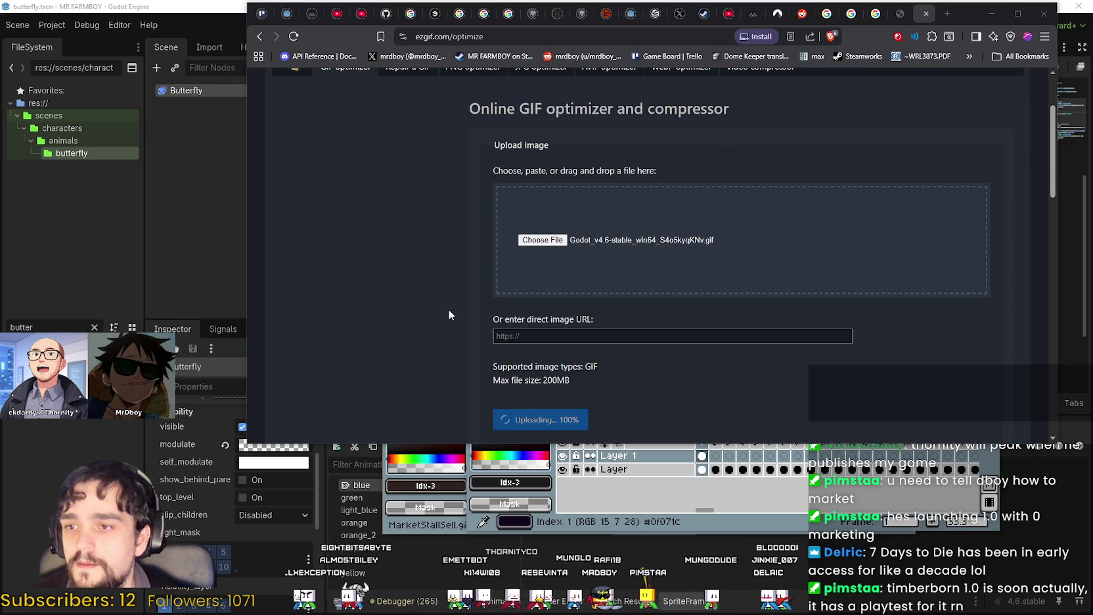
scroll(519, 217, "down", 3)
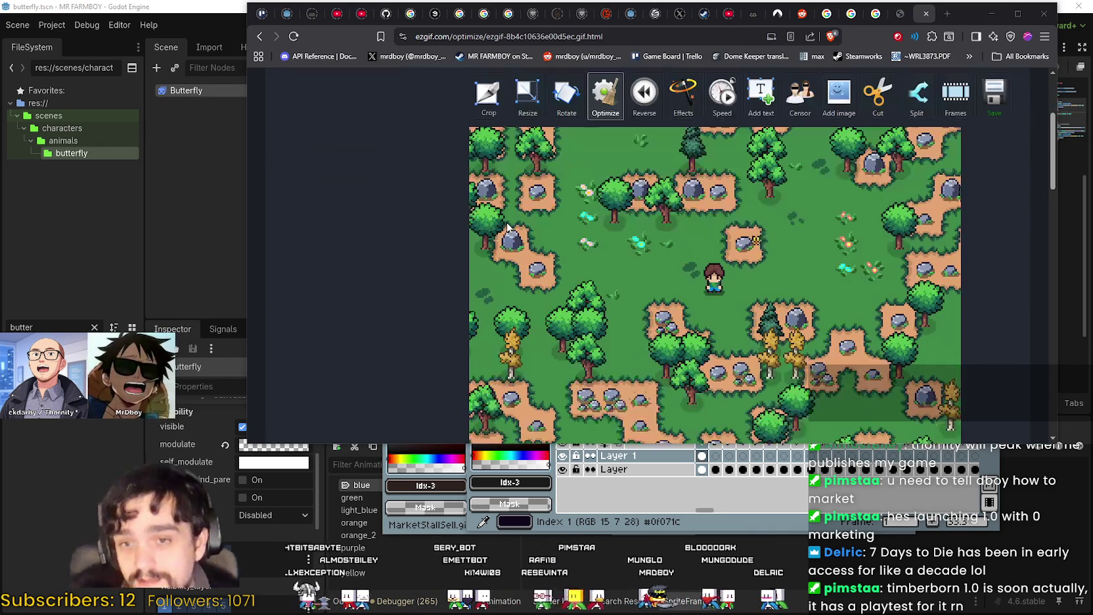
Check the upload's details (1.81MiB, 864×581, 899 frames), then return to Aseprite
scroll(500, 206, "down", 1)
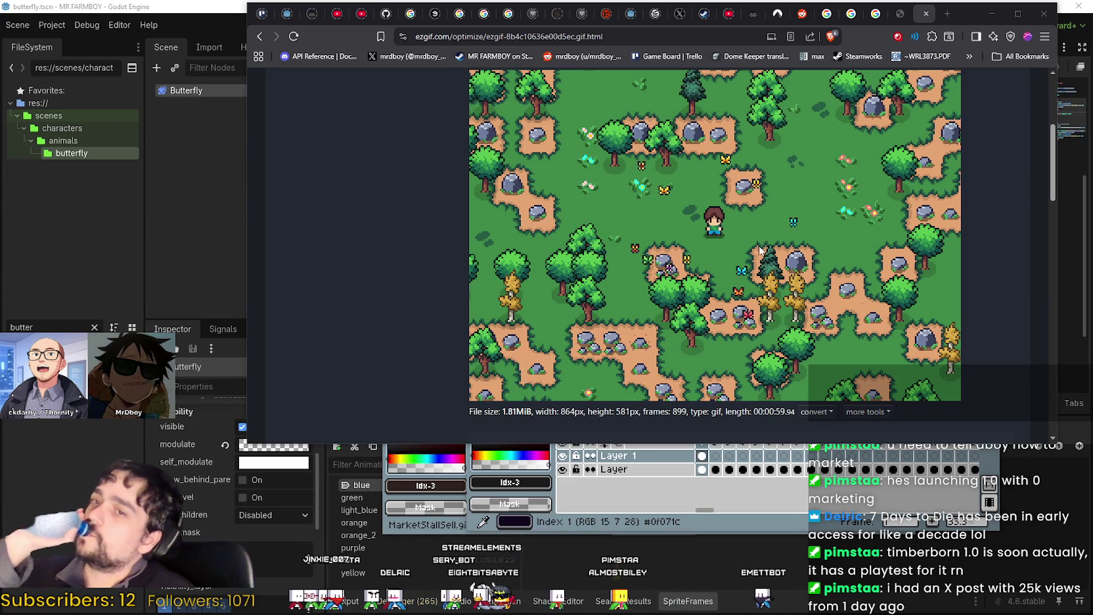
scroll(738, 252, "down", 2)
scroll(738, 253, "up", 2)
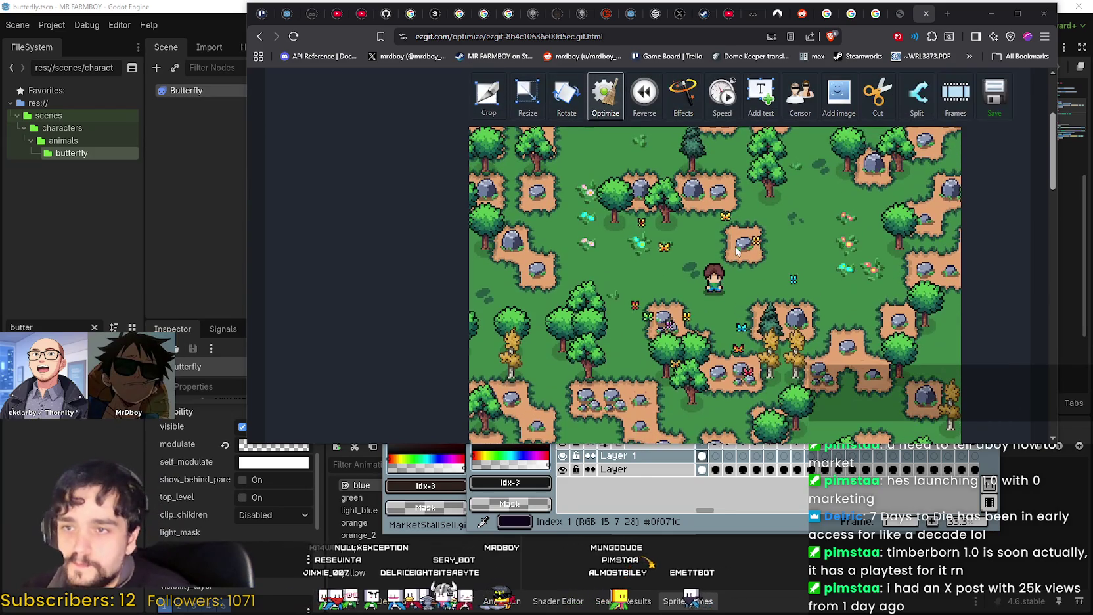
scroll(734, 246, "down", 4)
left_click(775, 532)
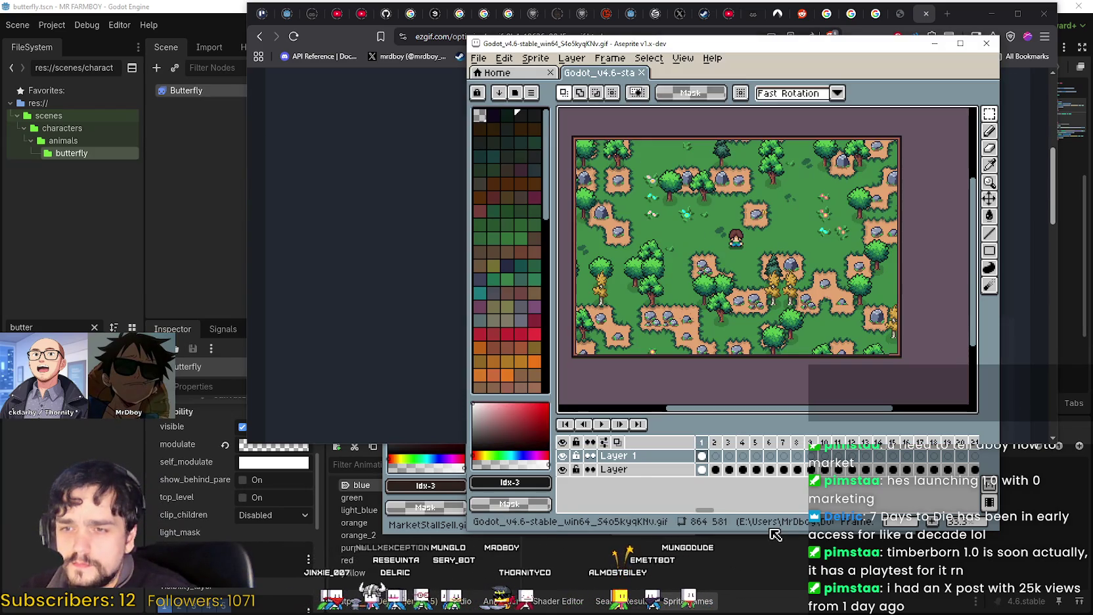
Select a range of frames in the timeline and save the GIF again via File > Save
left_click(372, 273)
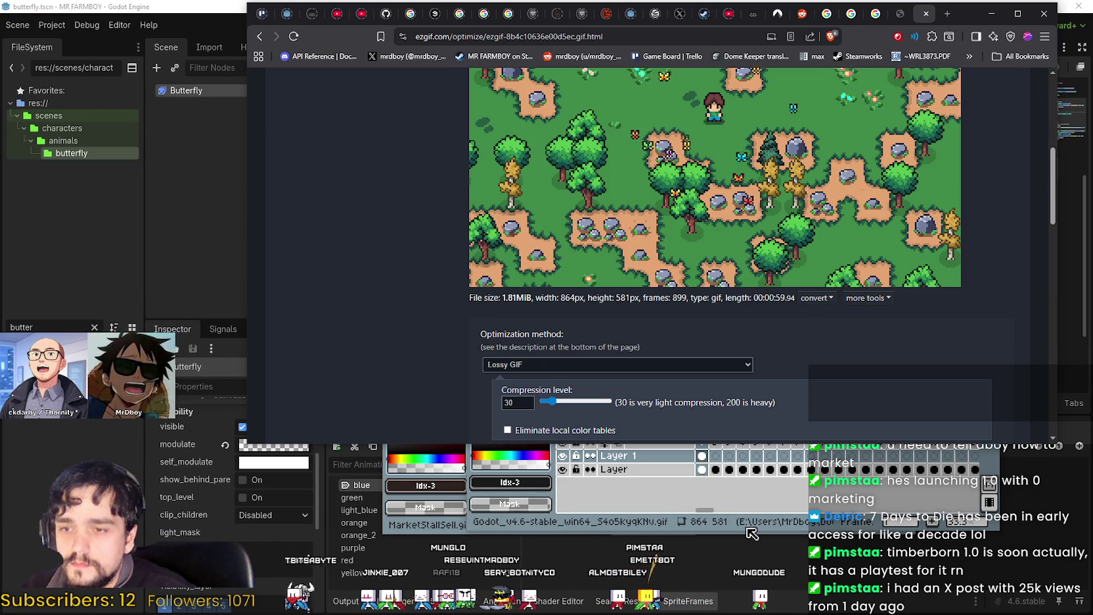
left_click(718, 467)
mouse_move(702, 455)
left_mouse_down()
mouse_move(1059, 460)
mouse_move(1025, 459)
mouse_move(987, 424)
mouse_move(984, 457)
left_mouse_up()
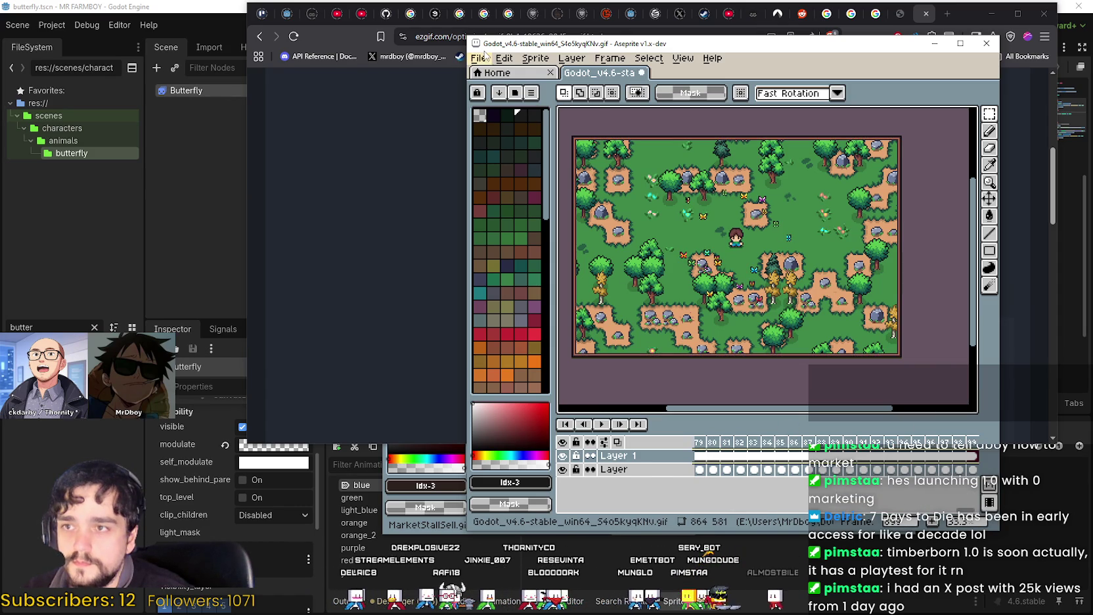
left_click(485, 57)
left_click(518, 119)
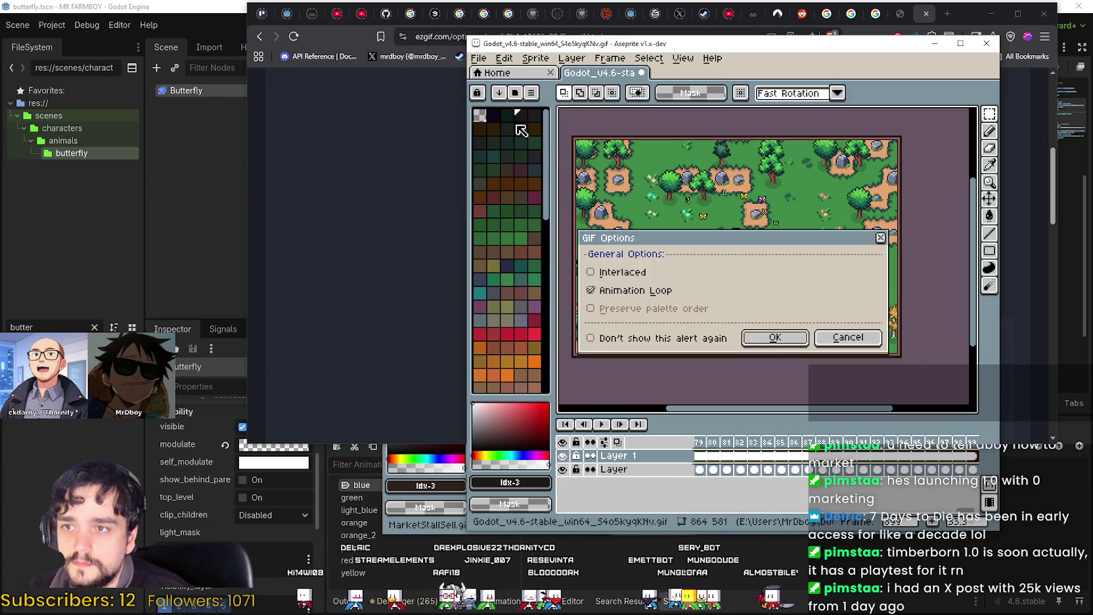
left_click(780, 343)
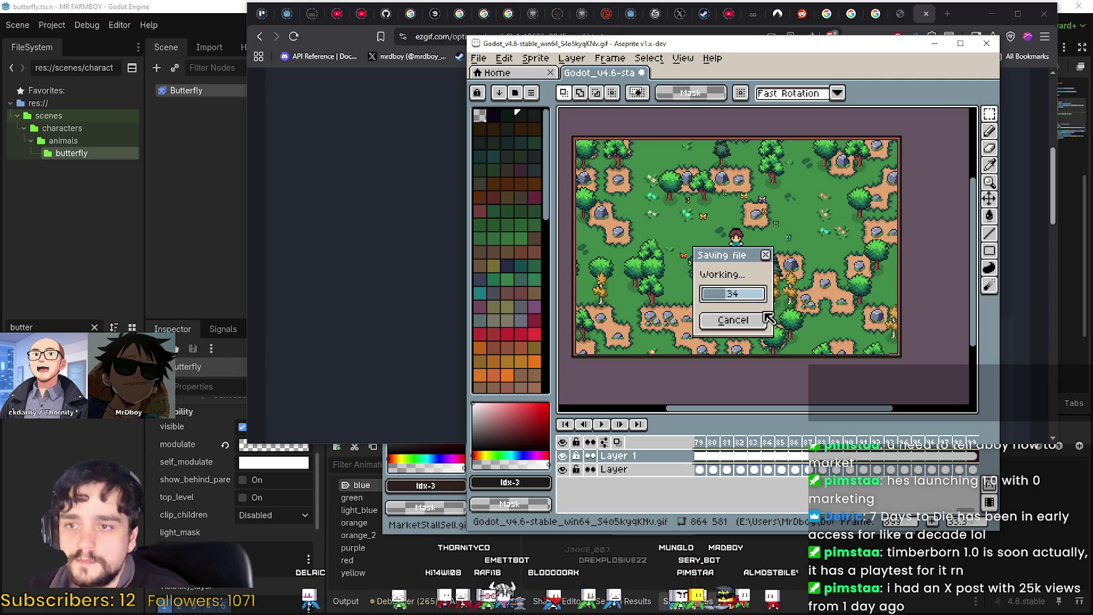
Return to Ezgif and bring up an empty GIF optimizer upload form
left_click(433, 174)
scroll(437, 180, "up", 6)
left_click(601, 266)
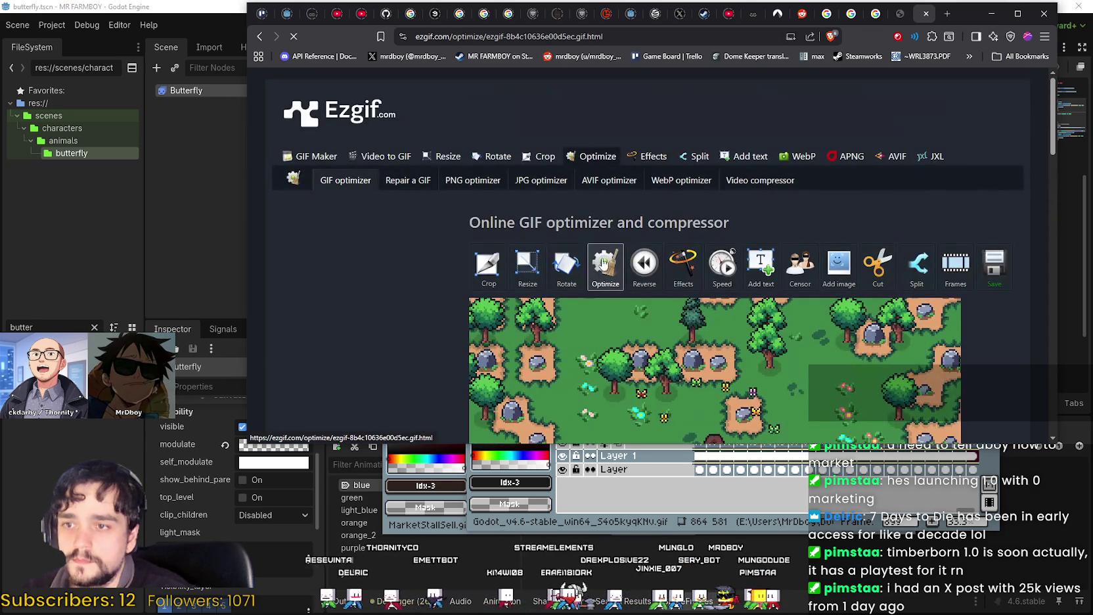
left_click(602, 156)
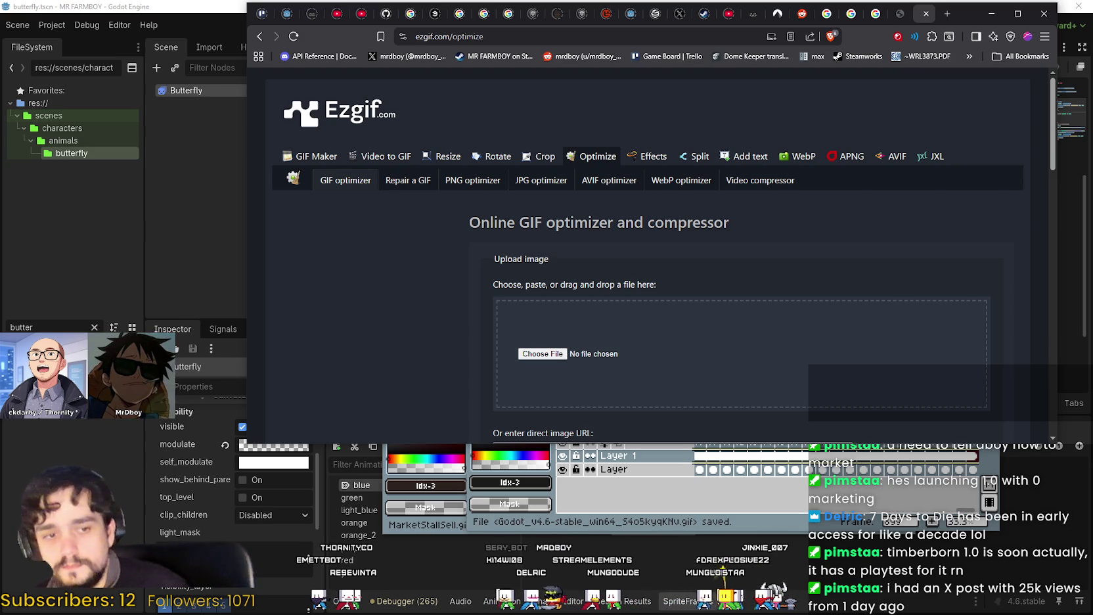
Drop the re-saved gameplay GIF into Ezgif's optimizer and upload it
left_click_drag(657, 486, 689, 376)
scroll(602, 356, "down", 3)
left_click(496, 313)
scroll(496, 313, "down", 2)
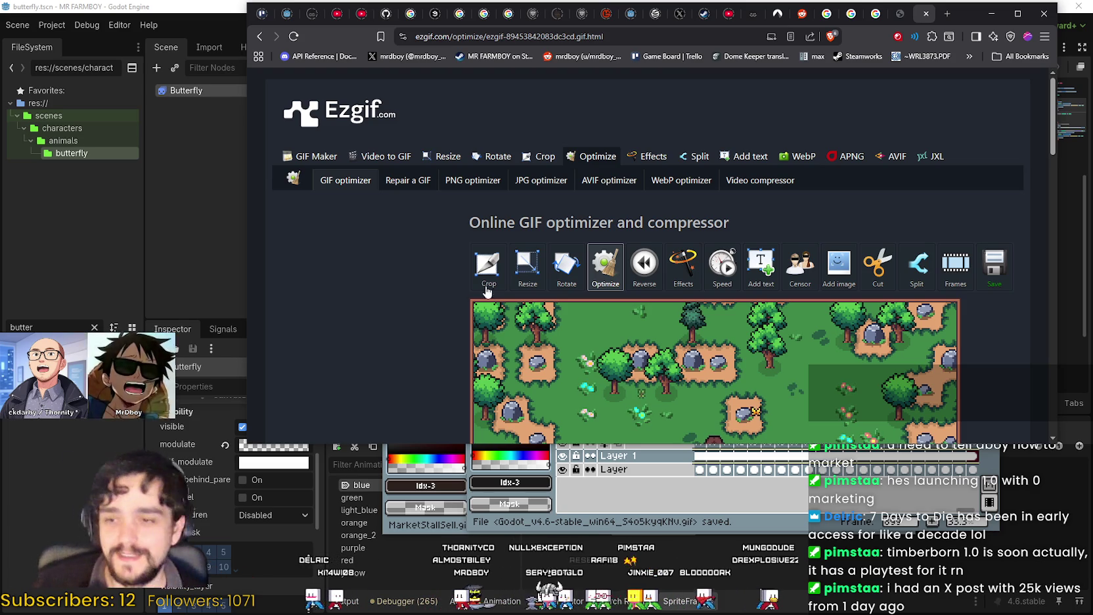
scroll(597, 248, "down", 3)
scroll(598, 243, "down", 1)
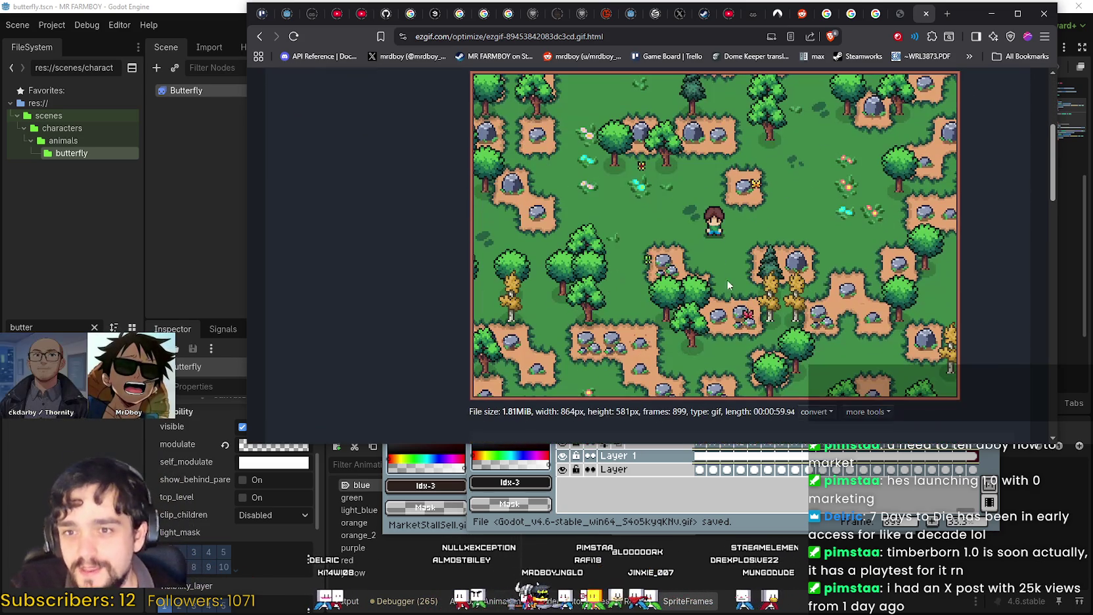
scroll(976, 259, "up", 1)
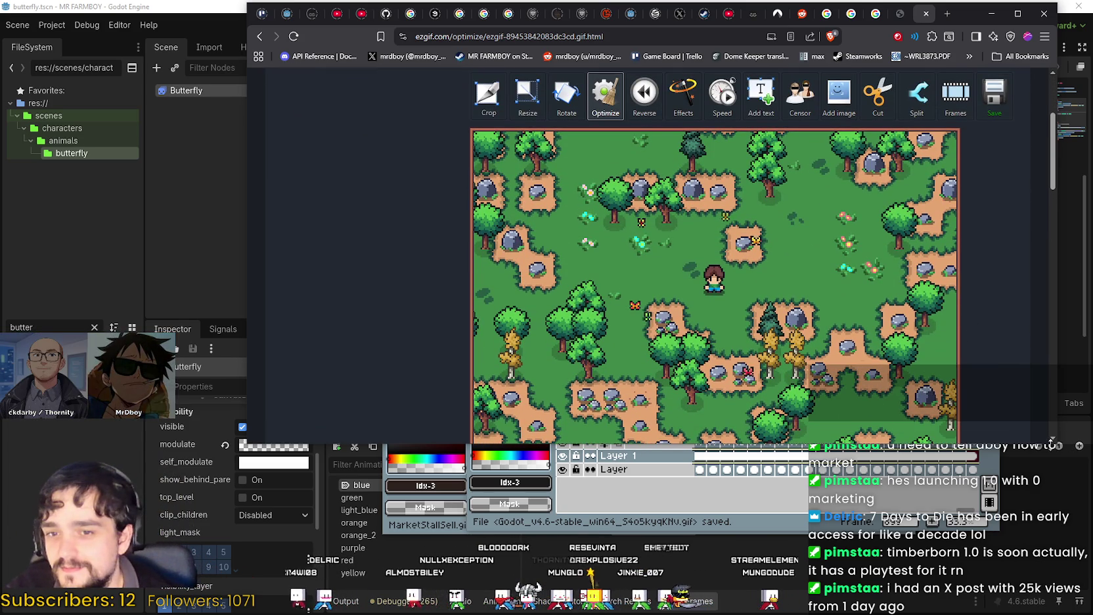
Review the optimization options, keeping Lossy GIF, then go to the Speed changer for this GIF
left_click(564, 473)
scroll(564, 473, "down", 1)
scroll(564, 473, "down", 3)
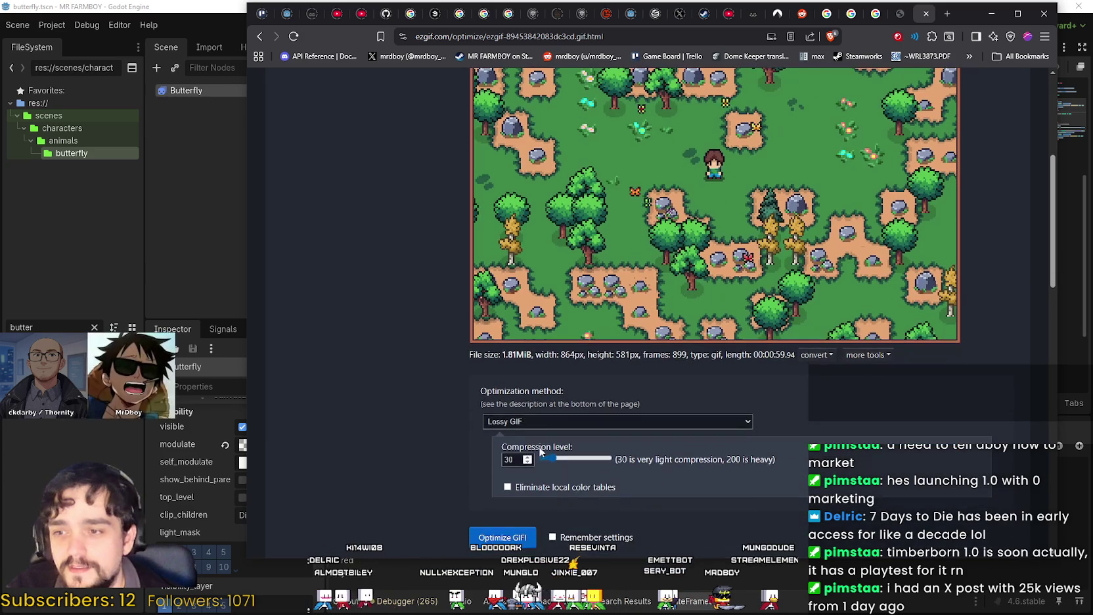
scroll(900, 403, "up", 5)
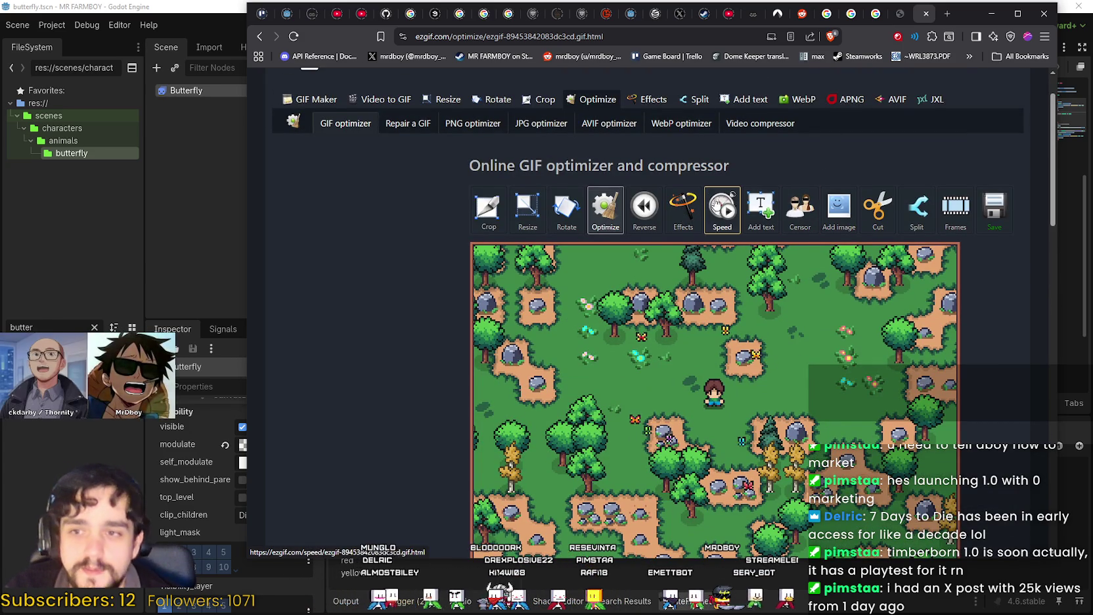
scroll(642, 212, "down", 2)
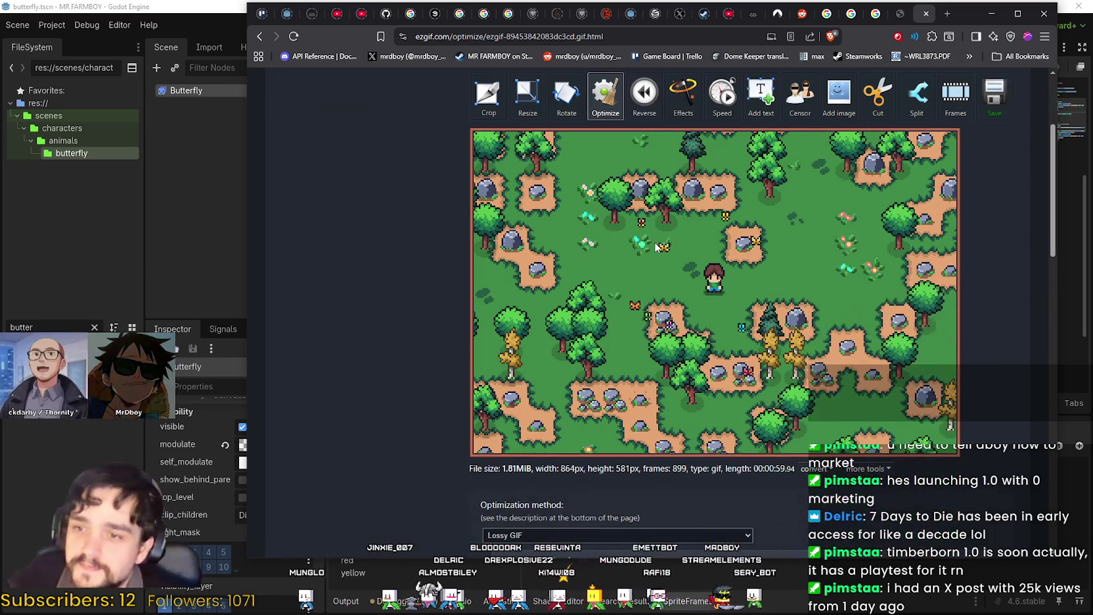
scroll(753, 297, "up", 2)
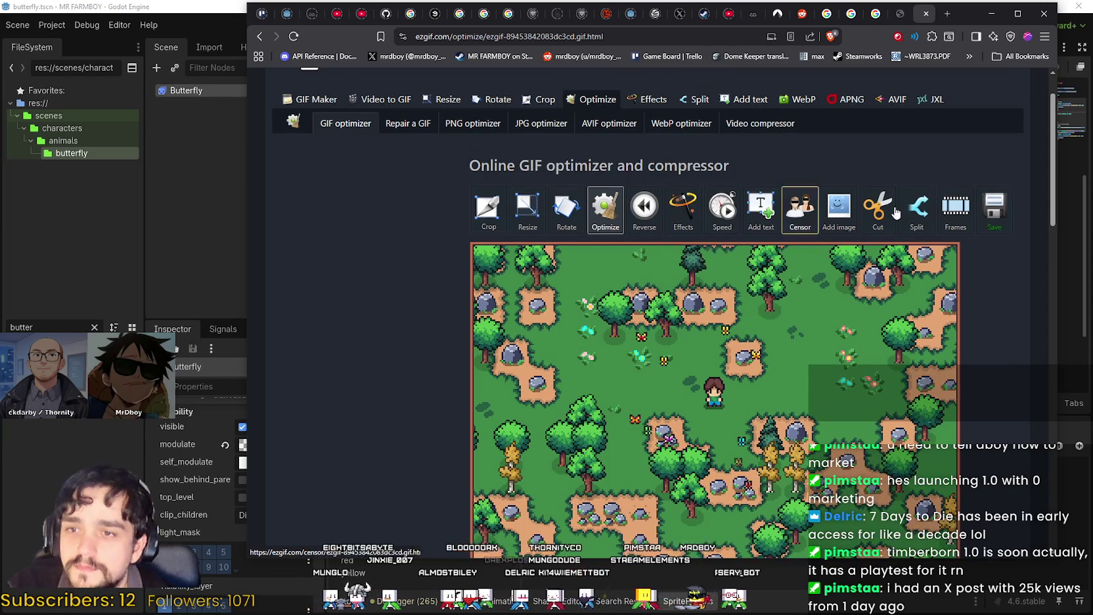
scroll(856, 333, "down", 1)
scroll(856, 334, "down", 4)
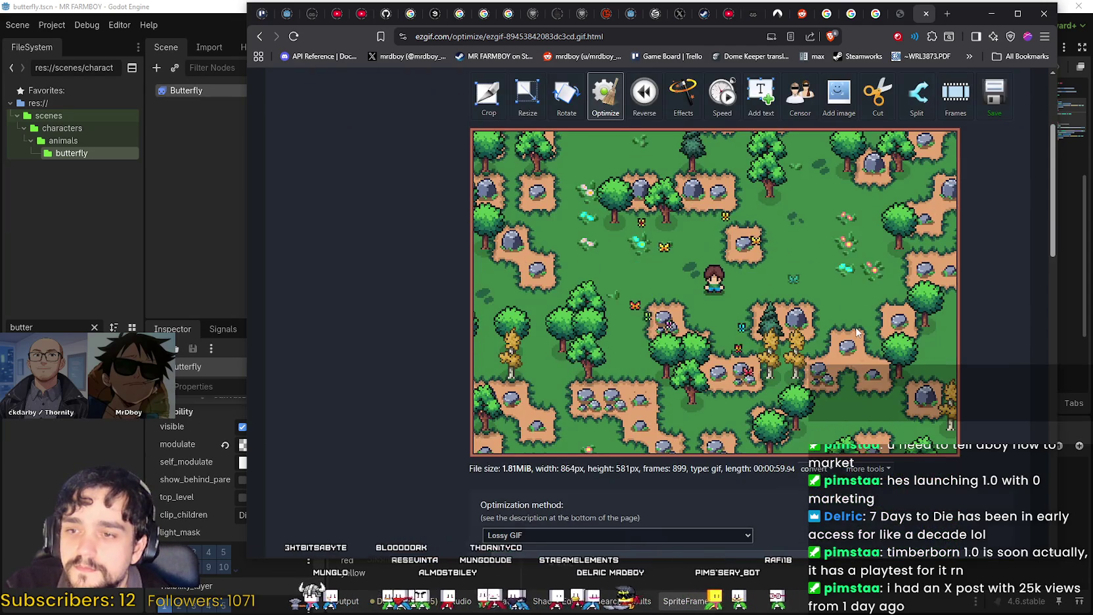
scroll(457, 470, "up", 2)
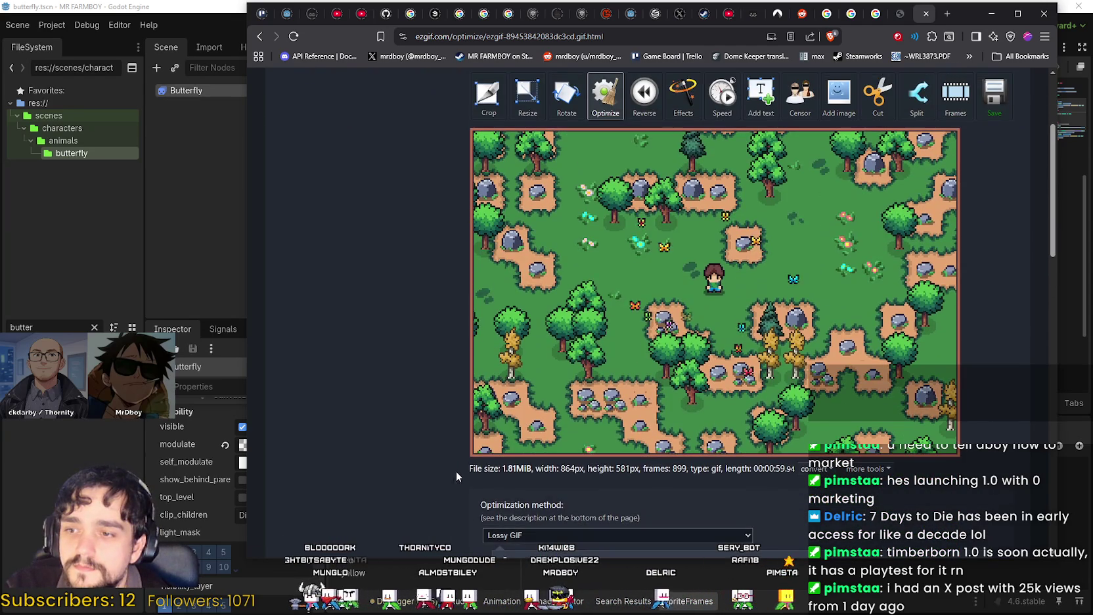
scroll(457, 470, "down", 2)
left_click(536, 362)
left_click(532, 364)
left_click(532, 364)
left_click(423, 446)
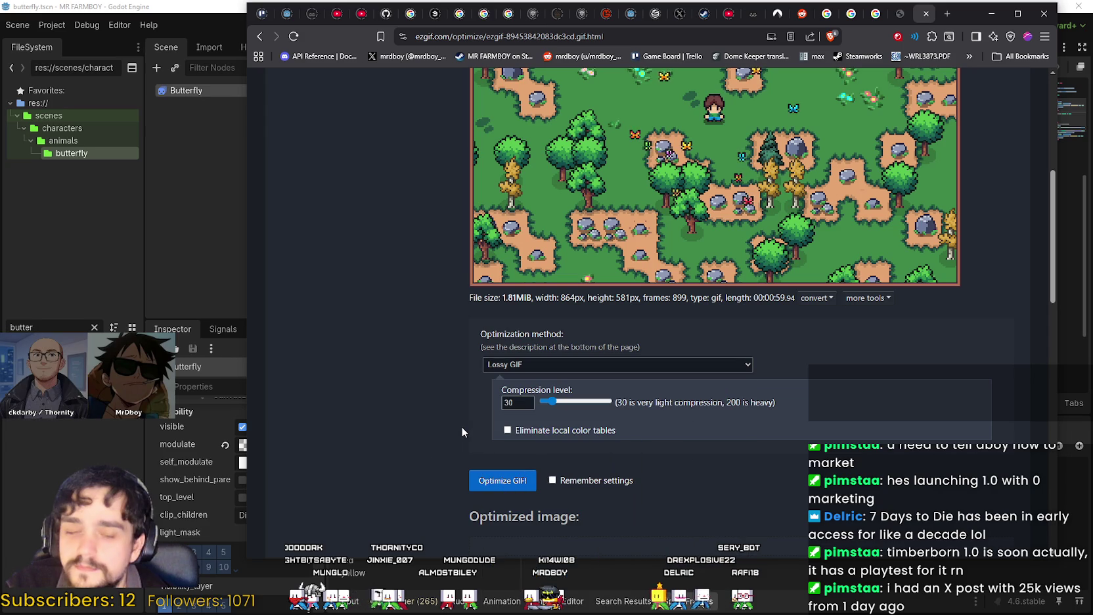
scroll(464, 424, "up", 4)
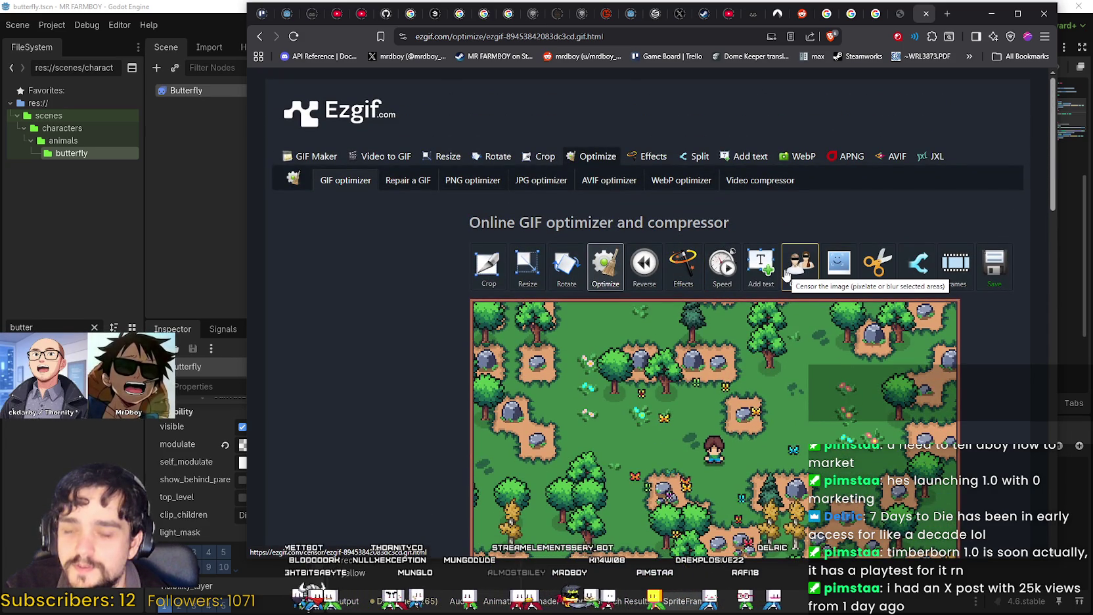
left_click(724, 266)
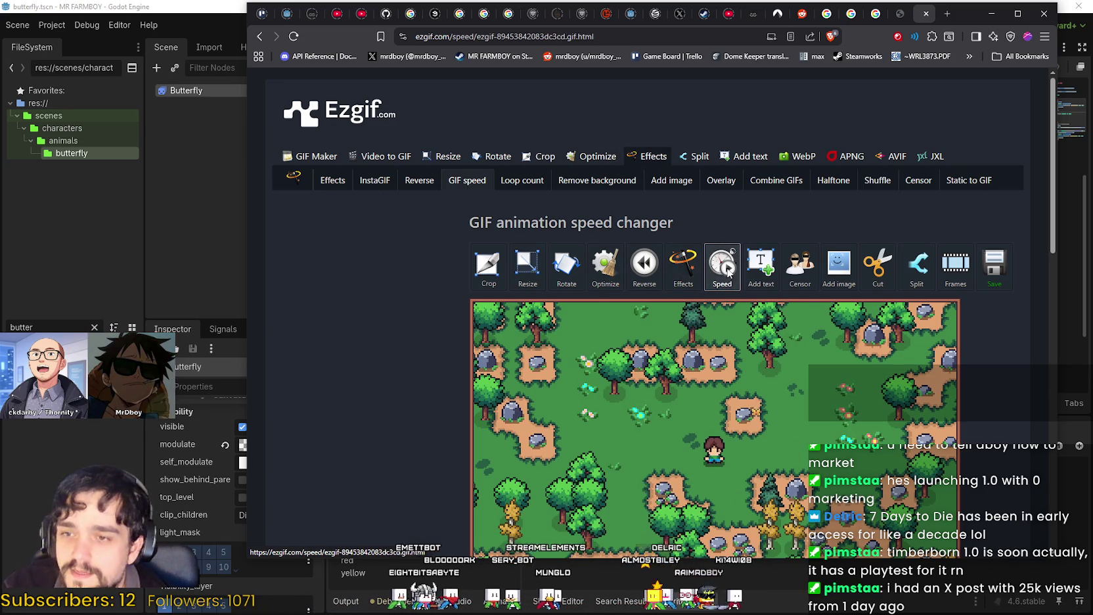
Speed the GIF up to 150% of current speed and send the result to the optimizer
scroll(462, 312, "down", 2)
scroll(461, 311, "down", 3)
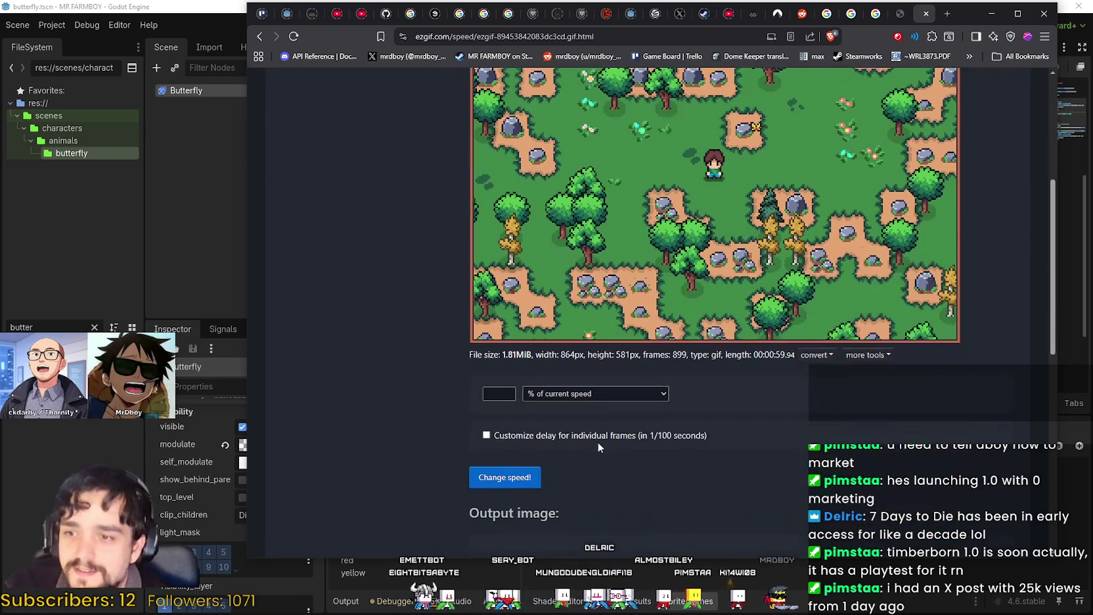
left_click(628, 392)
left_click(634, 388)
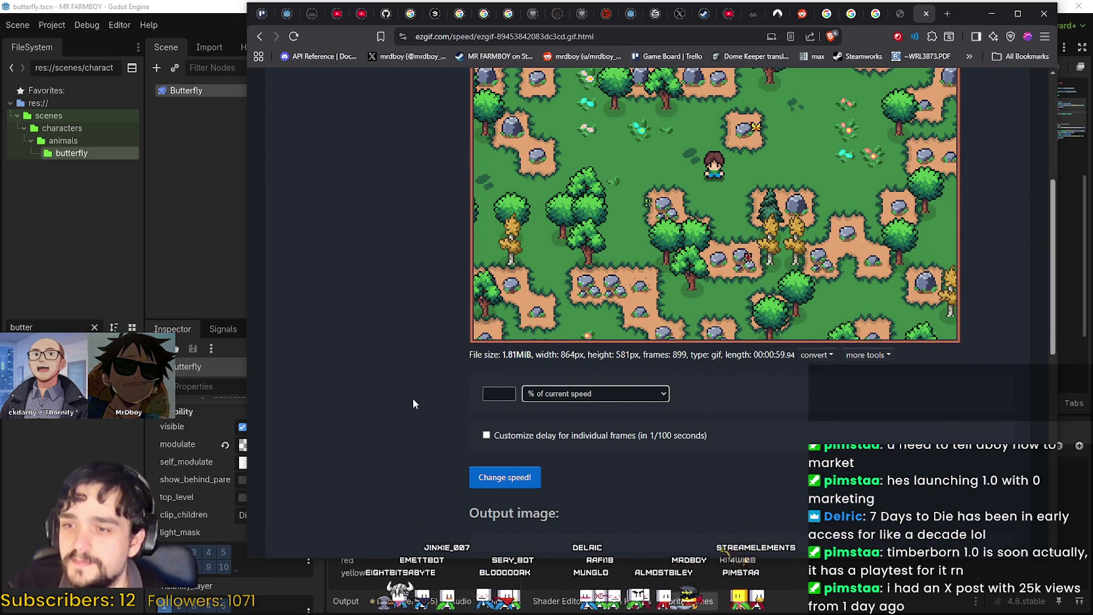
scroll(423, 400, "up", 4)
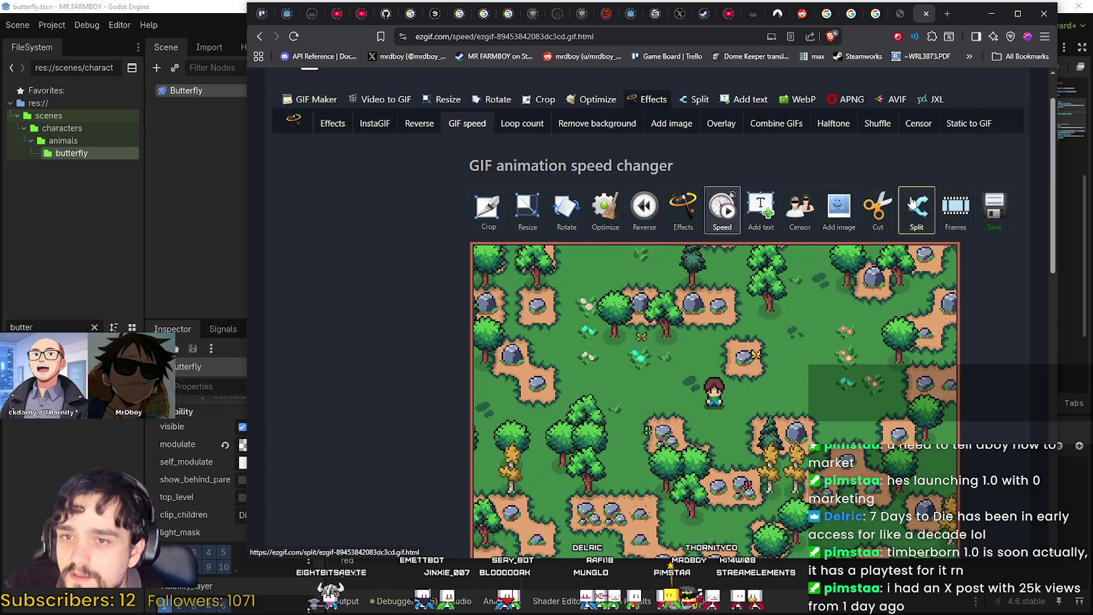
scroll(944, 339, "down", 4)
left_click(564, 394)
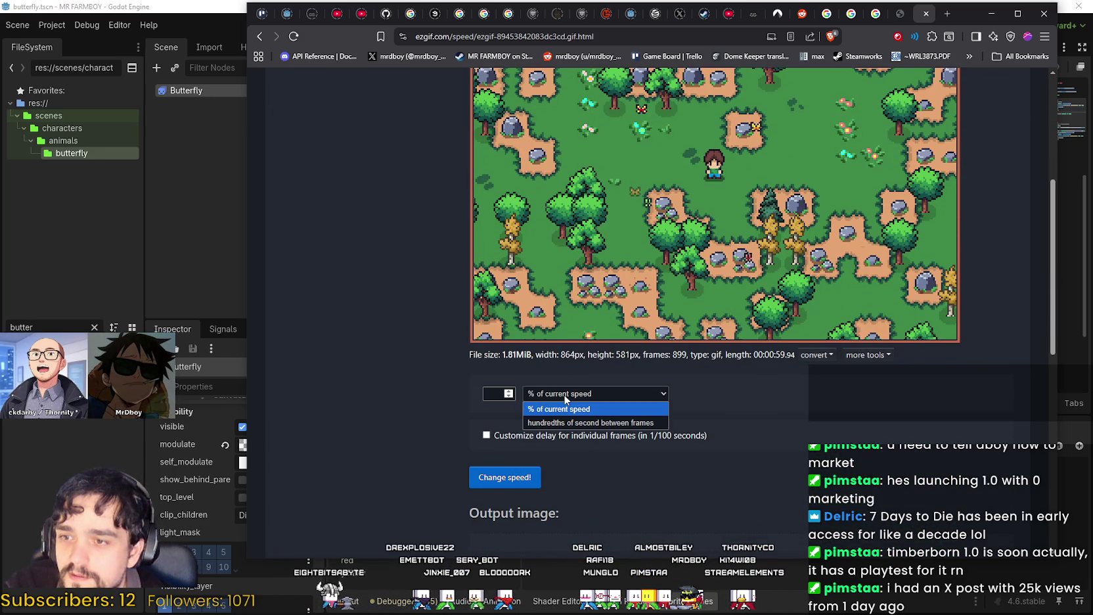
left_click(549, 408)
left_click(512, 397)
type("150")
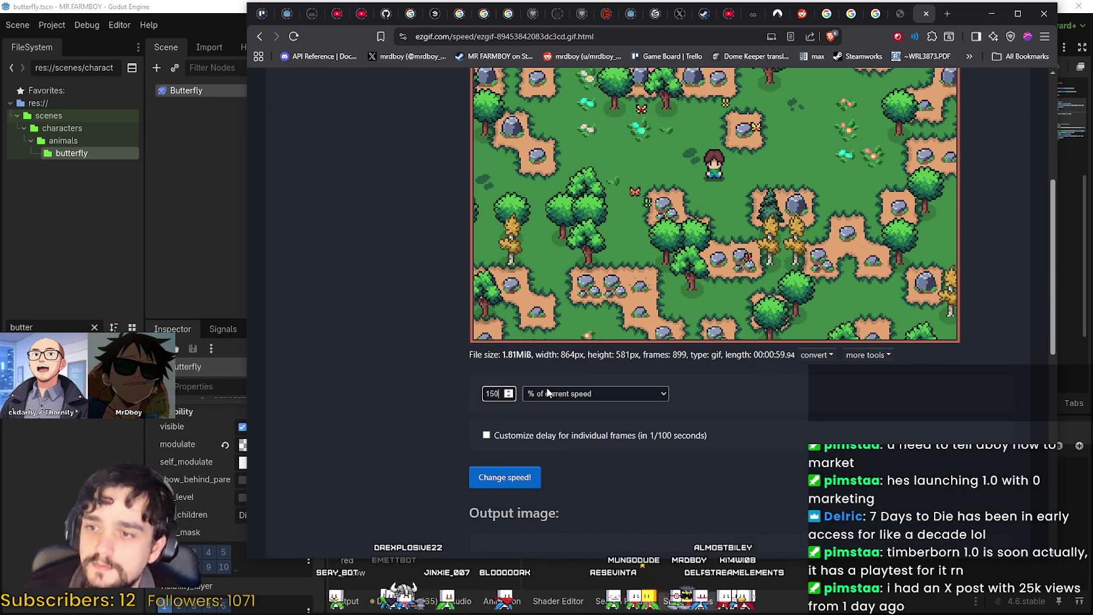
left_click(512, 484)
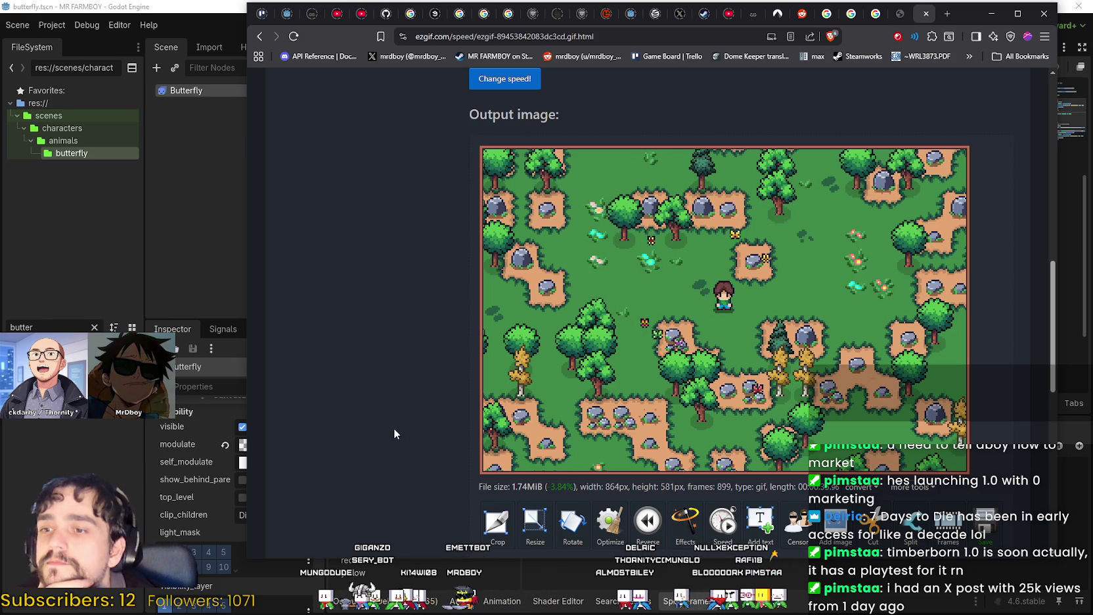
scroll(401, 426, "down", 4)
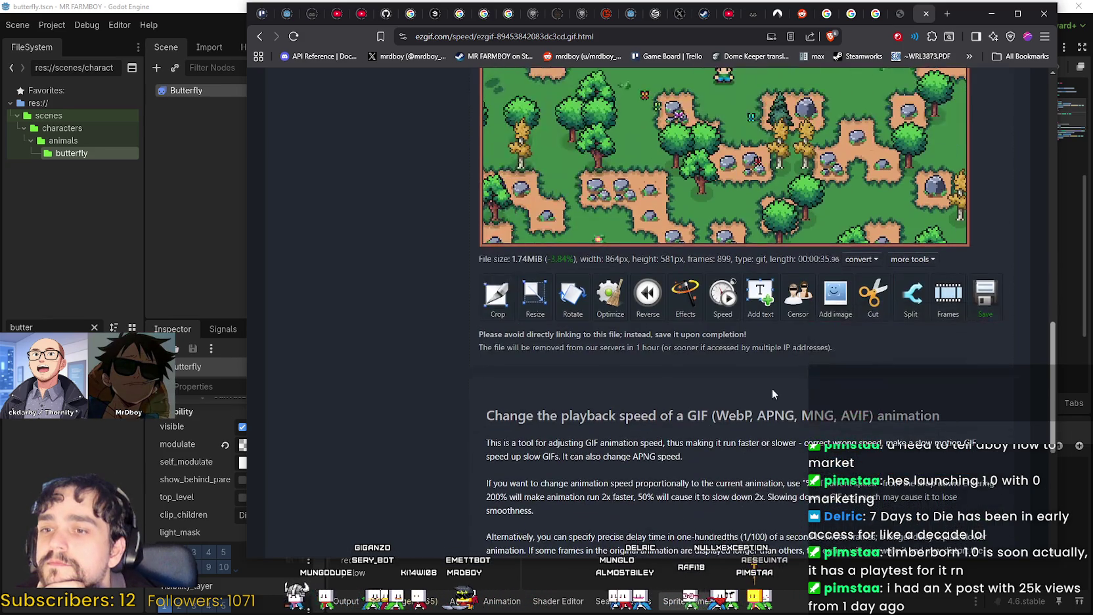
left_click(603, 300)
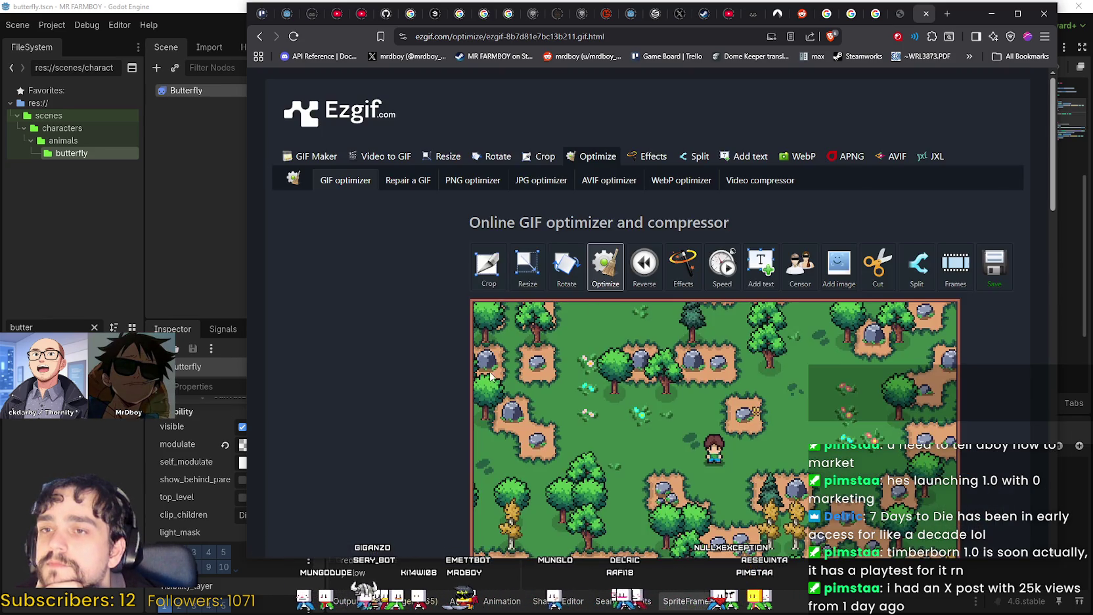
Run Lossy GIF optimization at compression level 30 on the sped-up GIF
scroll(486, 369, "down", 5)
scroll(539, 362, "up", 1)
left_click(540, 364)
left_click(540, 362)
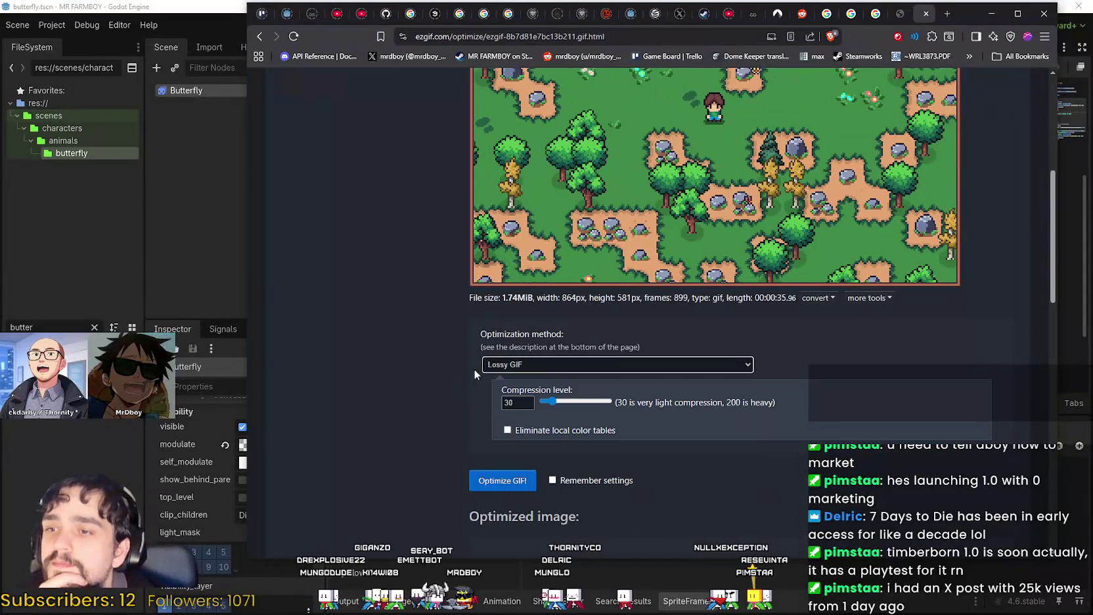
scroll(467, 376, "down", 3)
scroll(460, 329, "up", 4)
scroll(438, 343, "down", 3)
scroll(438, 341, "up", 3)
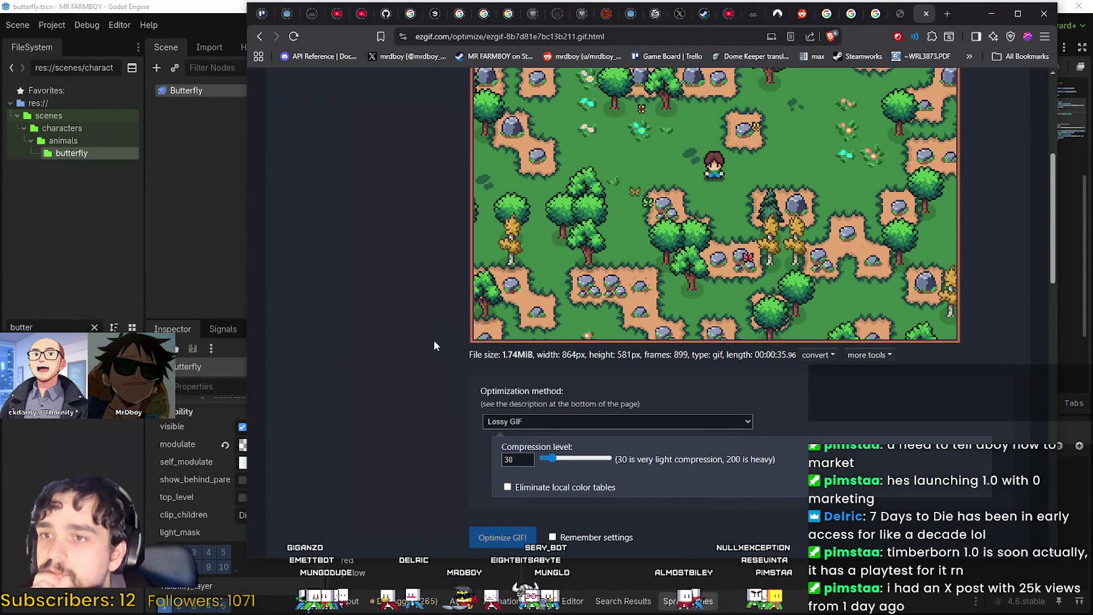
scroll(434, 339, "up", 2)
scroll(435, 338, "down", 6)
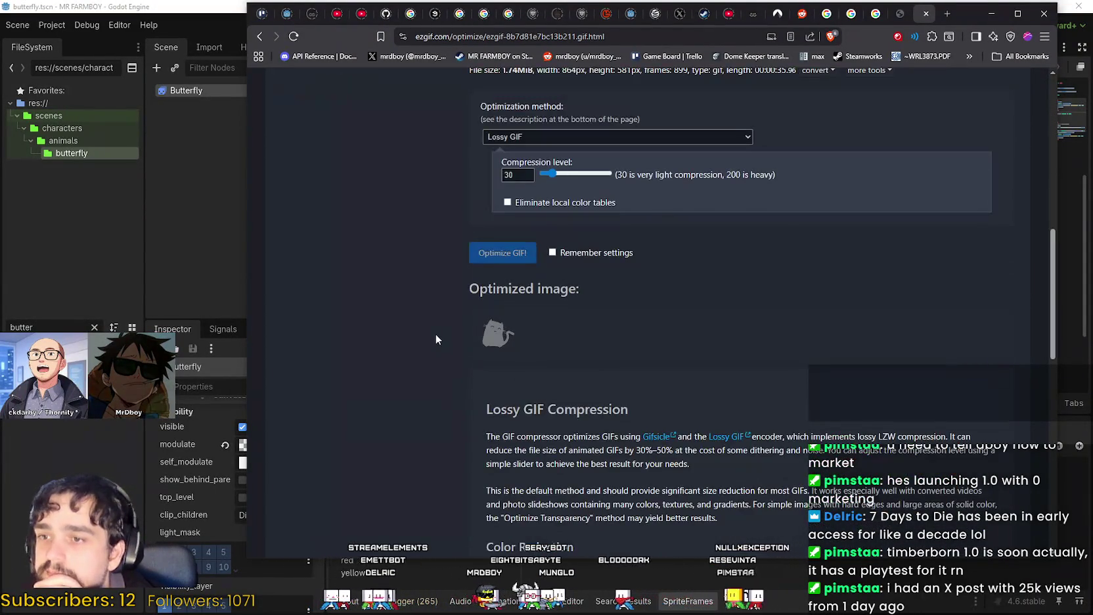
scroll(435, 334, "down", 2)
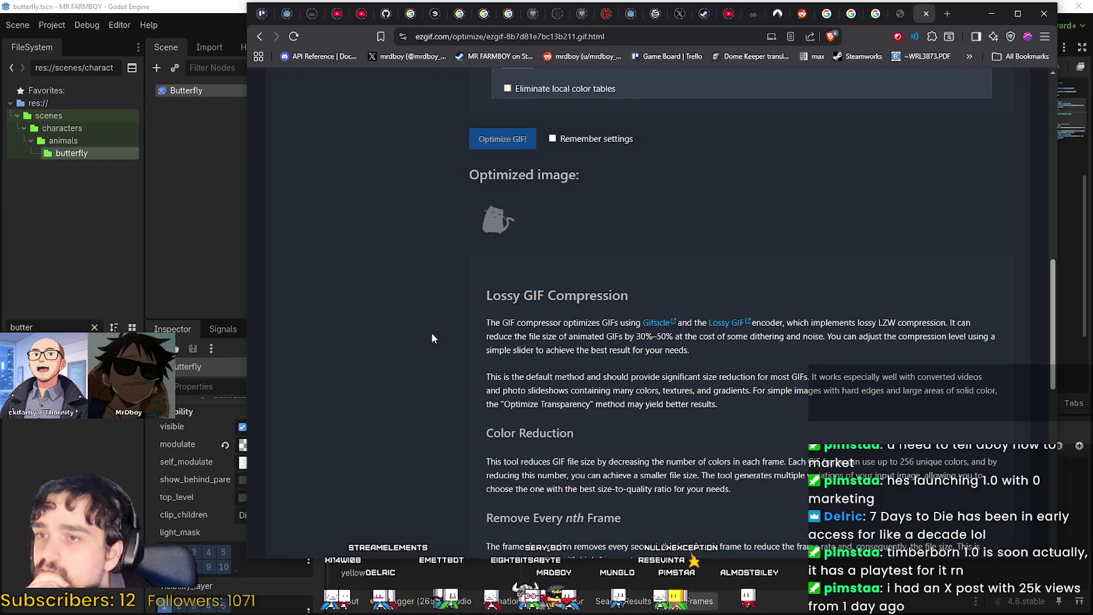
scroll(429, 333, "up", 10)
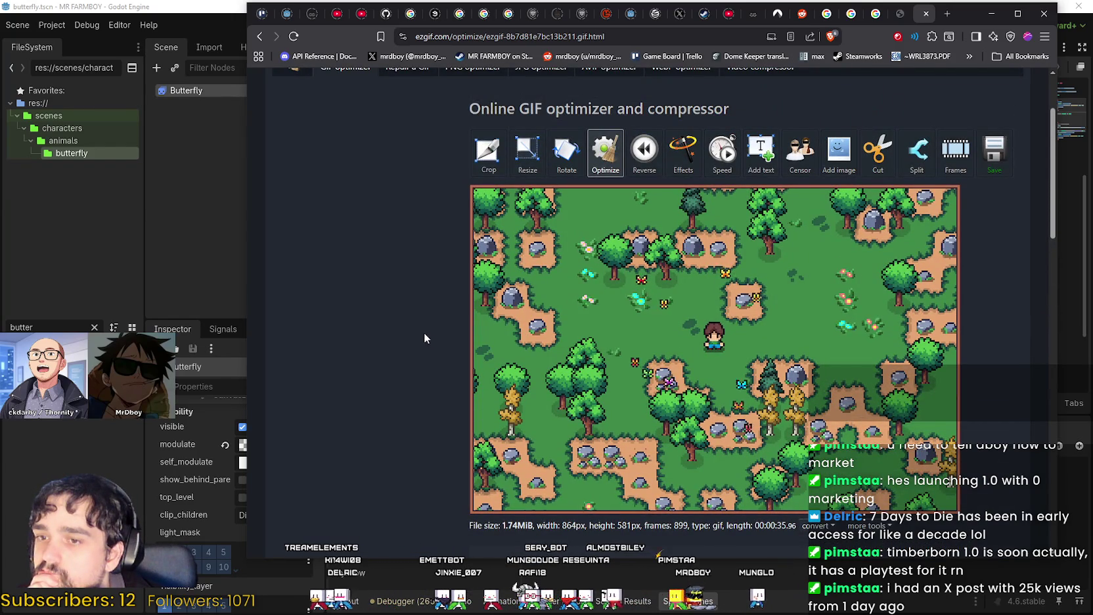
scroll(423, 332, "down", 8)
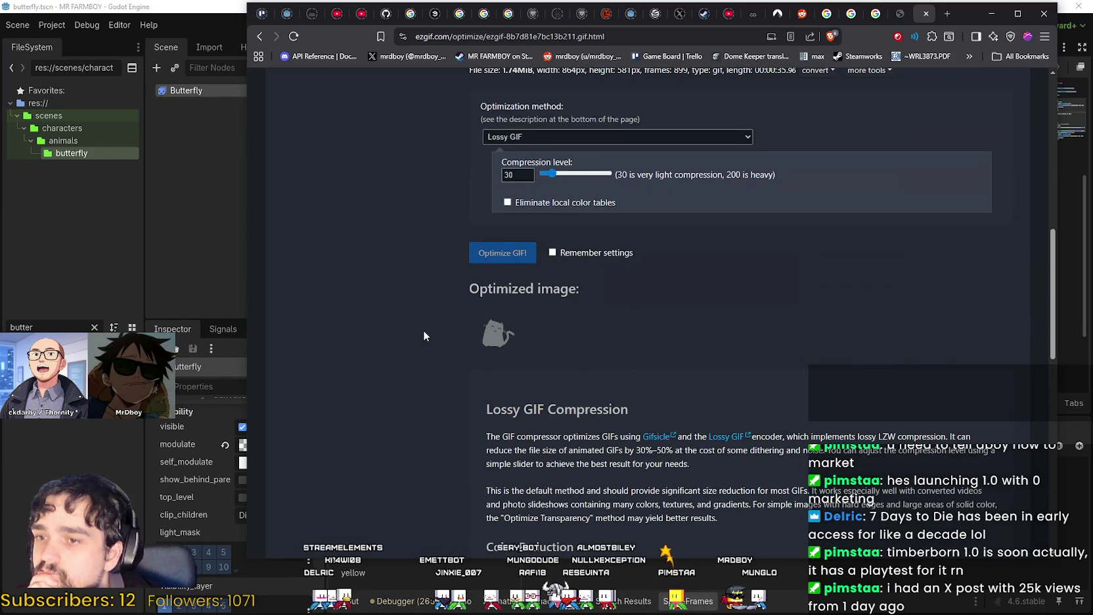
left_click_drag(469, 289, 556, 287)
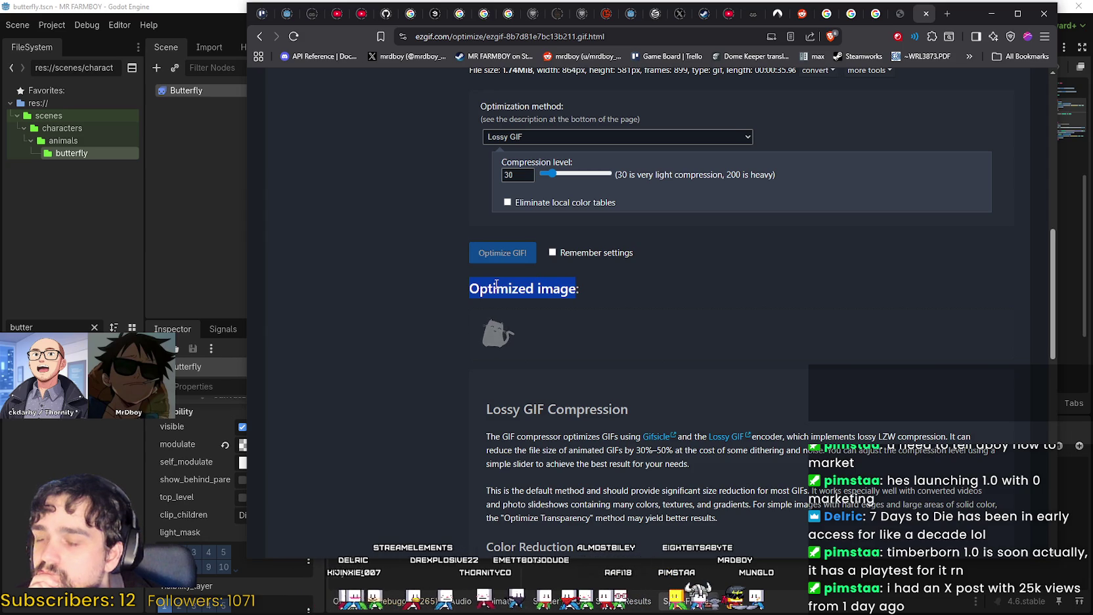
left_click(530, 296)
Review the optimized result: 1.66MiB, 4.65% smaller, 864×581 with 899 frames
scroll(530, 296, "down", 3)
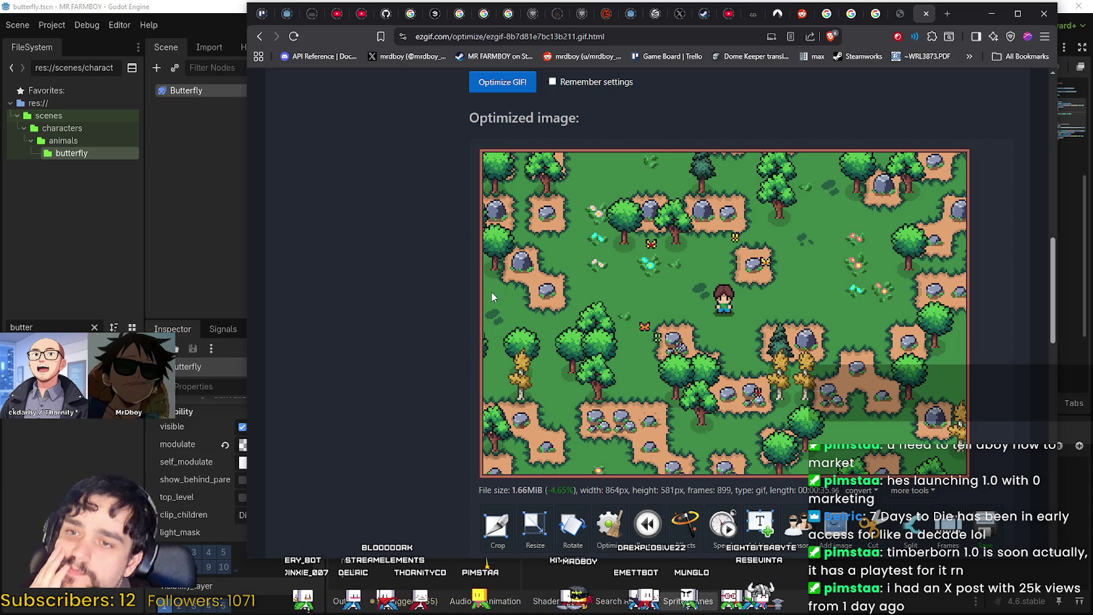
scroll(980, 412, "down", 2)
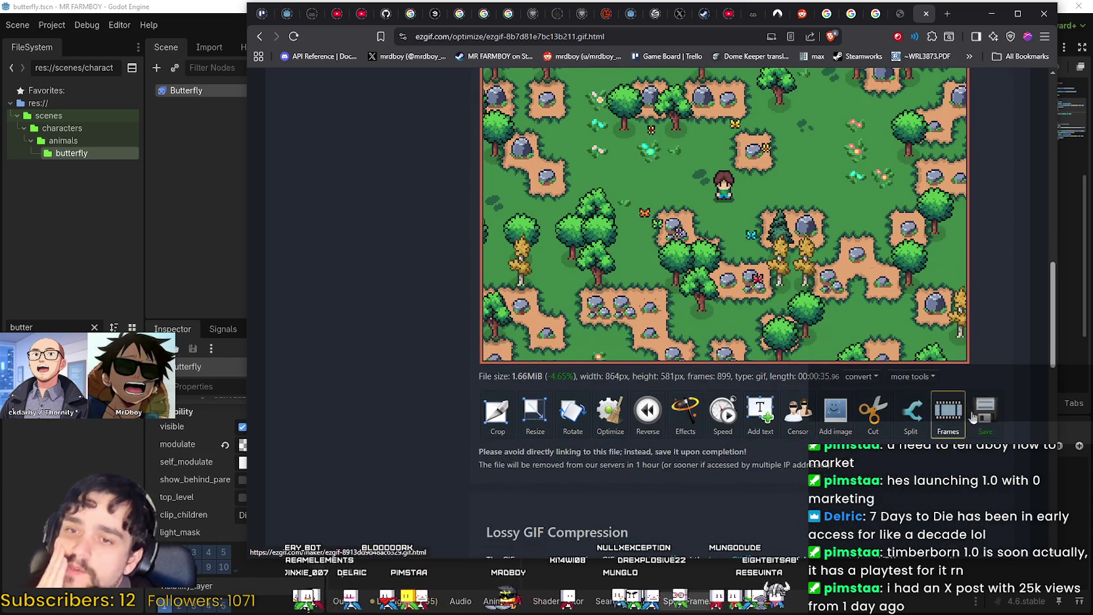
scroll(933, 404, "down", 2)
scroll(881, 398, "up", 2)
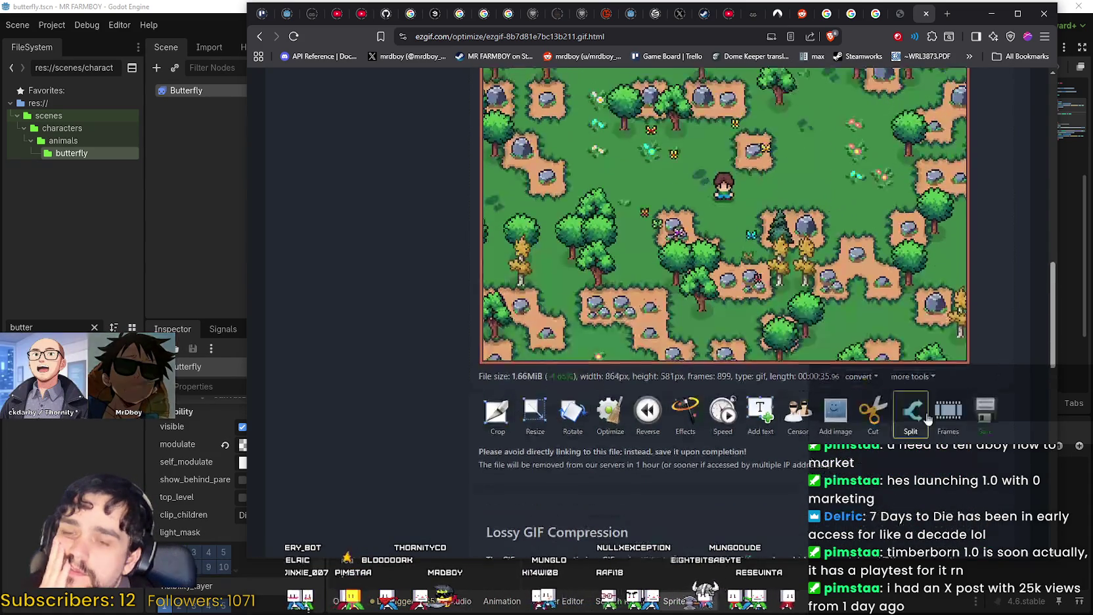
left_click_drag(829, 464, 636, 465)
left_click(510, 470)
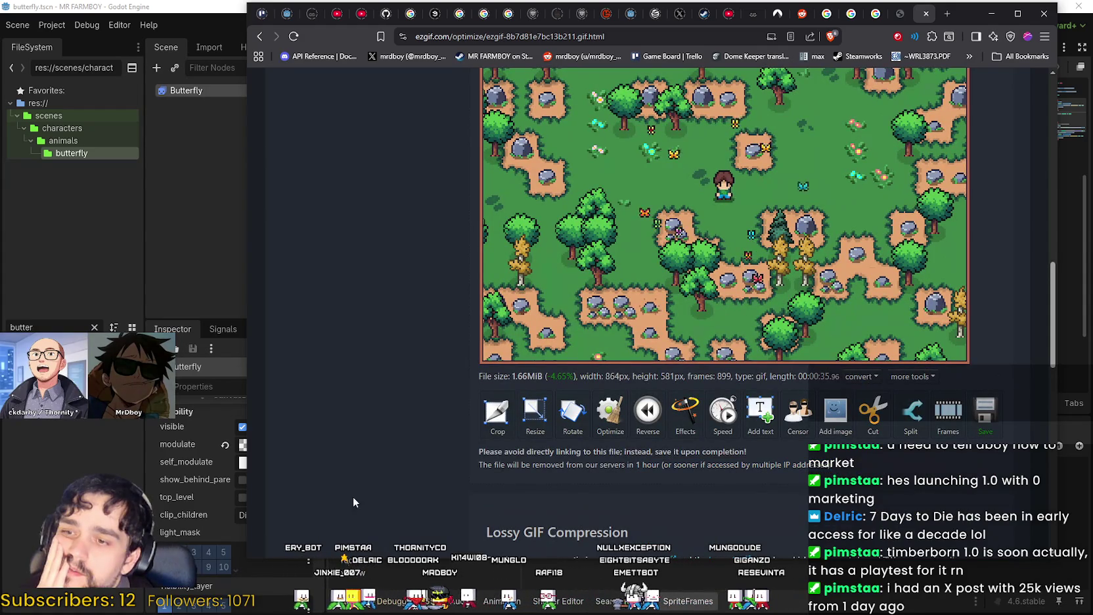
scroll(384, 450, "down", 3)
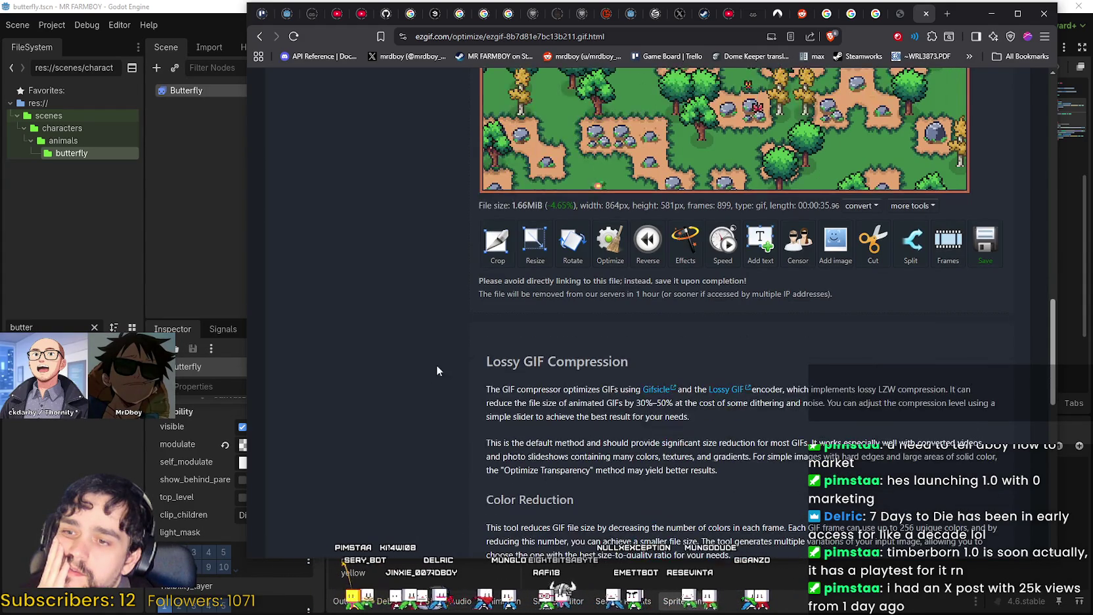
scroll(789, 381, "up", 2)
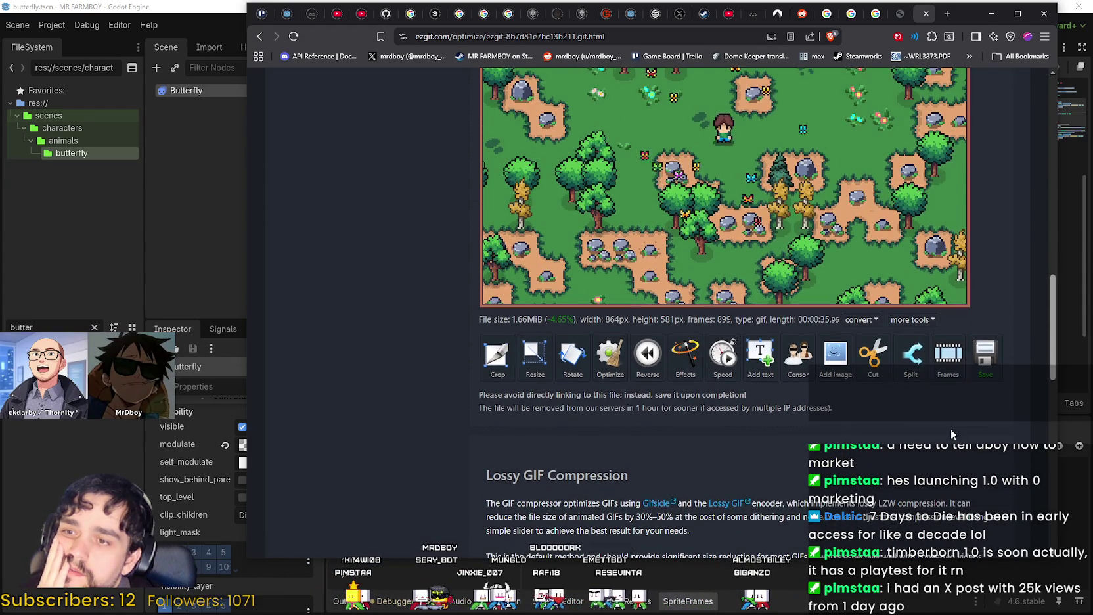
scroll(959, 394, "up", 1)
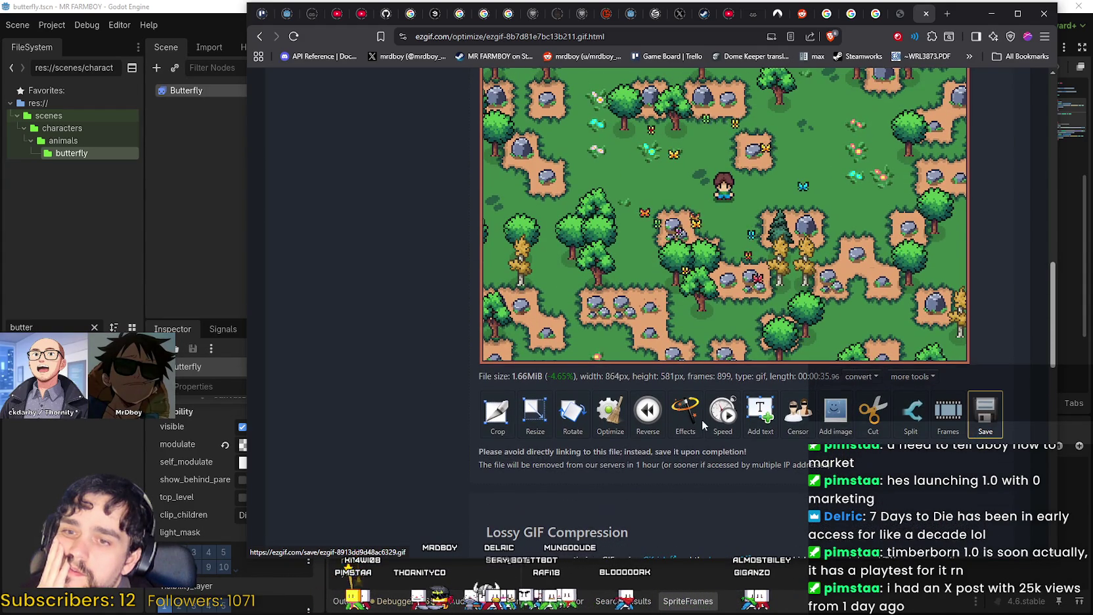
Download the optimized GIF into Downloads renamed as SupporterPackGif.gif
left_click(982, 425)
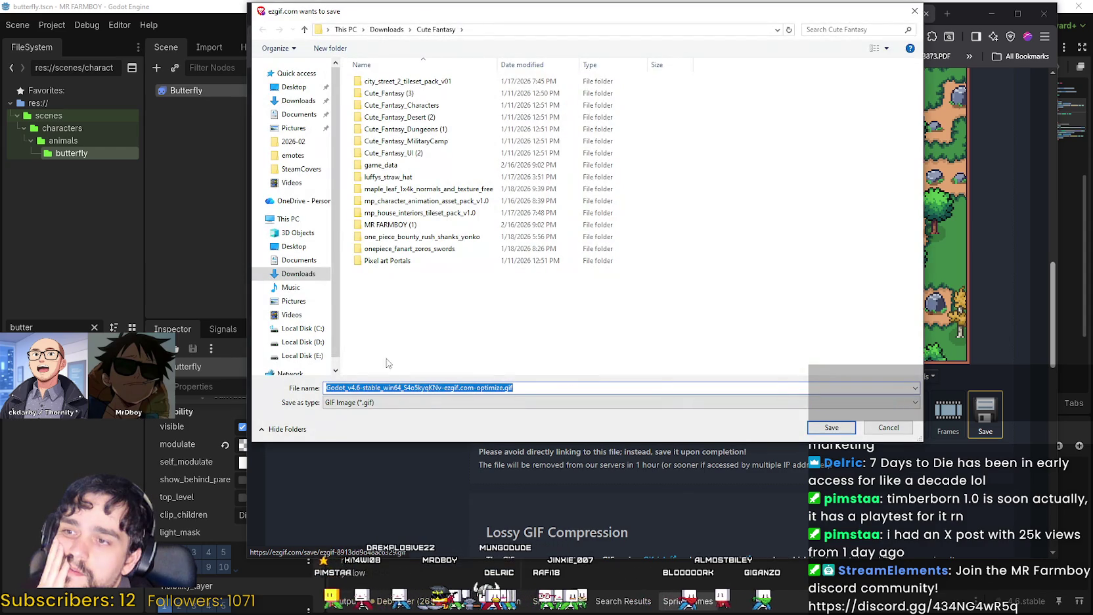
left_click(467, 387)
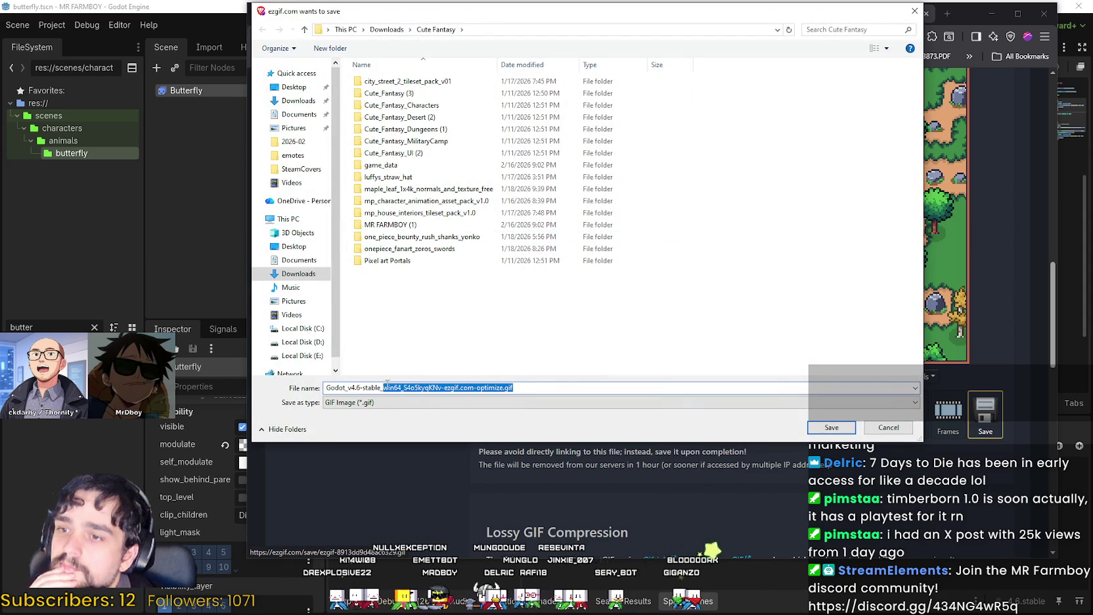
left_click(504, 388)
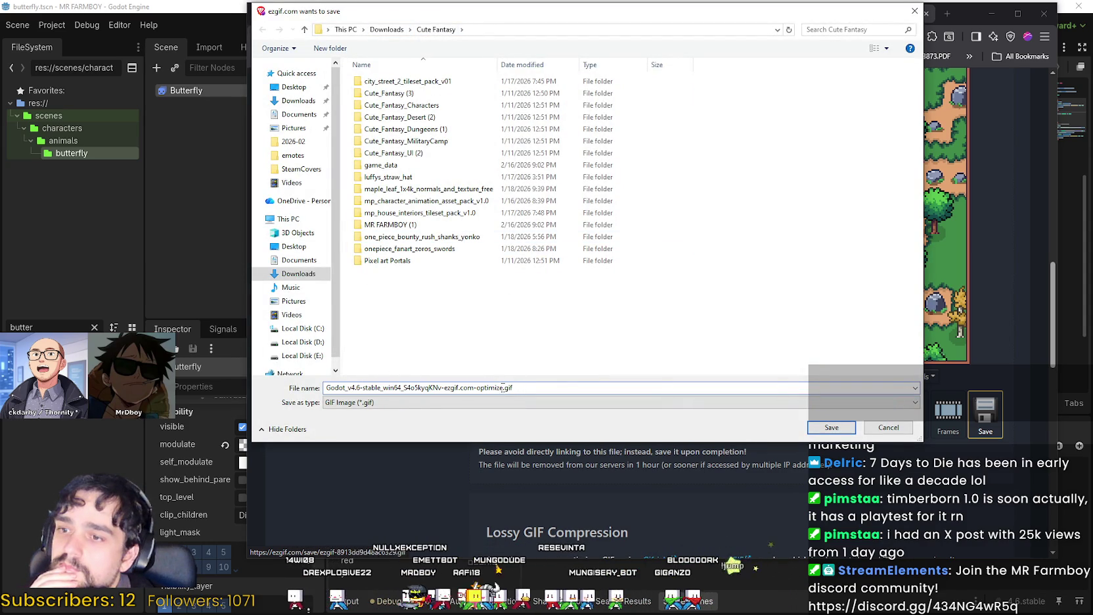
left_click(297, 274)
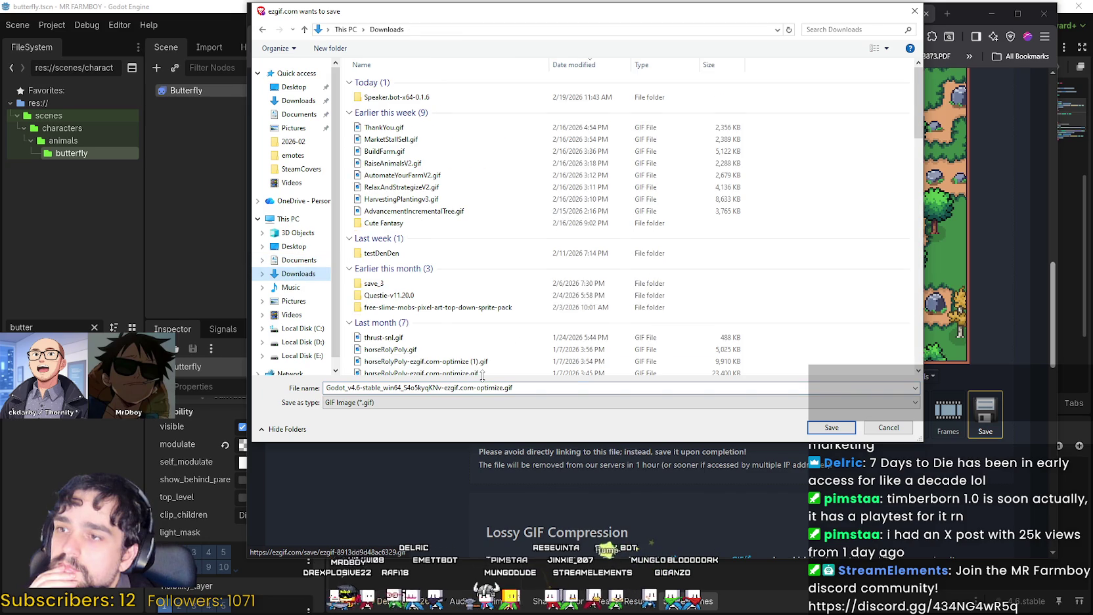
double_click(407, 388)
left_click(493, 388)
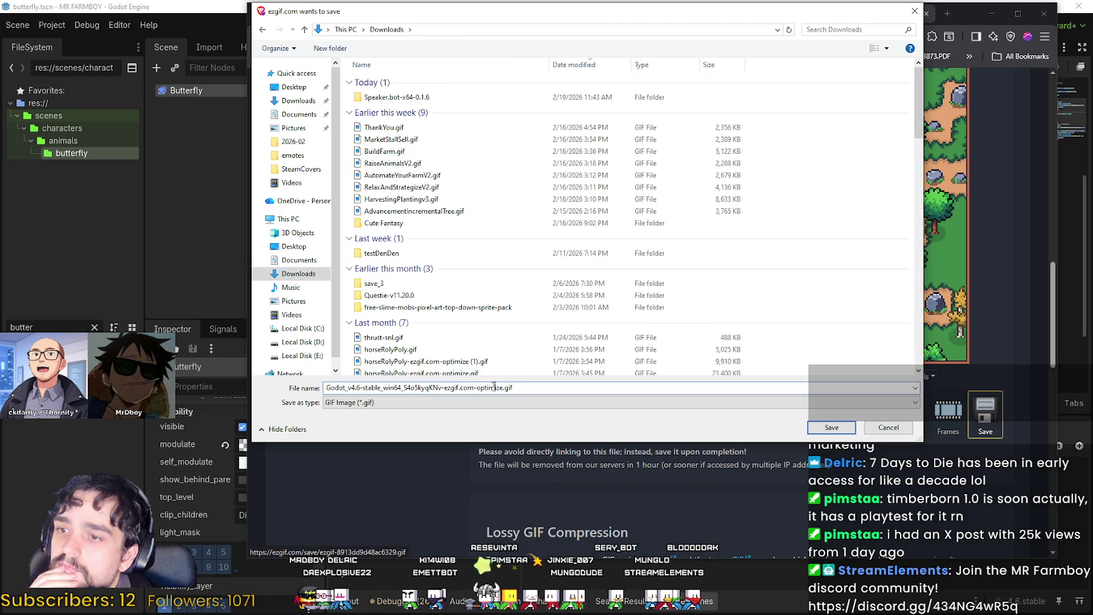
left_click_drag(502, 388, 251, 382)
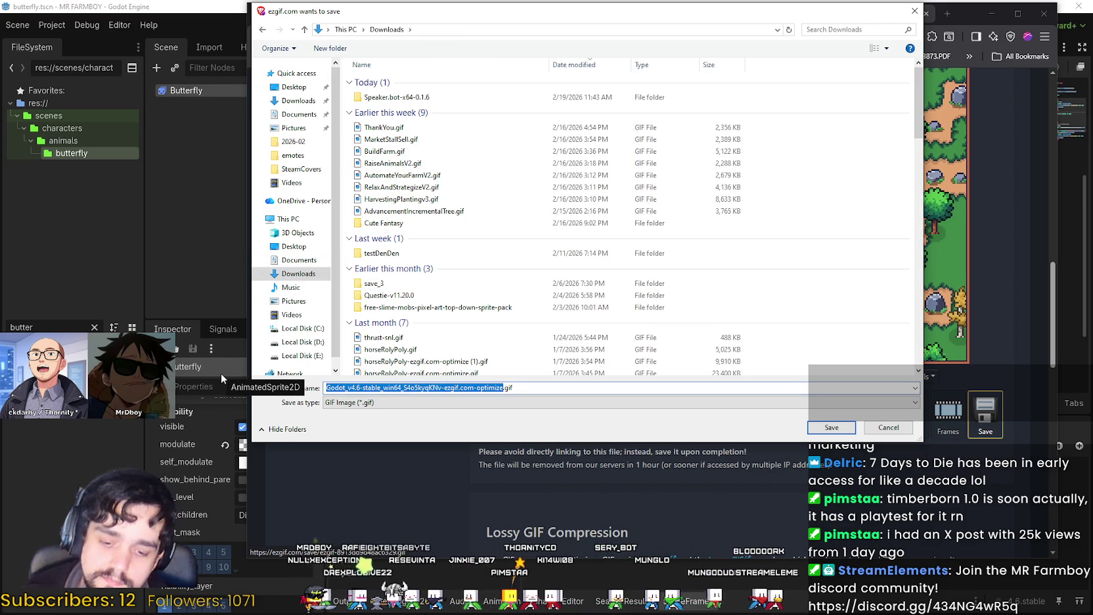
type("Support")
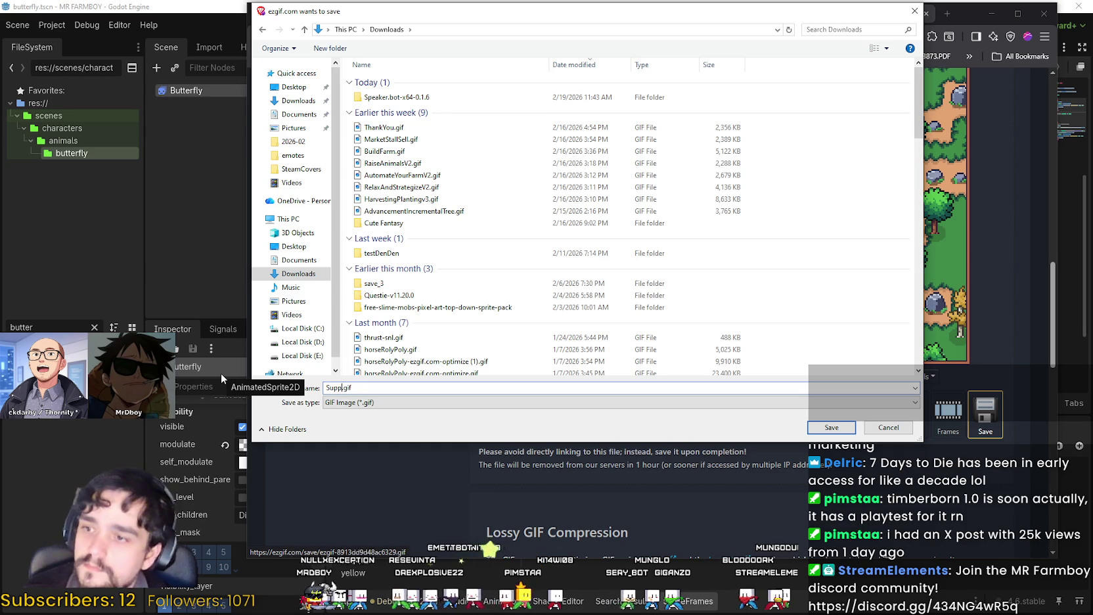
type("erPackGif")
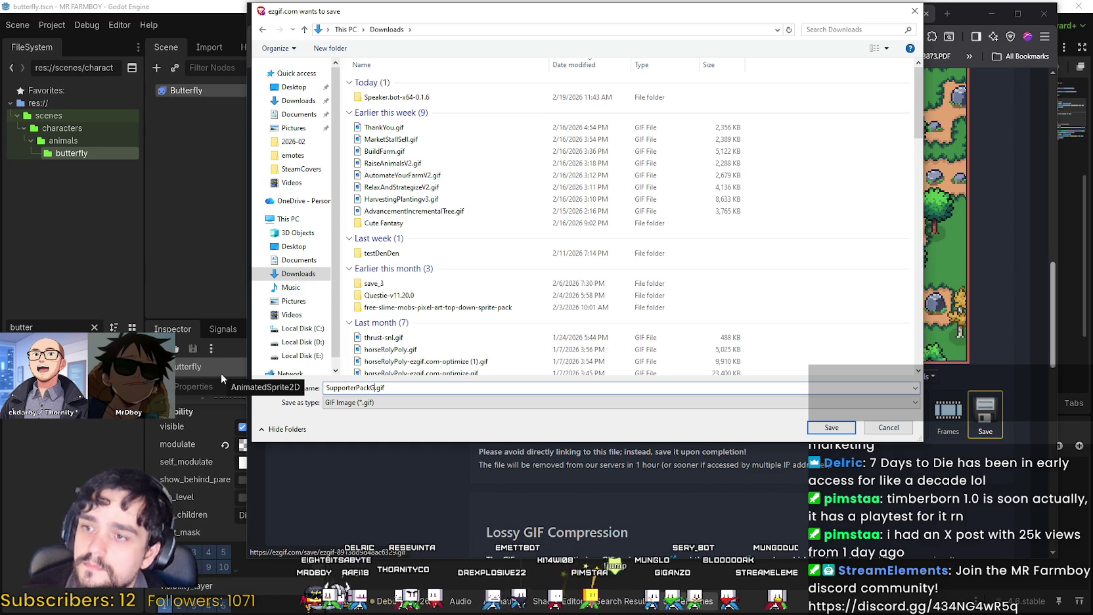
key("Return")
scroll(937, 187, "up", 2)
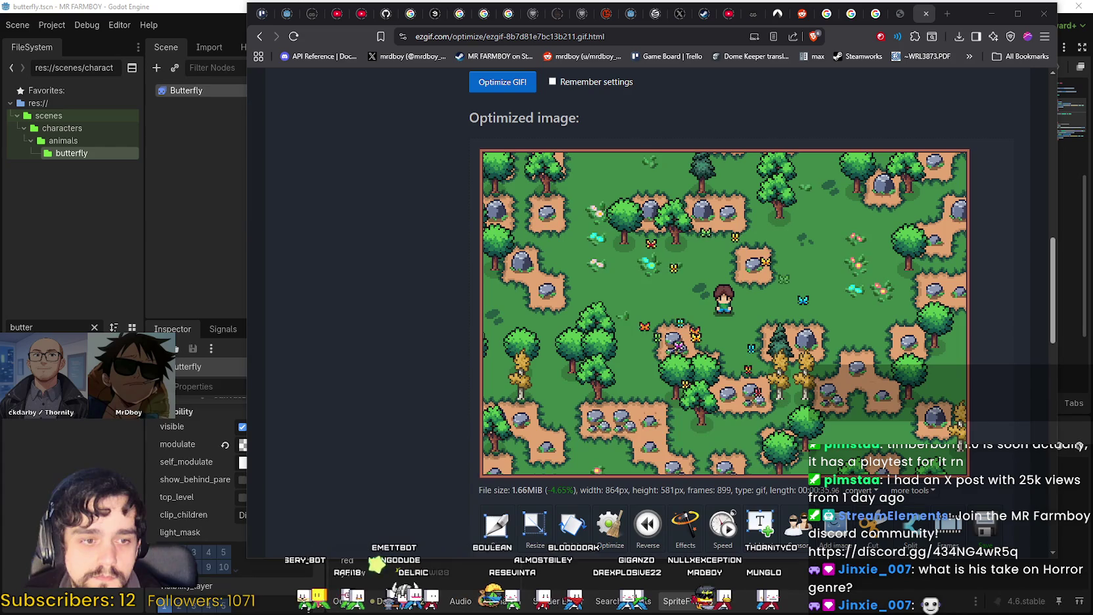
key("alt+Tab")
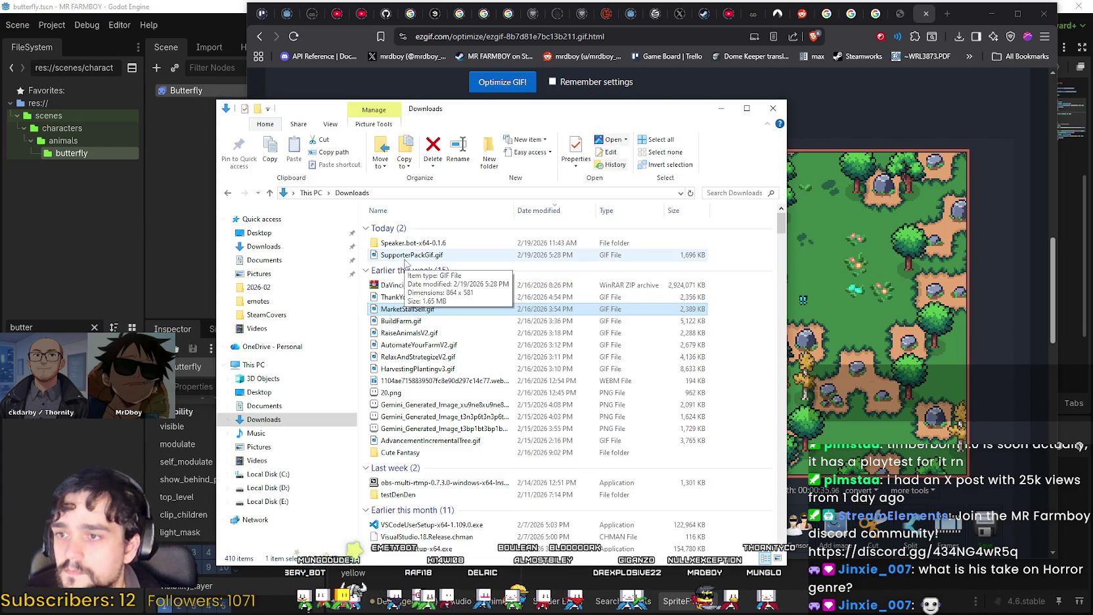
Confirm SupporterPackGif.gif is 1,696 KB in Downloads, then return to the Ezgif page
left_click(408, 255)
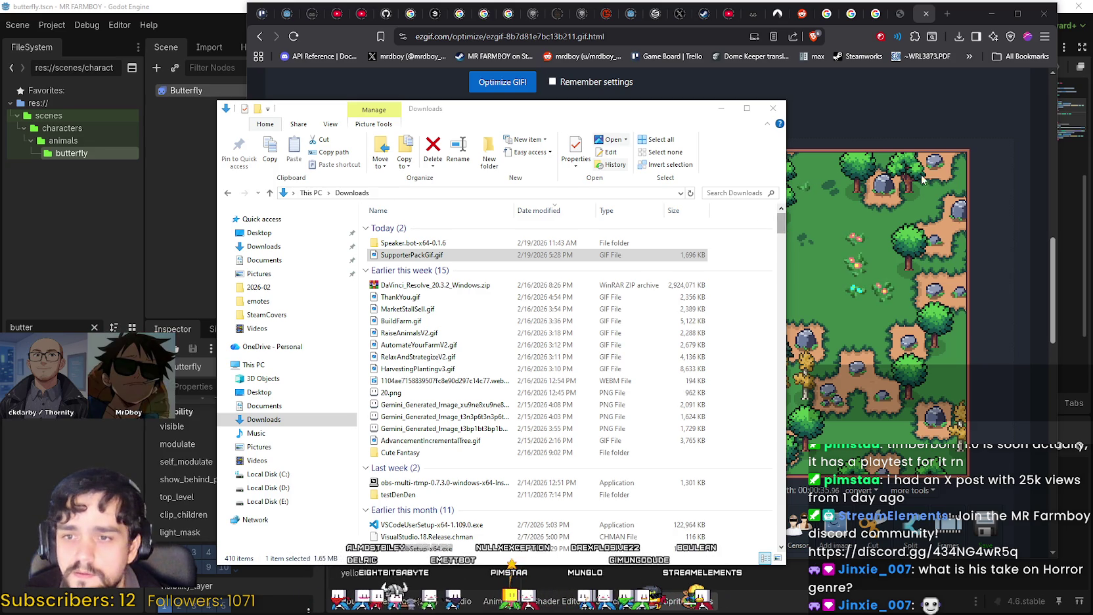
left_click(933, 219)
scroll(584, 296, "up", 4)
Optimize the GIF in Ezgif with the 'Remove every 2nd frame' method
scroll(452, 293, "up", 2)
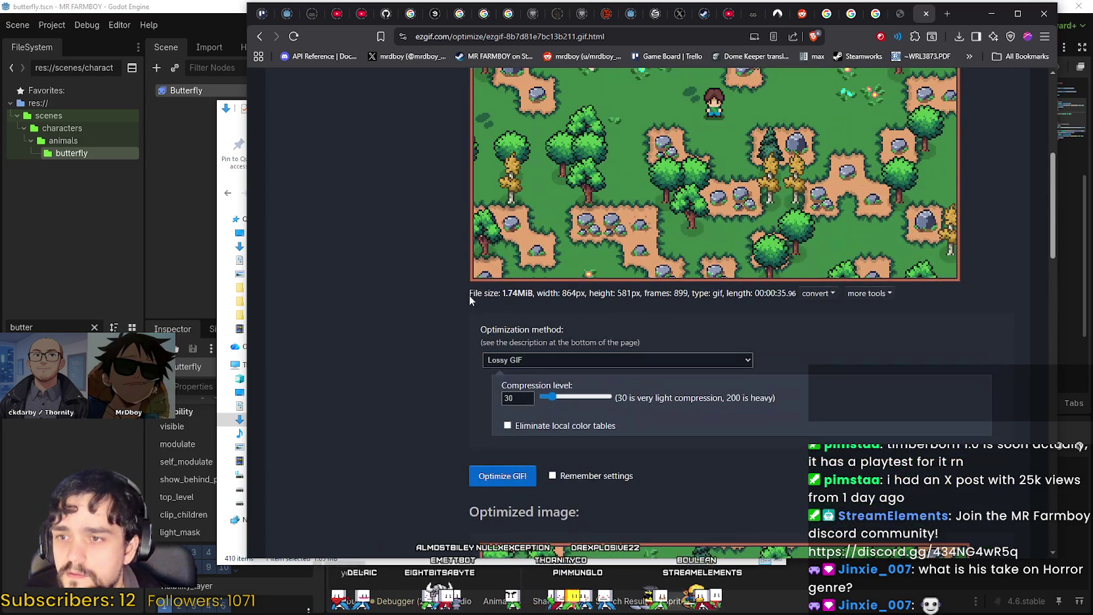
left_click(533, 364)
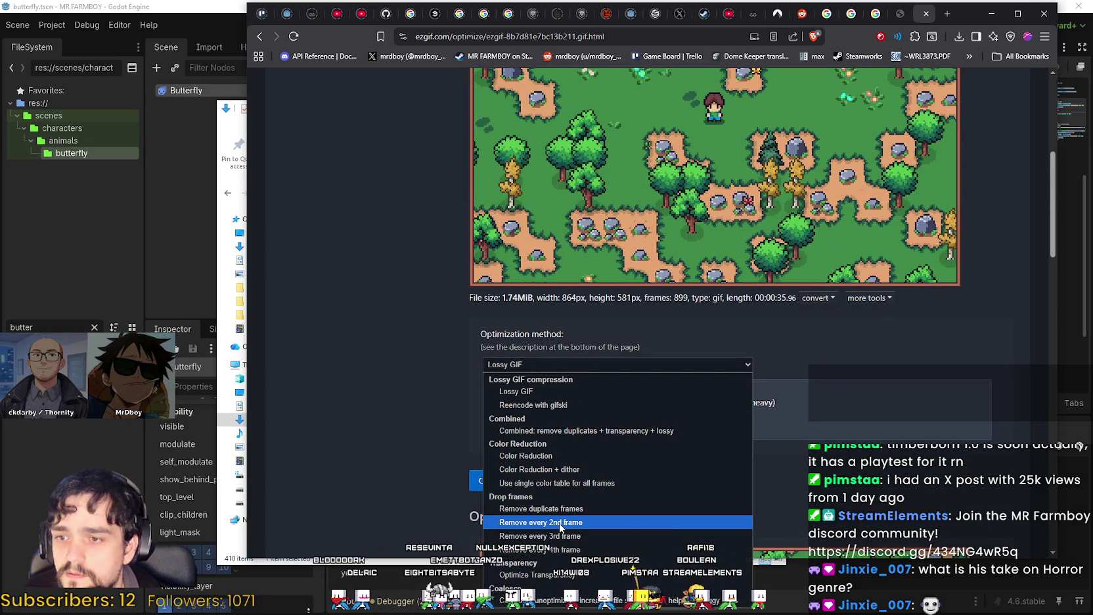
left_click(559, 523)
scroll(495, 316, "down", 2)
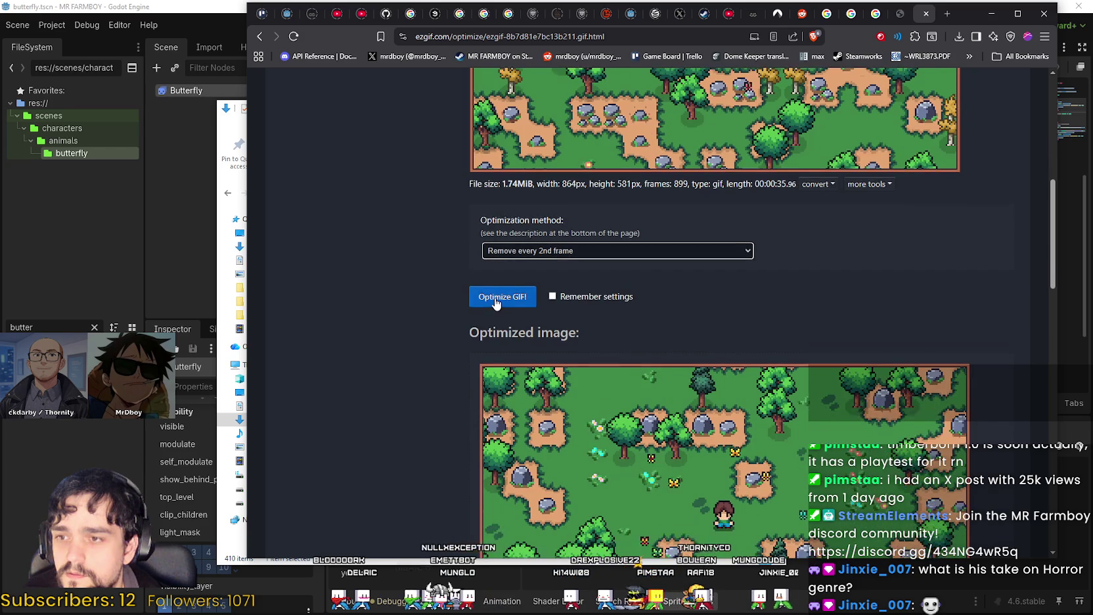
left_click(496, 296)
scroll(456, 310, "down", 6)
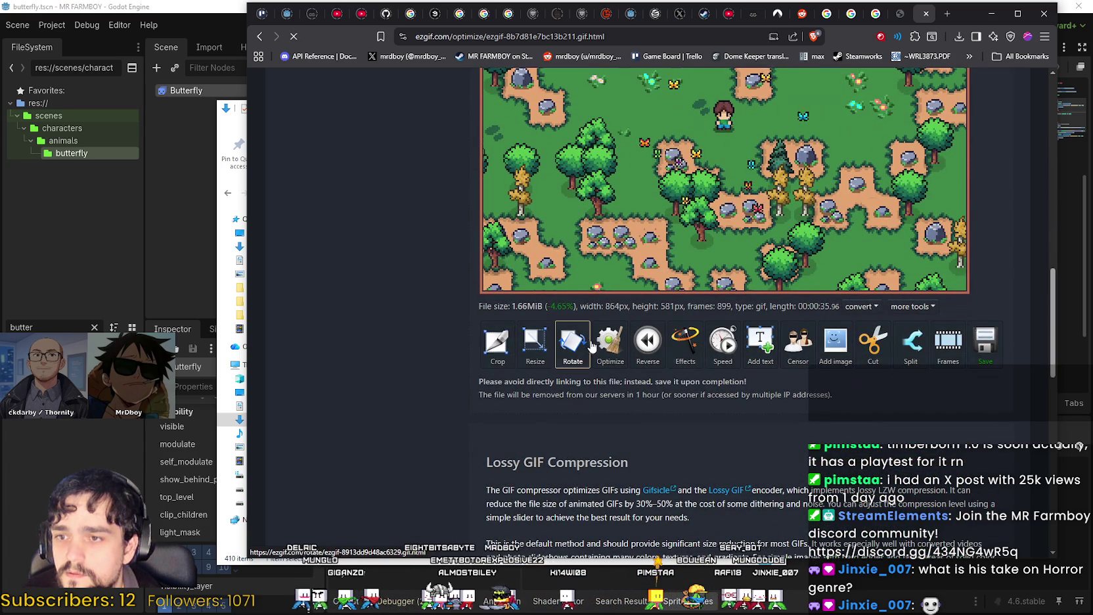
Return from the rotate tool and send the optimized result back to the optimizer
left_click(573, 341)
scroll(409, 278, "down", 8)
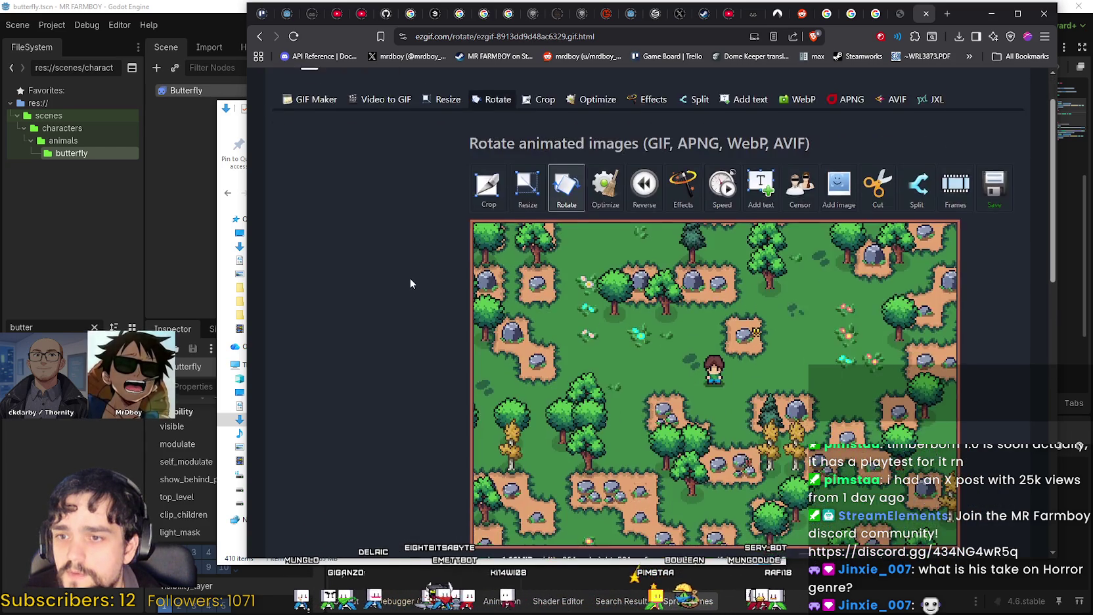
key("alt+Left")
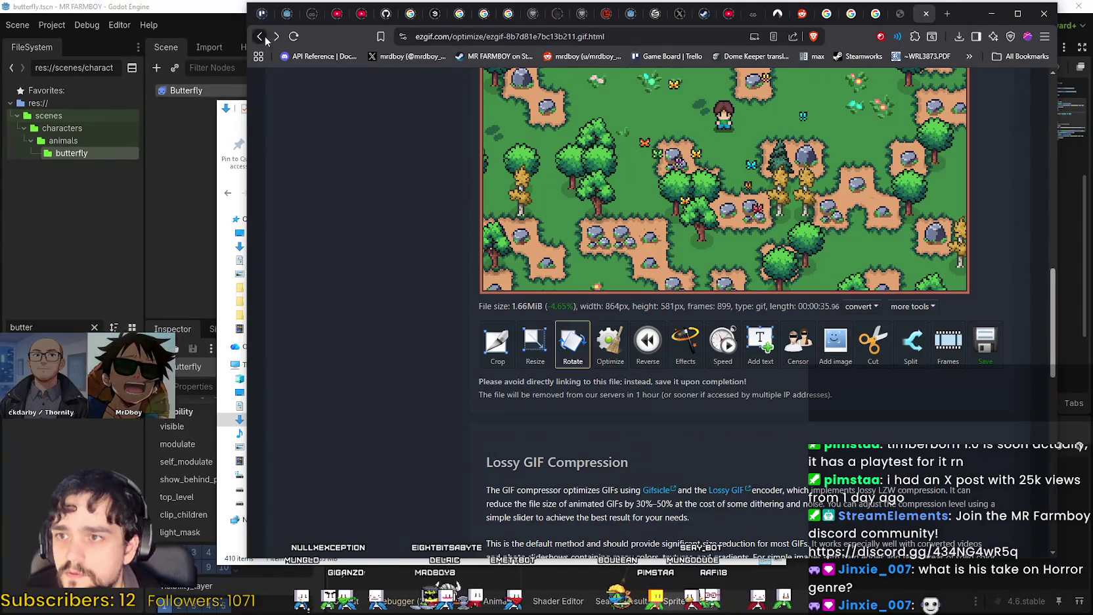
left_click(611, 358)
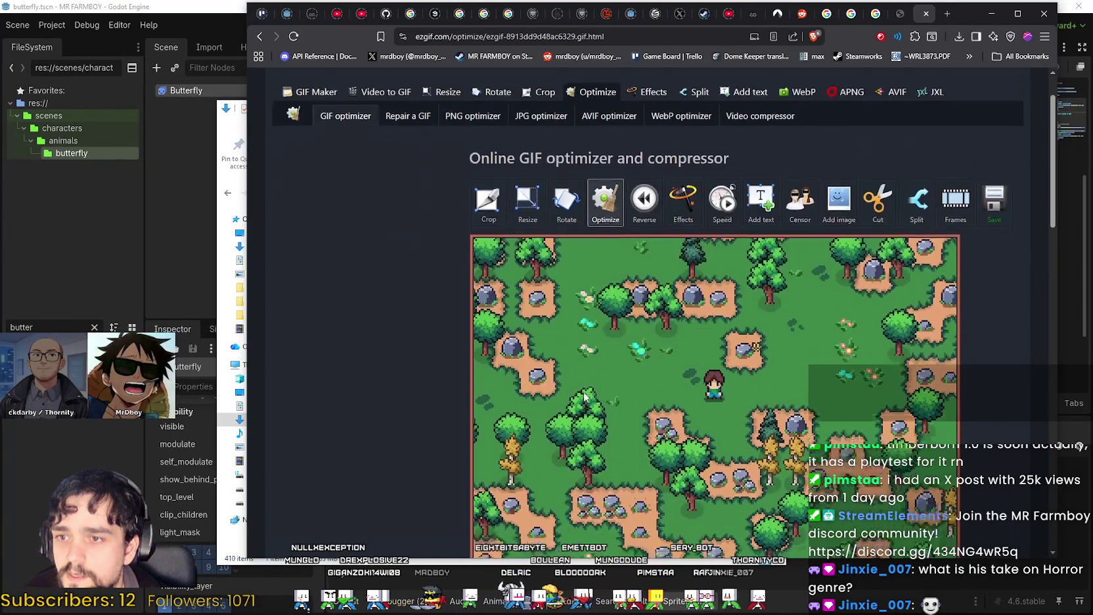
Run 'Remove every 2nd frame' again, giving 450 frames, 1.33MiB and 18 seconds
scroll(595, 378, "down", 4)
left_click(583, 308)
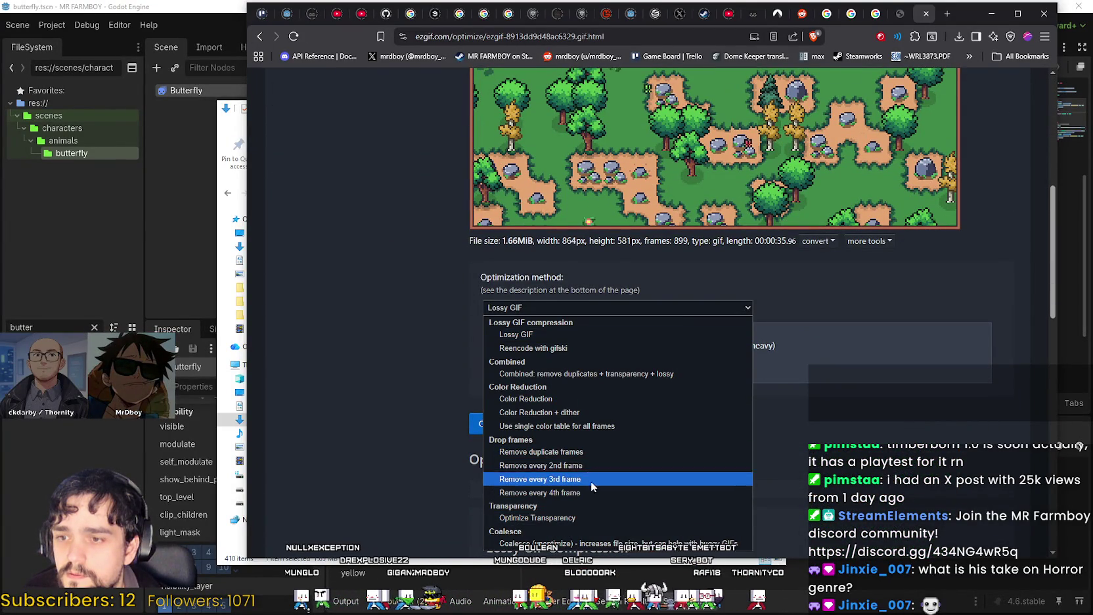
left_click(587, 466)
scroll(472, 421, "down", 3)
left_click(517, 133)
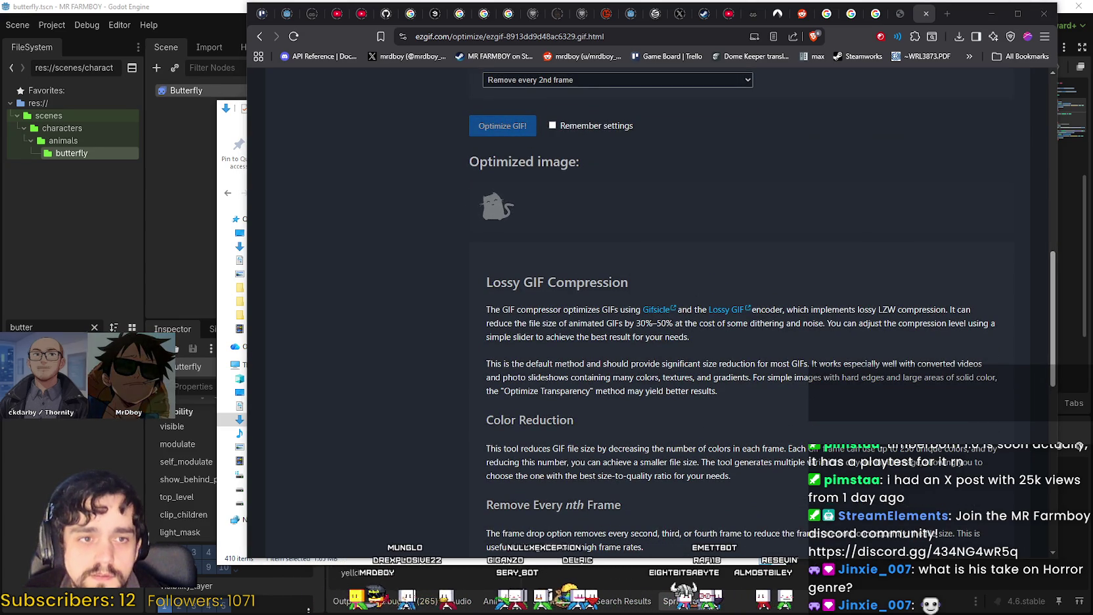
scroll(583, 285, "down", 3)
scroll(583, 285, "up", 3)
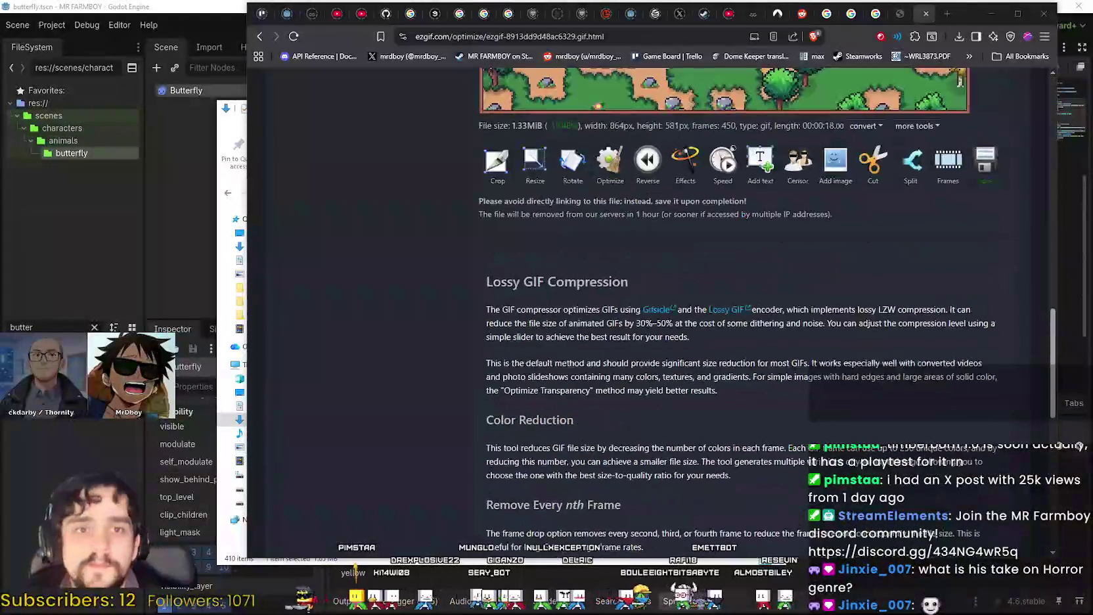
scroll(615, 315, "down", 5)
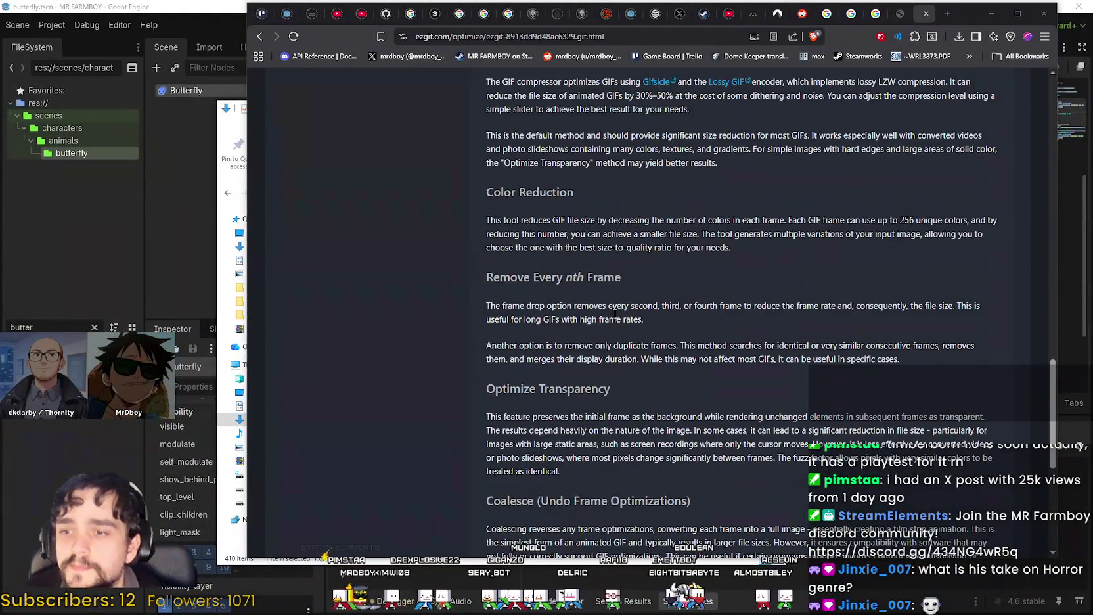
Scroll the Ezgif result page to review the 450-frame preview and its stats
scroll(616, 315, "up", 6)
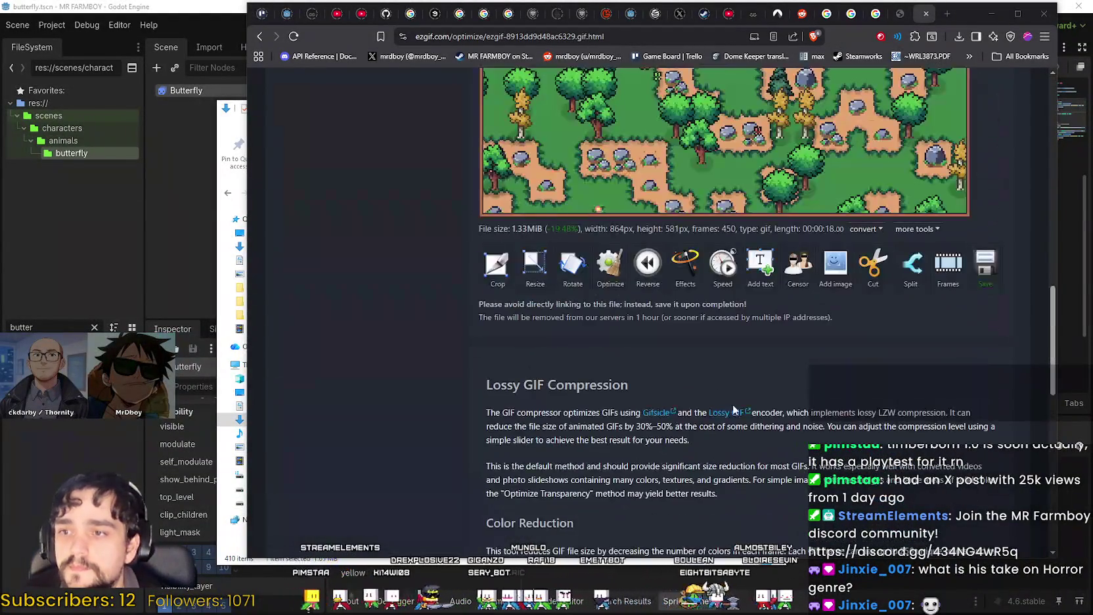
scroll(725, 388, "up", 4)
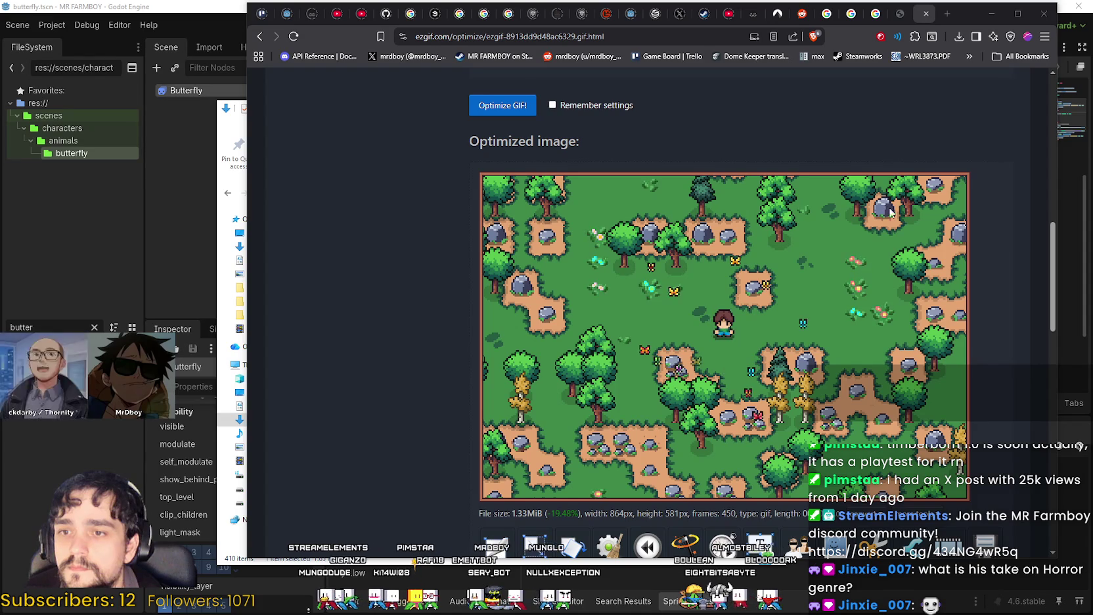
scroll(876, 237, "down", 2)
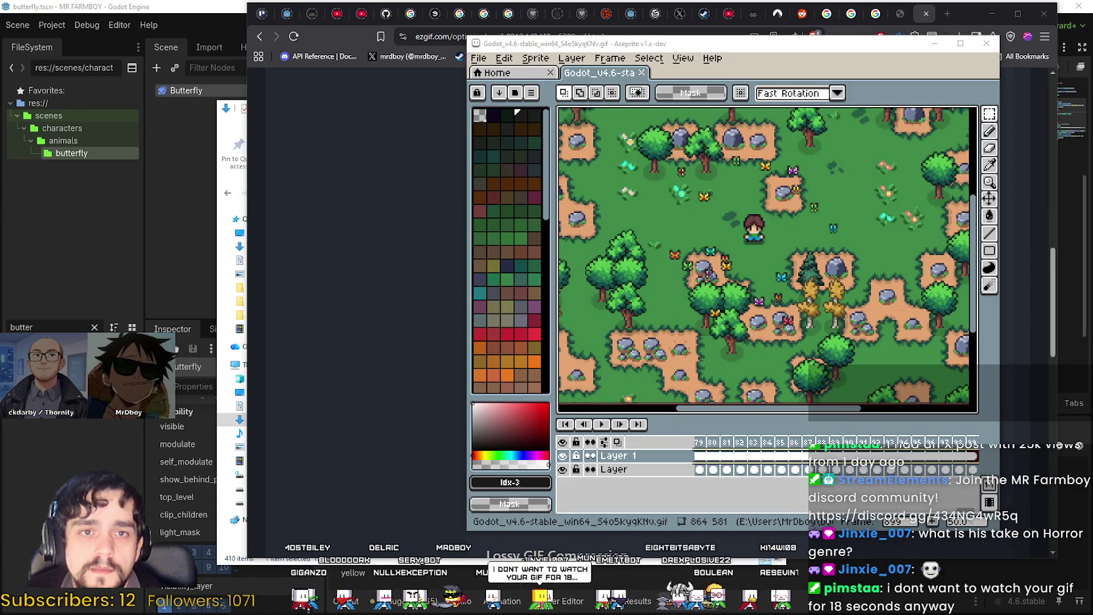
Widen the Aseprite window leftward and browse the timeline back to frame 1
mouse_move(463, 430)
left_mouse_down()
mouse_move(100, 435)
mouse_move(113, 435)
left_mouse_up()
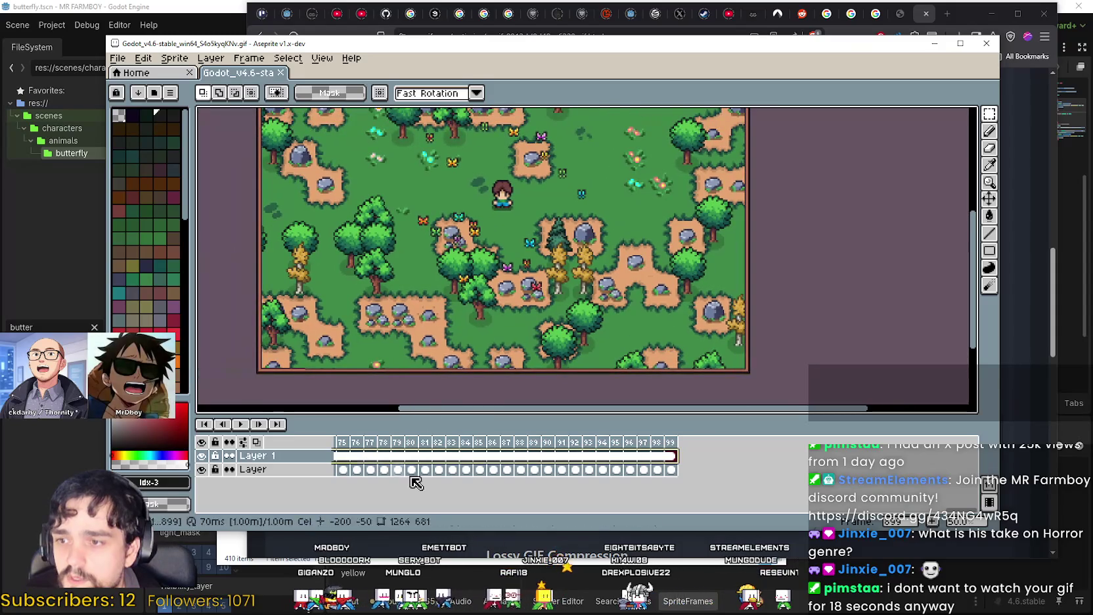
left_click(715, 507)
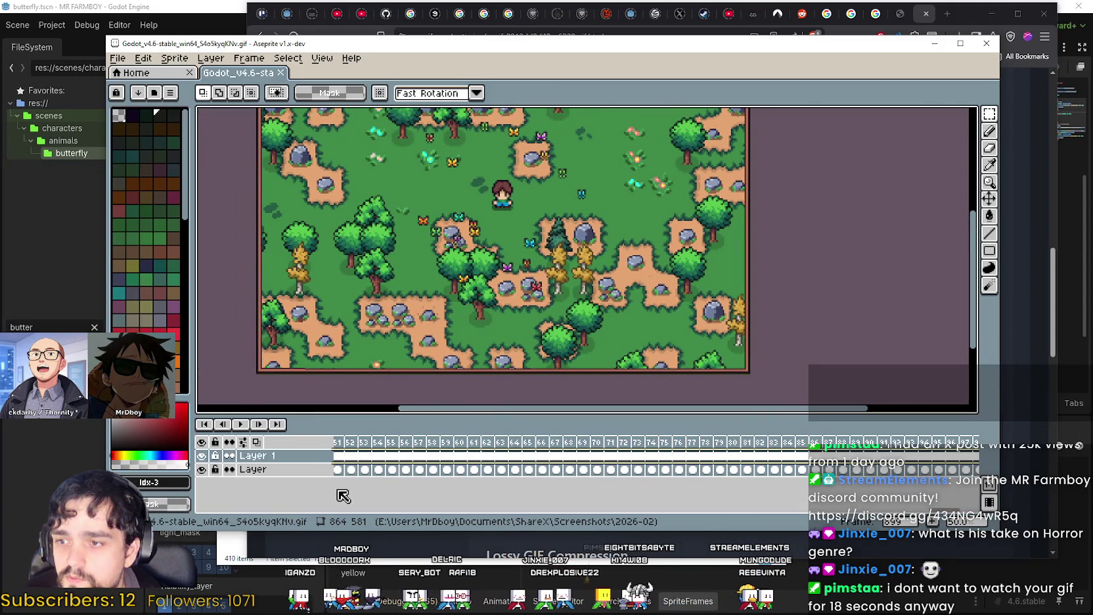
left_click(391, 469)
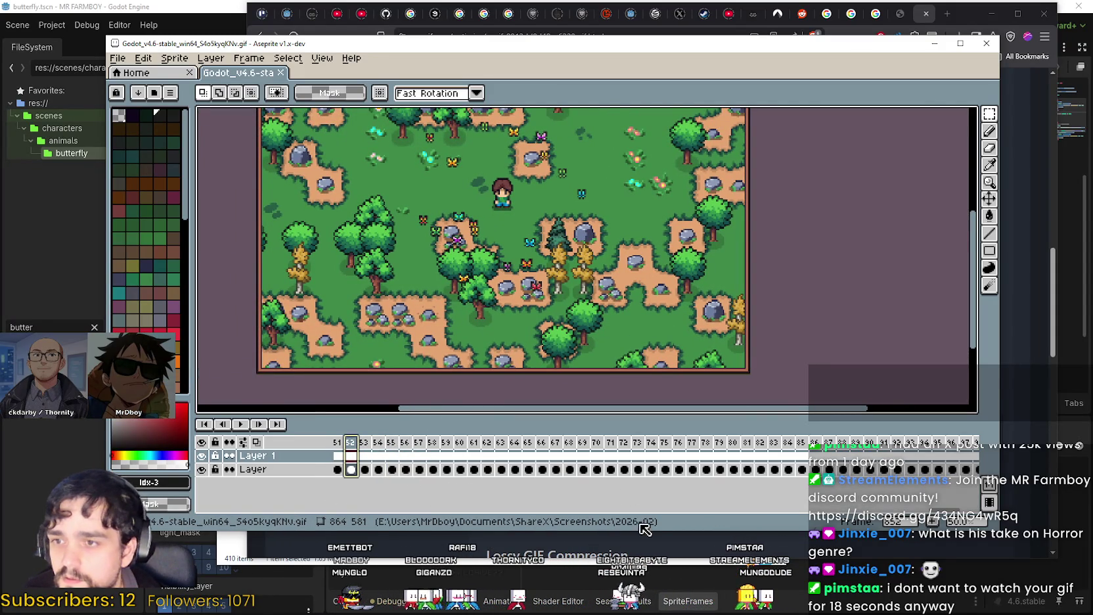
key("Left")
key("Left")
key("Left")
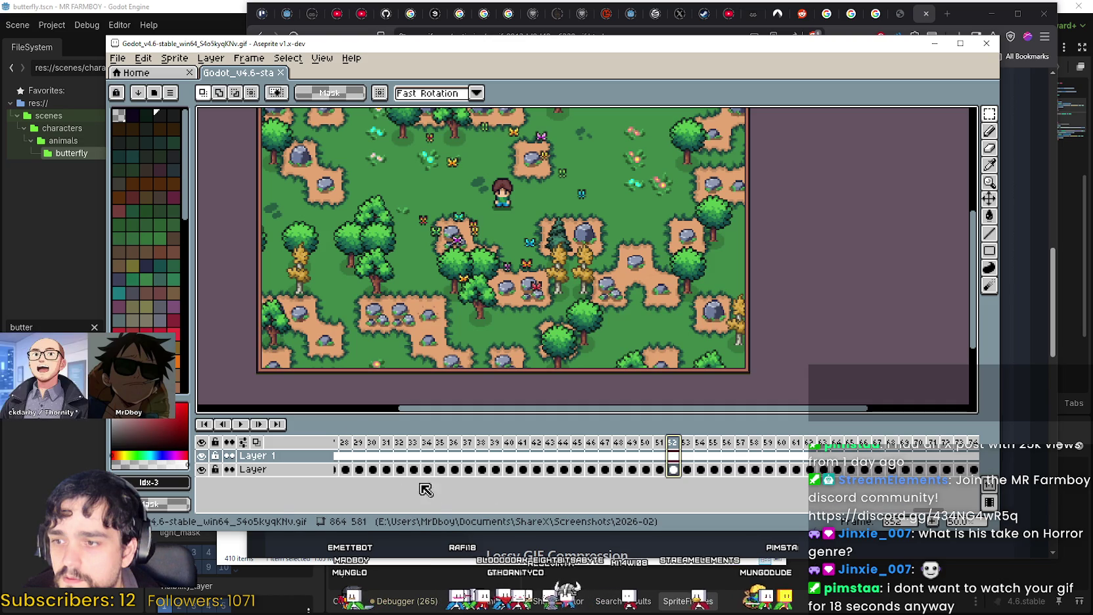
left_click_drag(592, 511, 333, 524)
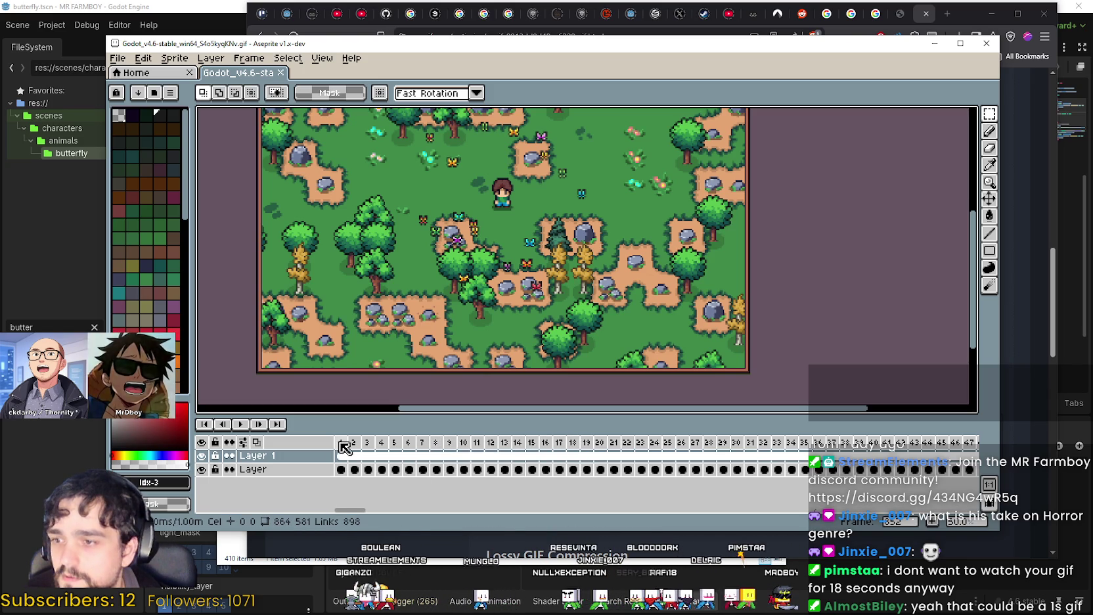
left_click(373, 473)
left_click(341, 442)
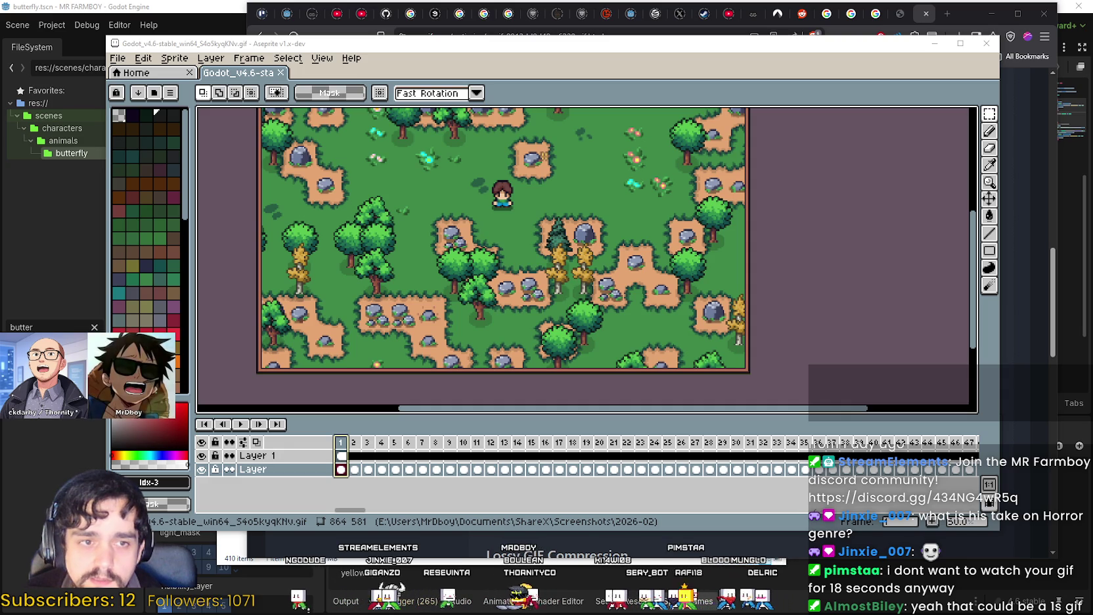
Check the GIF's file Properties details (864 × 581, 1.80 MB), then close the dialog
key("alt+Return")
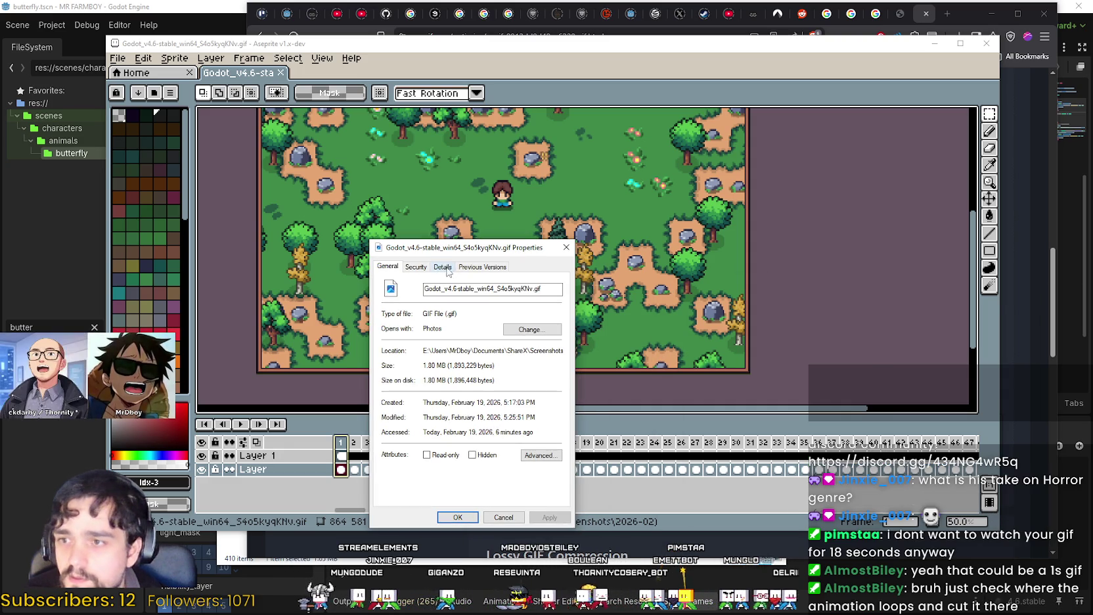
left_click(443, 268)
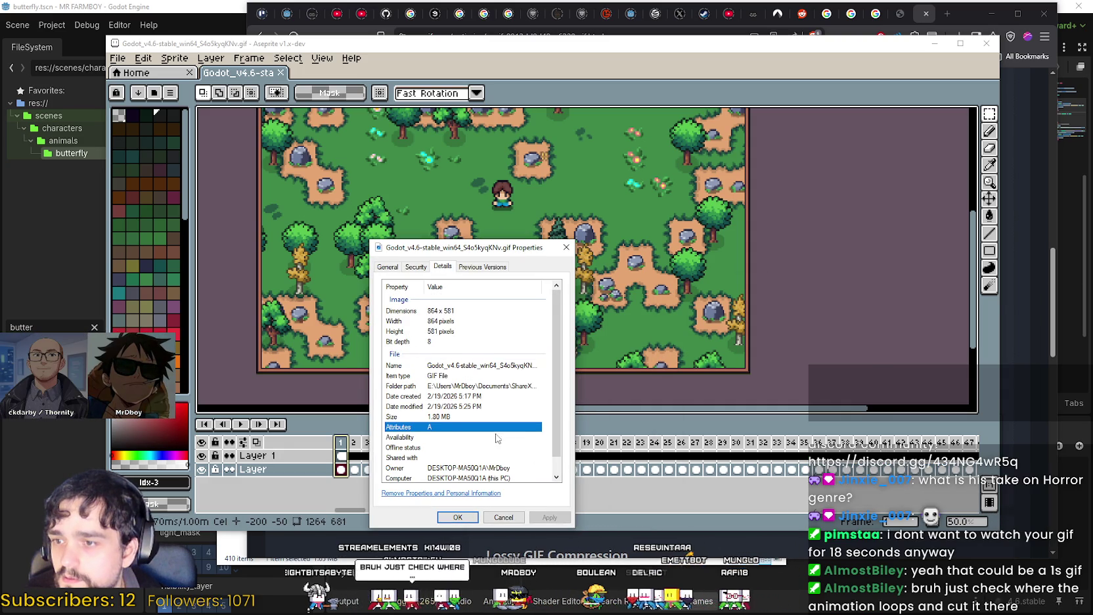
scroll(497, 438, "down", 1)
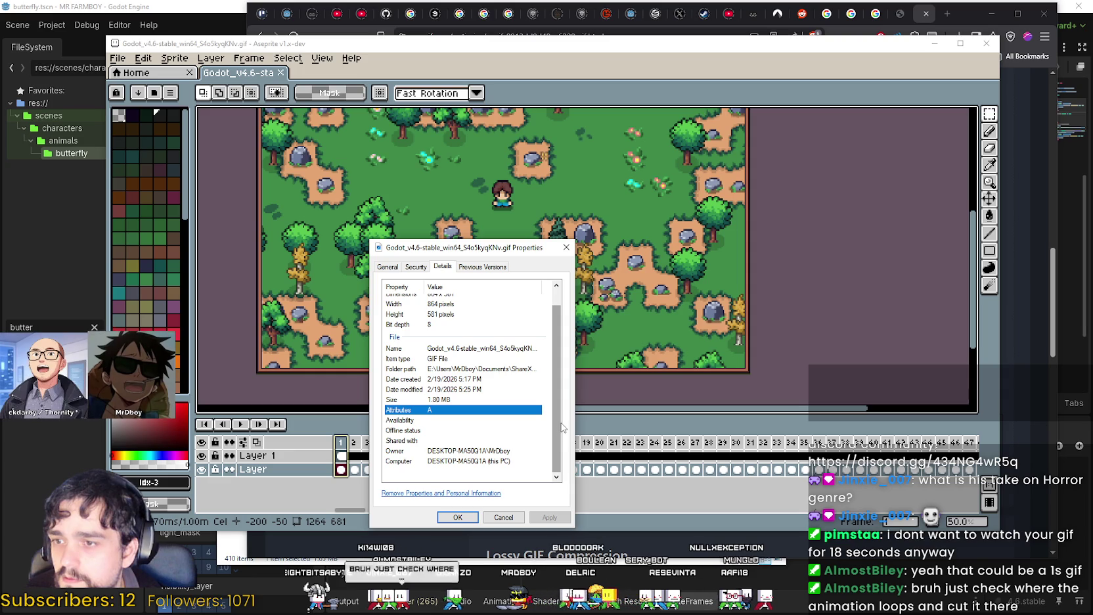
scroll(556, 424, "up", 1)
left_click_drag(556, 419, 557, 411)
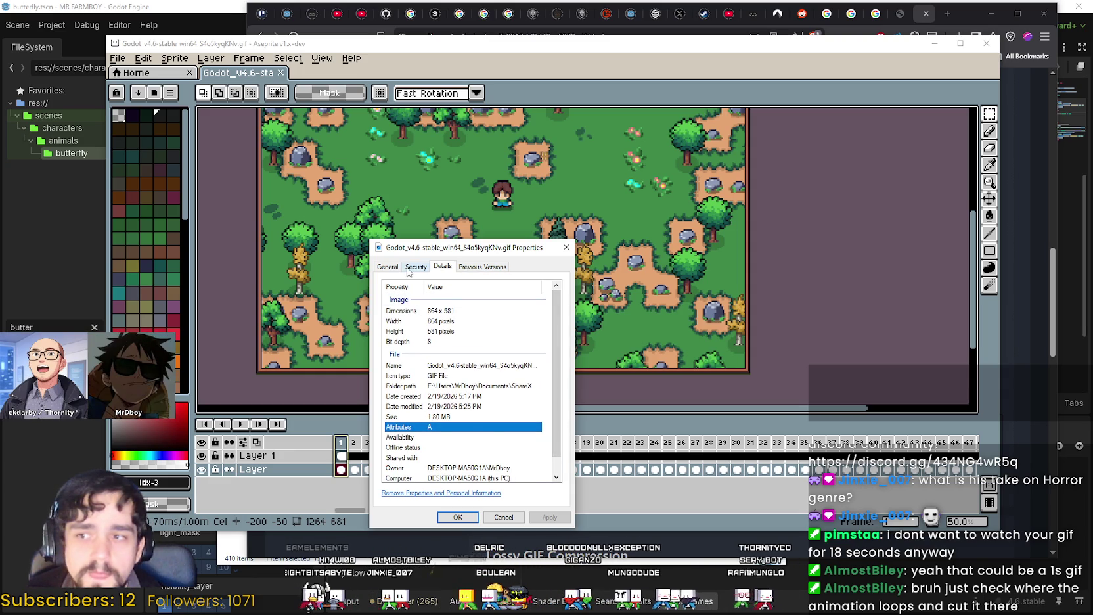
left_click(387, 266)
left_click(567, 248)
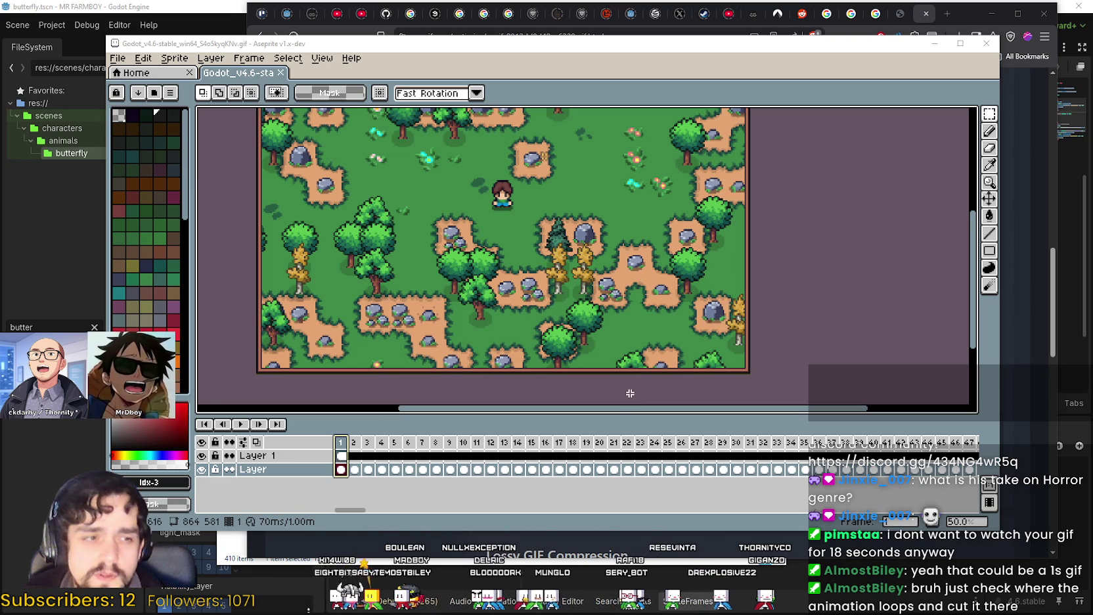
Select frames 1–44 across the Aseprite timeline header as one range
mouse_move(352, 509)
left_mouse_down()
mouse_move(476, 519)
mouse_move(297, 529)
left_mouse_up()
scroll(544, 256, "down", 3)
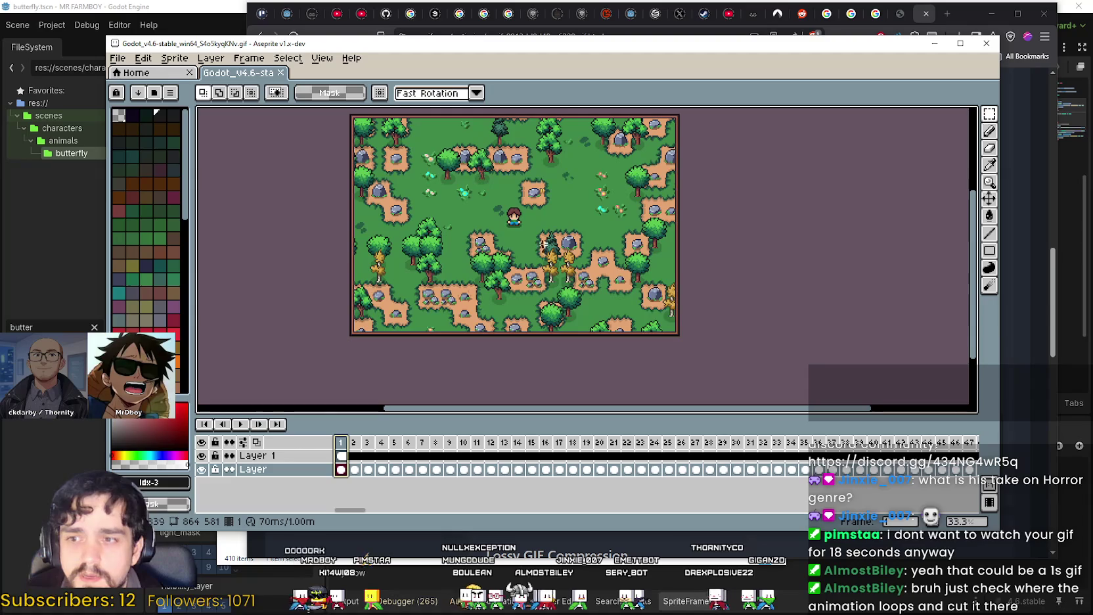
scroll(549, 198, "up", 3)
scroll(558, 207, "down", 2)
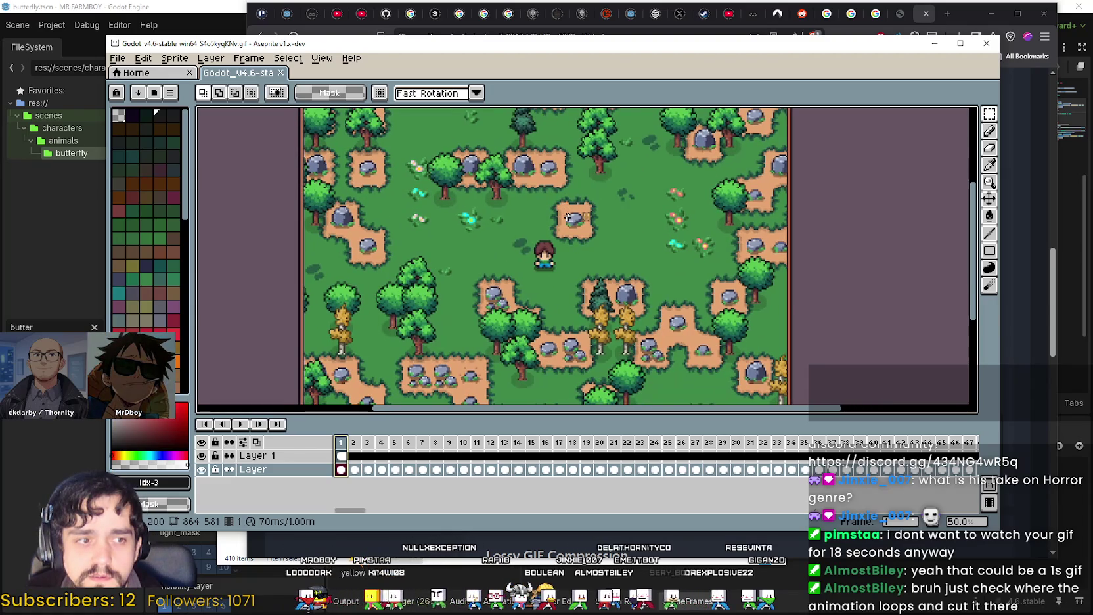
left_click_drag(408, 444, 927, 440)
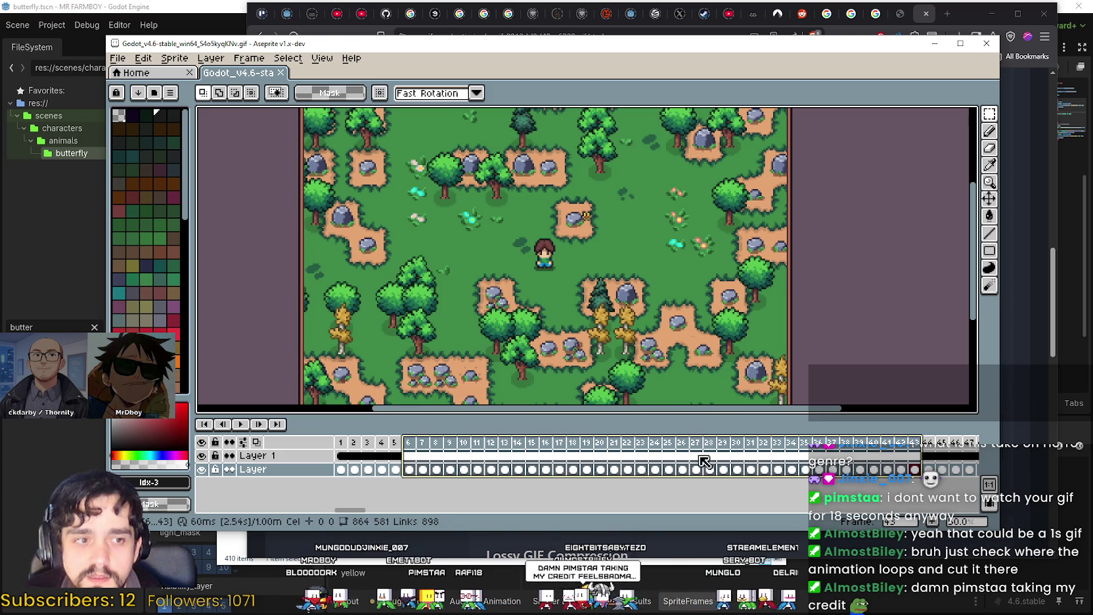
left_click(941, 452)
left_click_drag(923, 452, 289, 455)
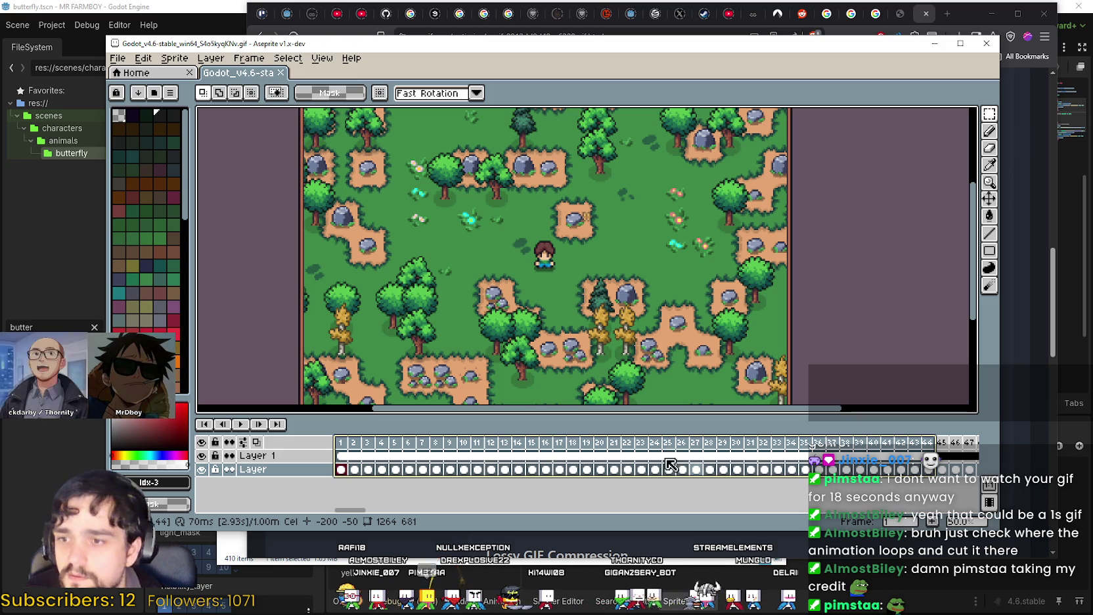
Delete the opening frames, then try several early frame ranges before clearing the selection
key("Delete")
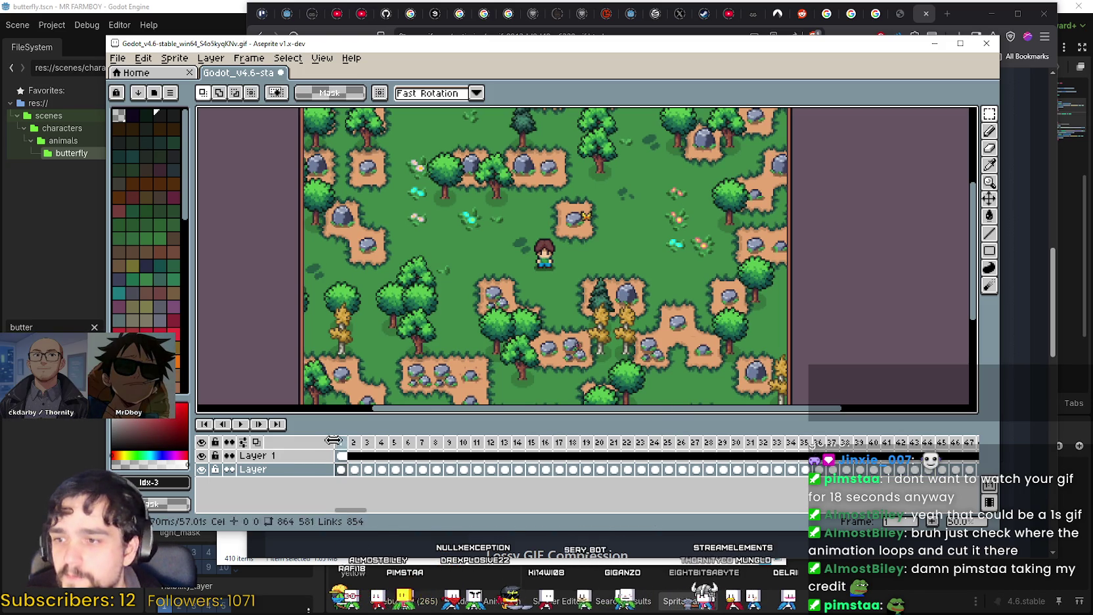
left_click(342, 442)
left_click_drag(347, 450, 898, 449)
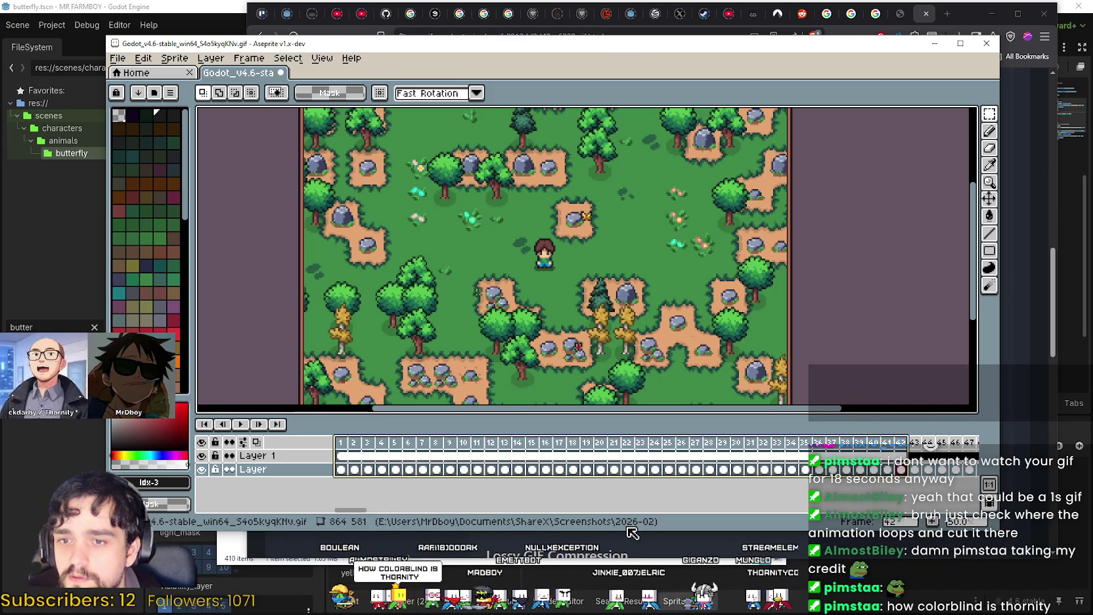
left_click_drag(348, 512, 374, 514)
mouse_move(460, 444)
left_mouse_down()
mouse_move(956, 456)
mouse_move(914, 451)
left_mouse_up()
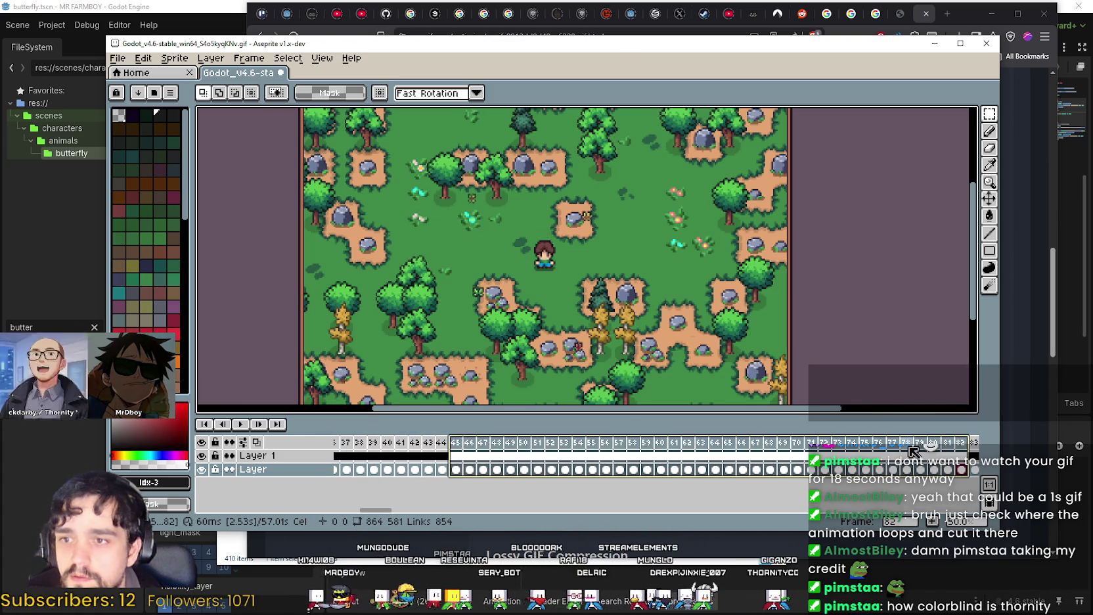
left_click_drag(376, 511, 506, 511)
left_click_drag(467, 444, 873, 440)
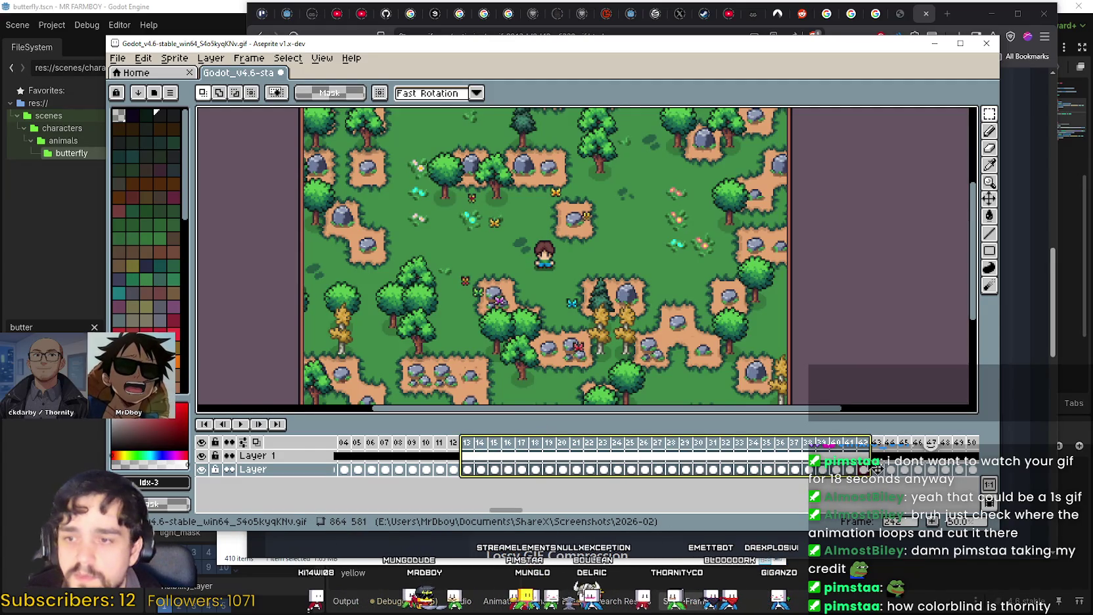
left_click_drag(501, 510, 591, 508)
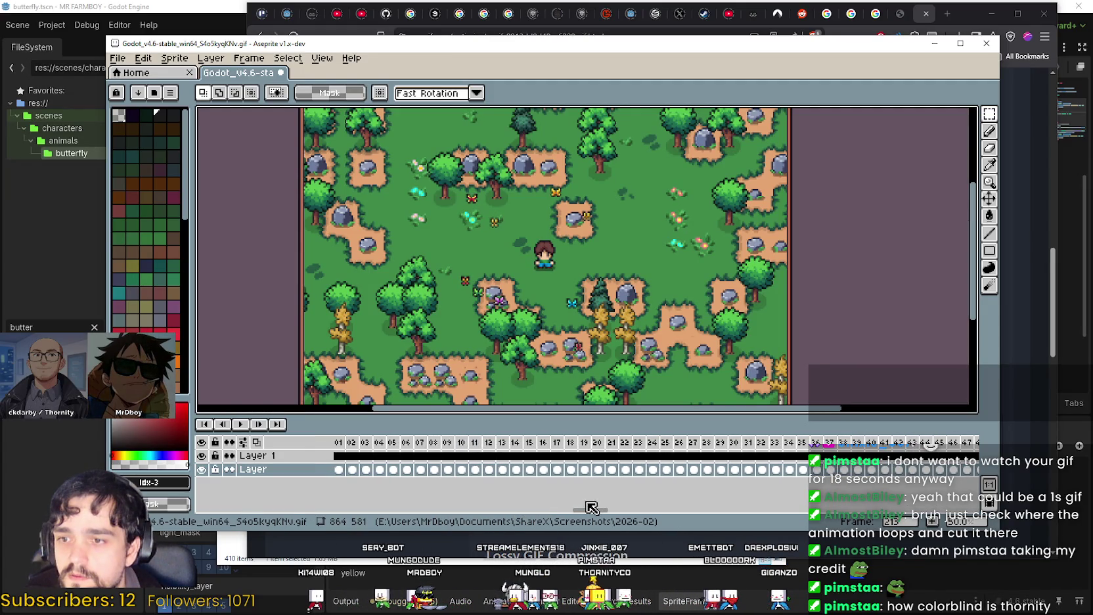
left_click_drag(439, 445, 841, 446)
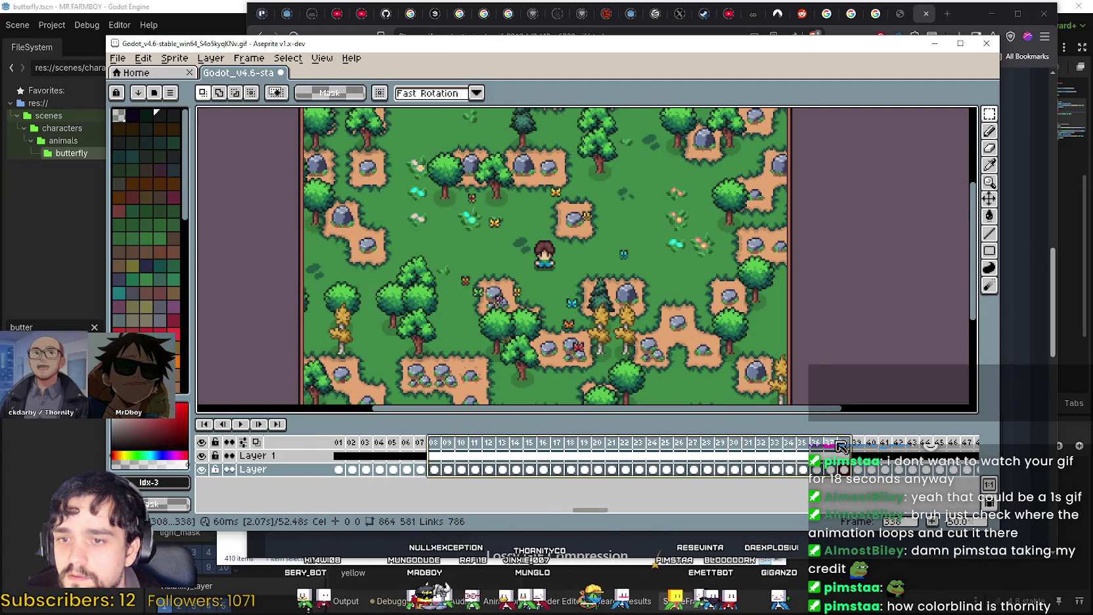
left_click(623, 515)
Delete frames 39–66 and frames 92–119 from the timeline
scroll(622, 513, "right", 5)
left_click_drag(559, 439, 887, 438)
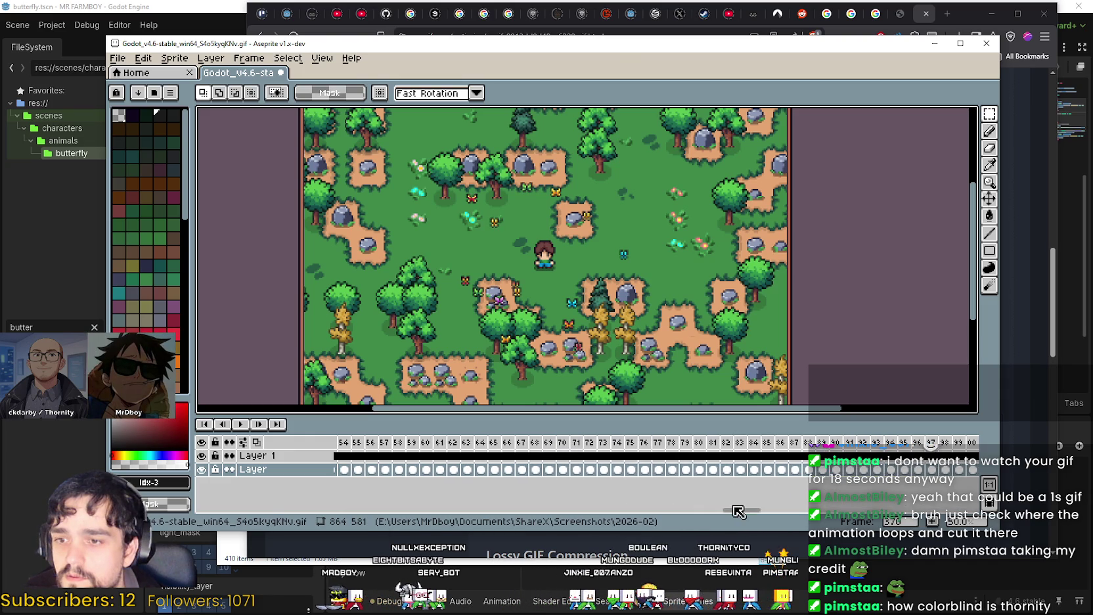
left_click_drag(486, 442, 917, 446)
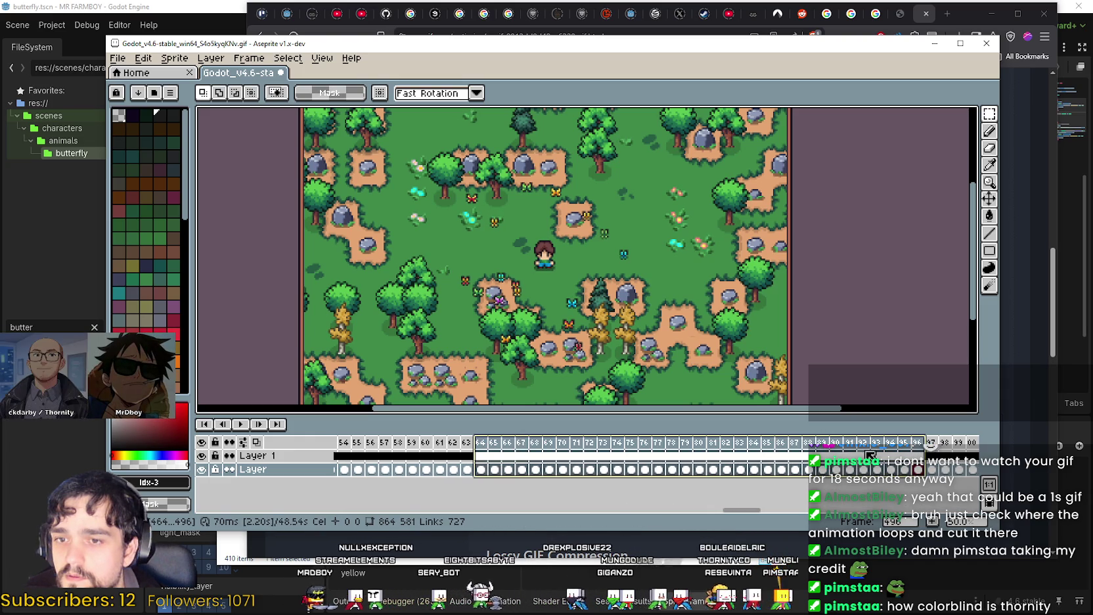
left_click(761, 513)
left_click_drag(760, 513, 591, 513)
mouse_move(685, 442)
left_mouse_down()
mouse_move(990, 458)
mouse_move(945, 448)
left_mouse_up()
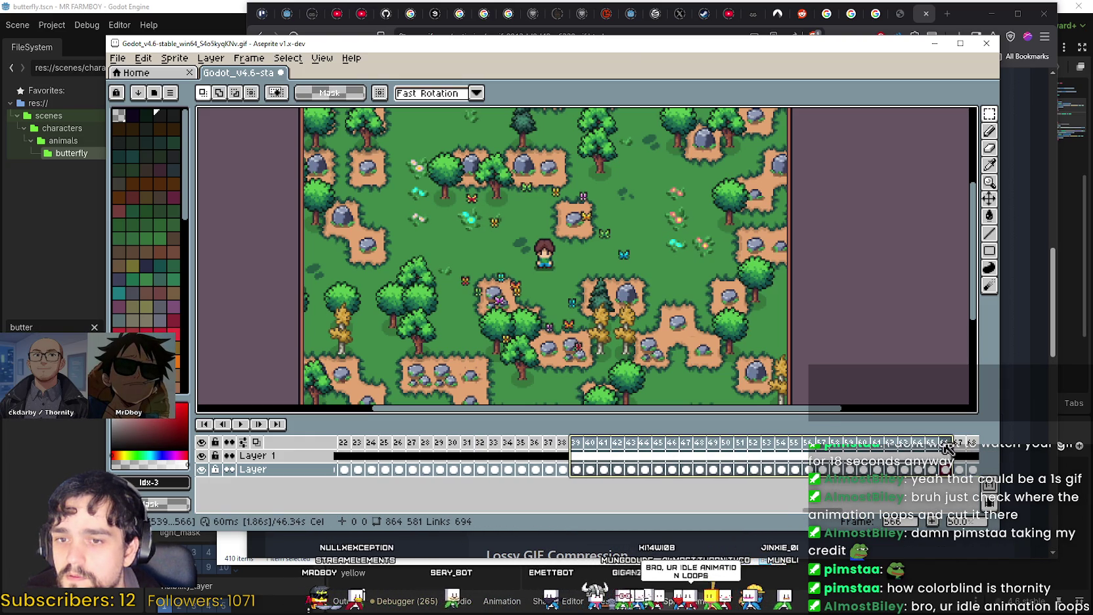
key("Delete")
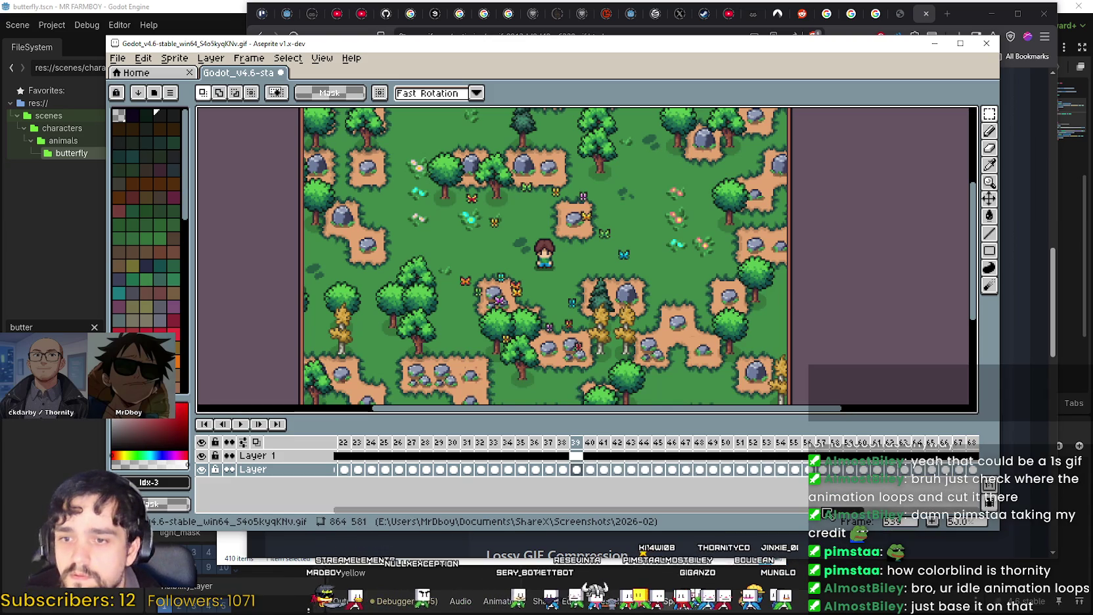
scroll(614, 444, "right", 10)
left_click_drag(614, 444, 982, 447)
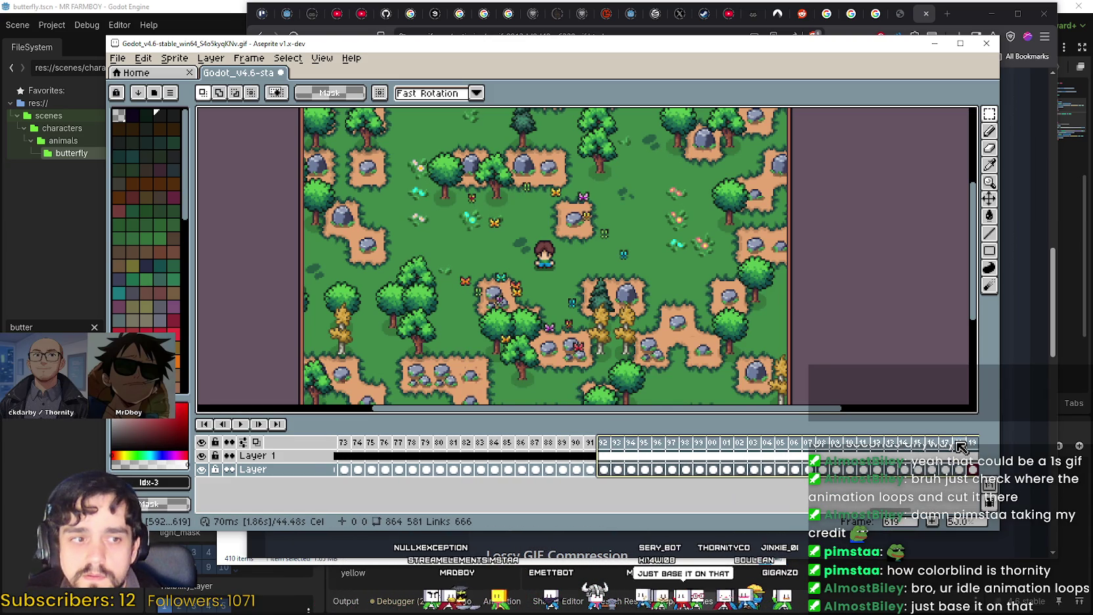
key("Delete")
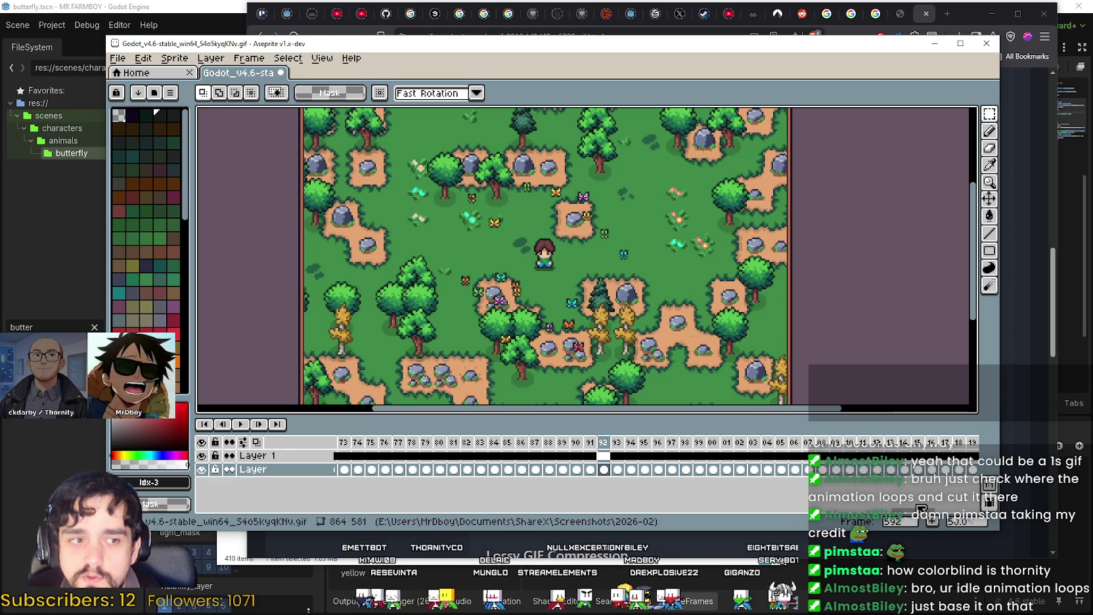
Delete frames 604–635, return to frame 1 and play the trimmed loop
scroll(594, 203, "up", 3)
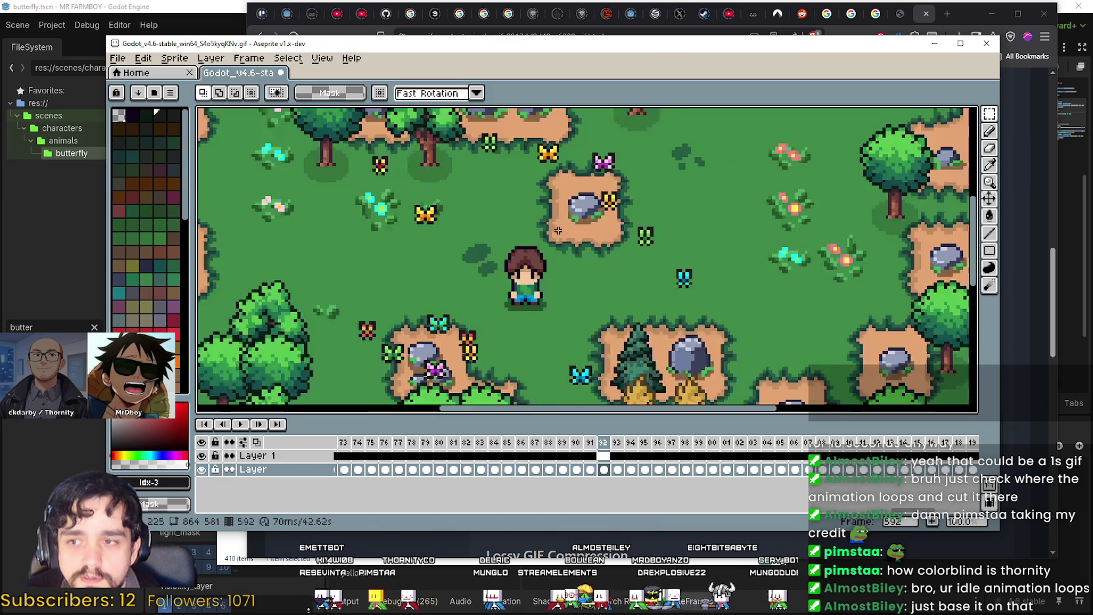
scroll(594, 203, "down", 3)
scroll(594, 203, "up", 2)
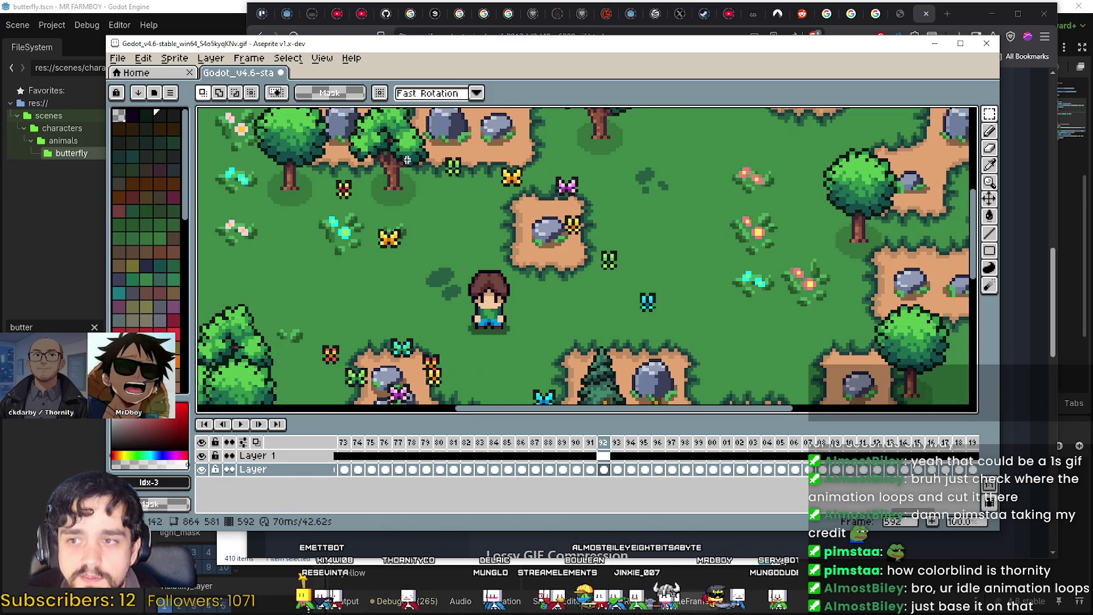
scroll(370, 186, "down", 1)
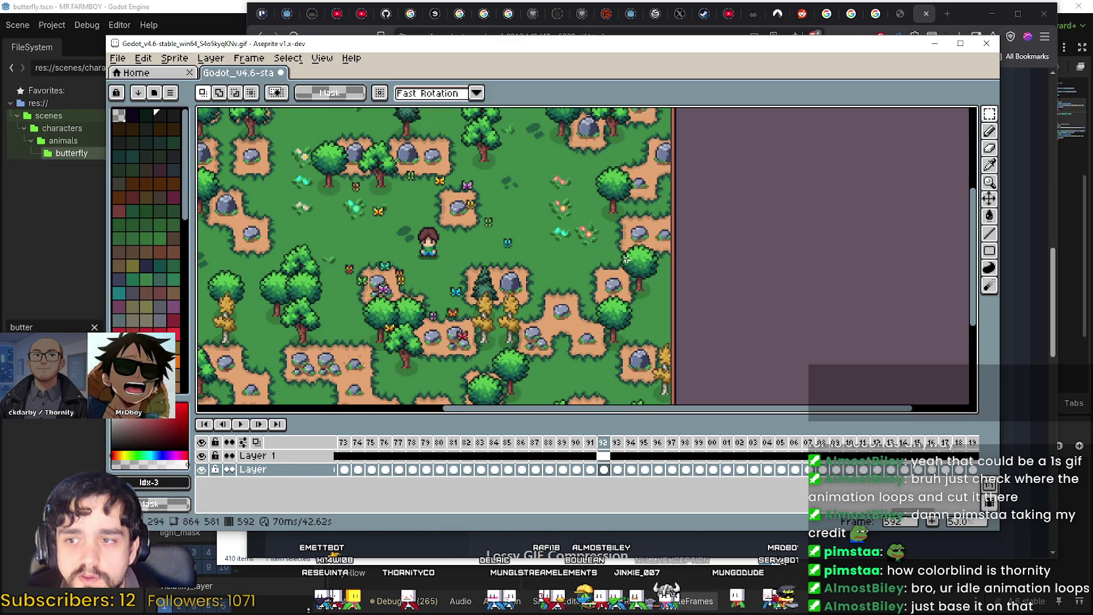
scroll(435, 201, "up", 2)
scroll(784, 246, "down", 2)
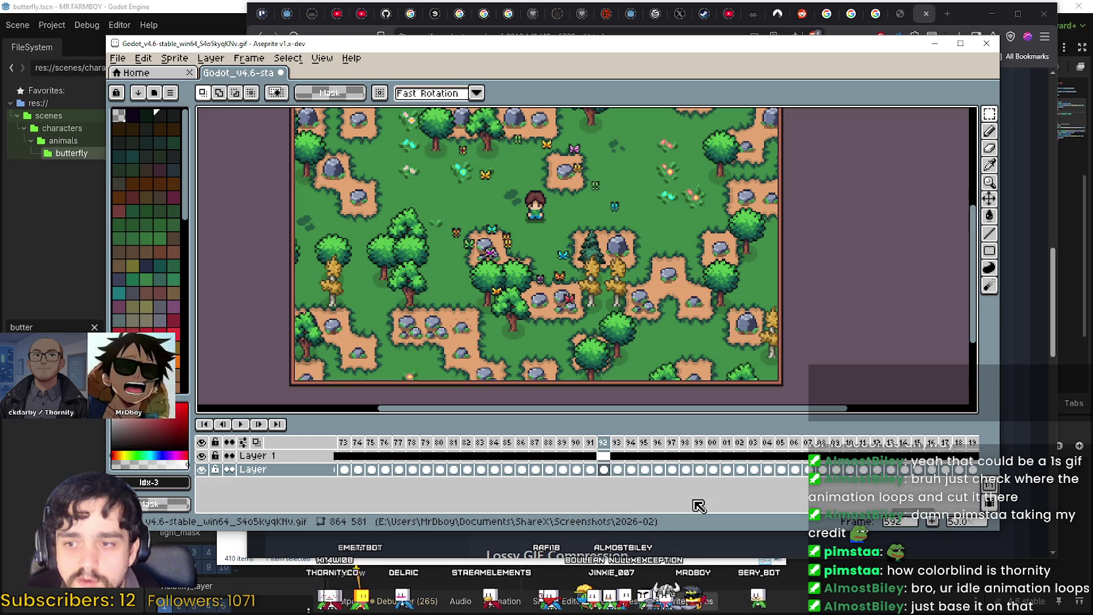
scroll(788, 443, "right", 3)
mouse_move(795, 444)
left_mouse_down()
mouse_move(964, 445)
mouse_move(953, 447)
left_mouse_up()
left_click_drag(482, 447, 917, 453)
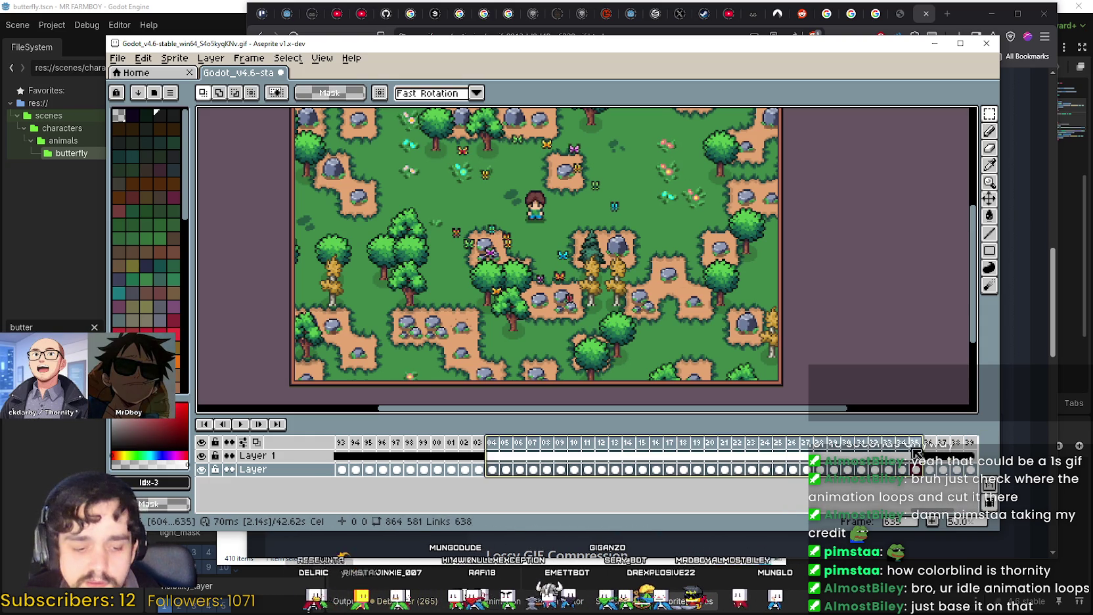
key("Delete")
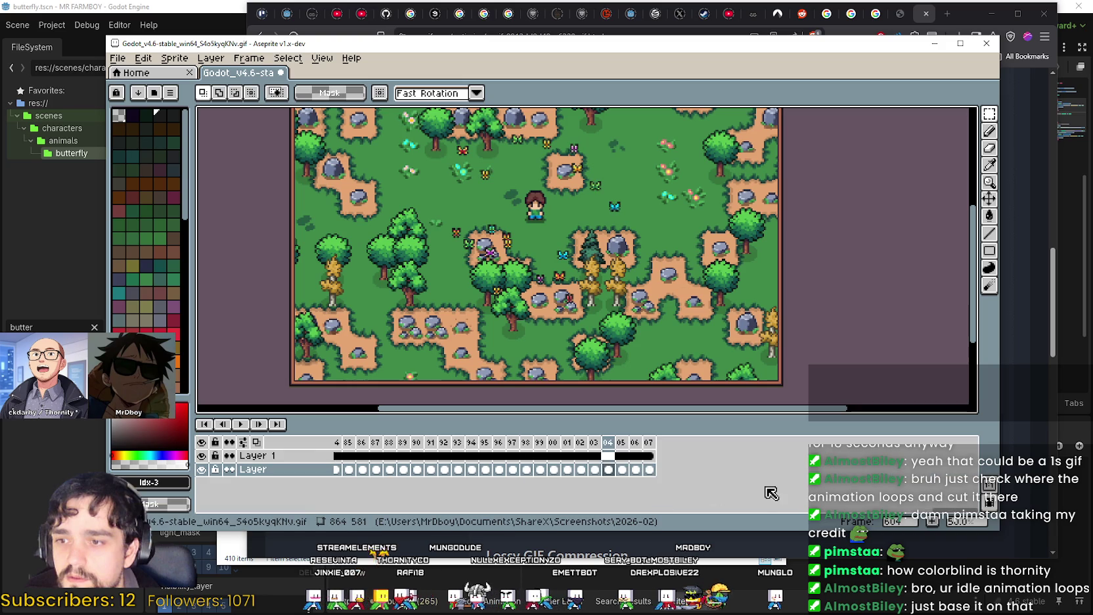
scroll(657, 455, "left", 10)
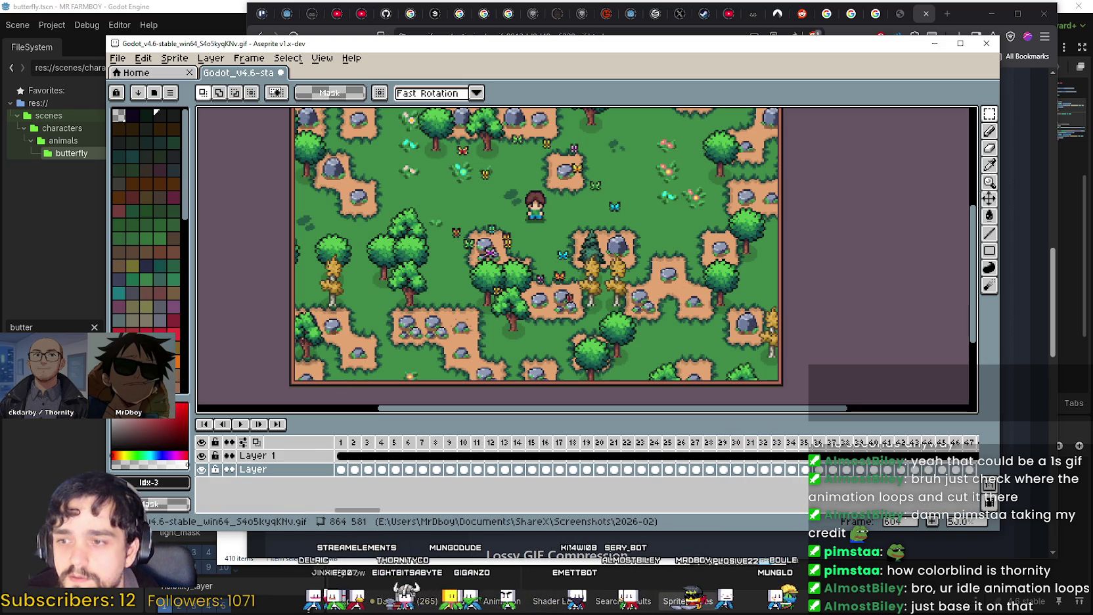
left_click(240, 423)
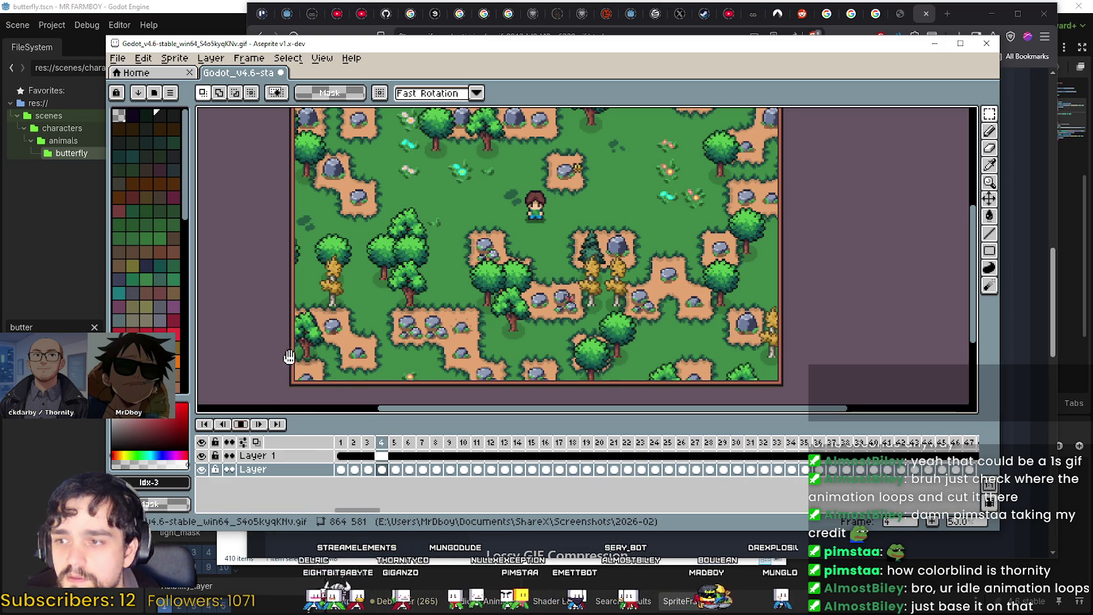
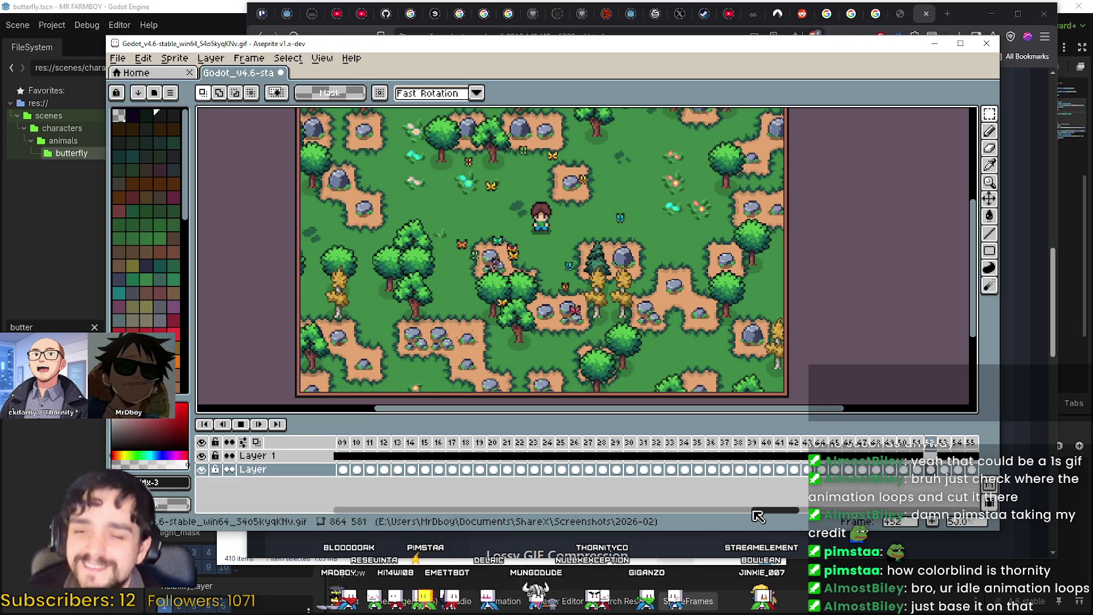
Save the trimmed gameplay GIF with the default GIF options, then return to the Ezgif browser
left_click(118, 58)
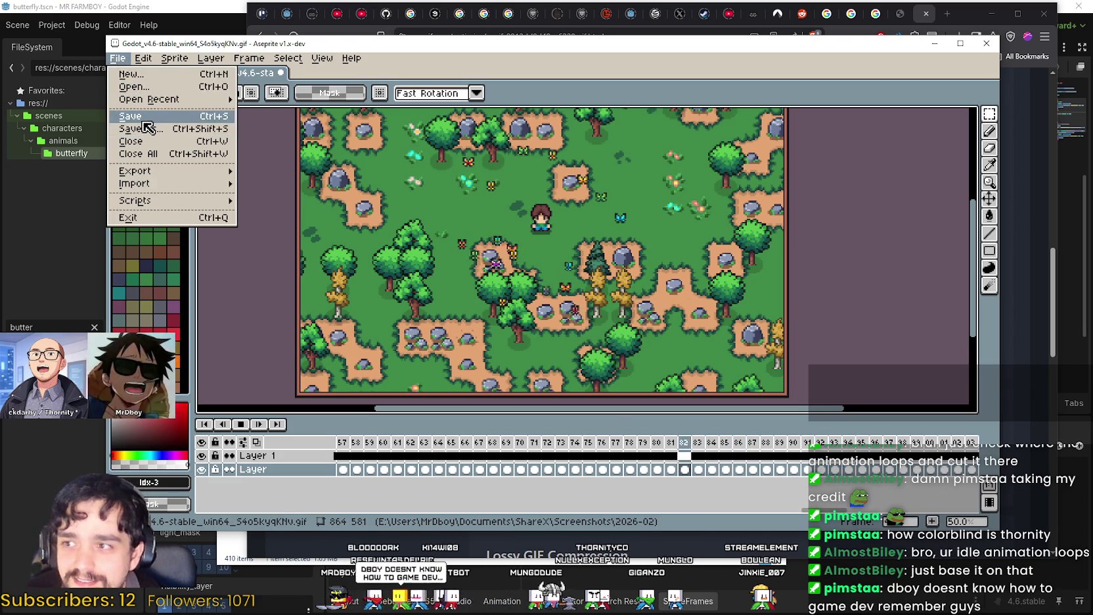
left_click(145, 121)
left_click(593, 338)
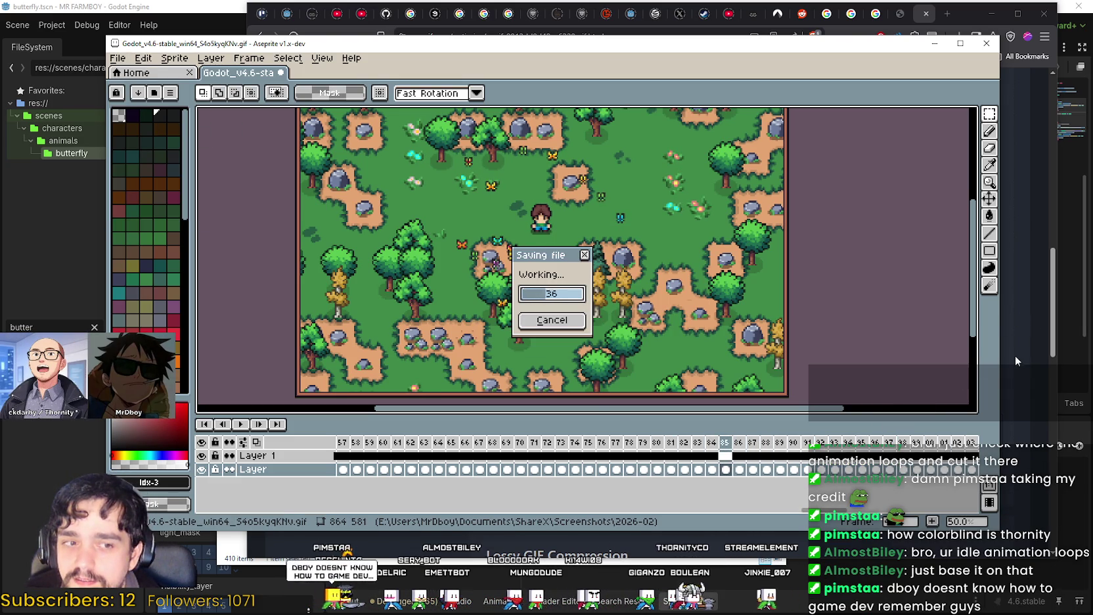
left_click(1021, 338)
scroll(899, 275, "up", 8)
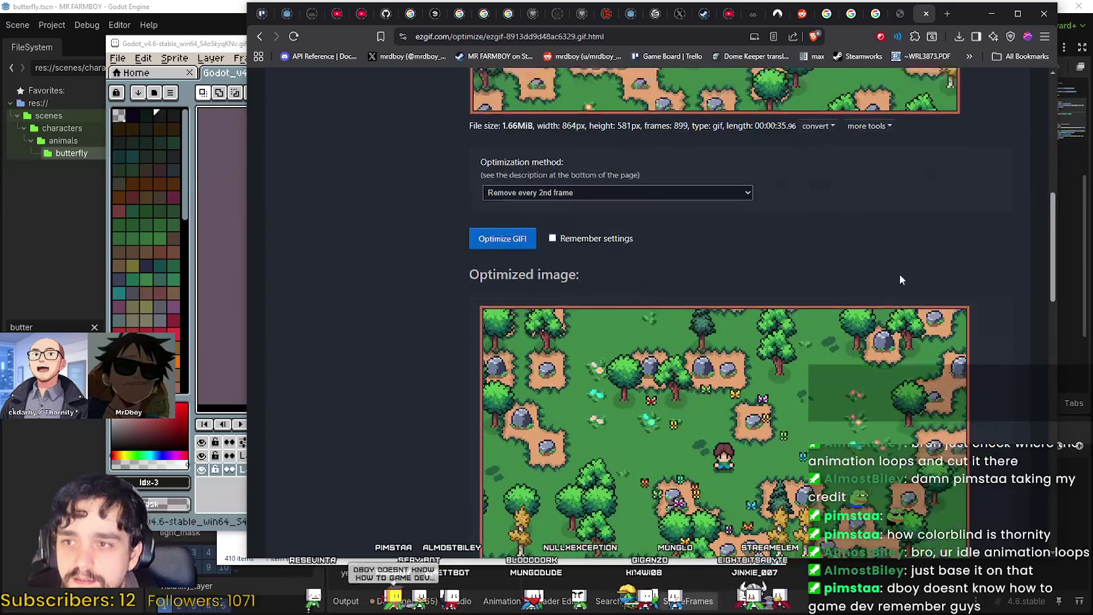
Upload the re-saved gameplay GIF to Ezgif's GIF optimizer (607 frames, 1.26 MiB, 864×581)
scroll(902, 281, "up", 4)
left_click(598, 156)
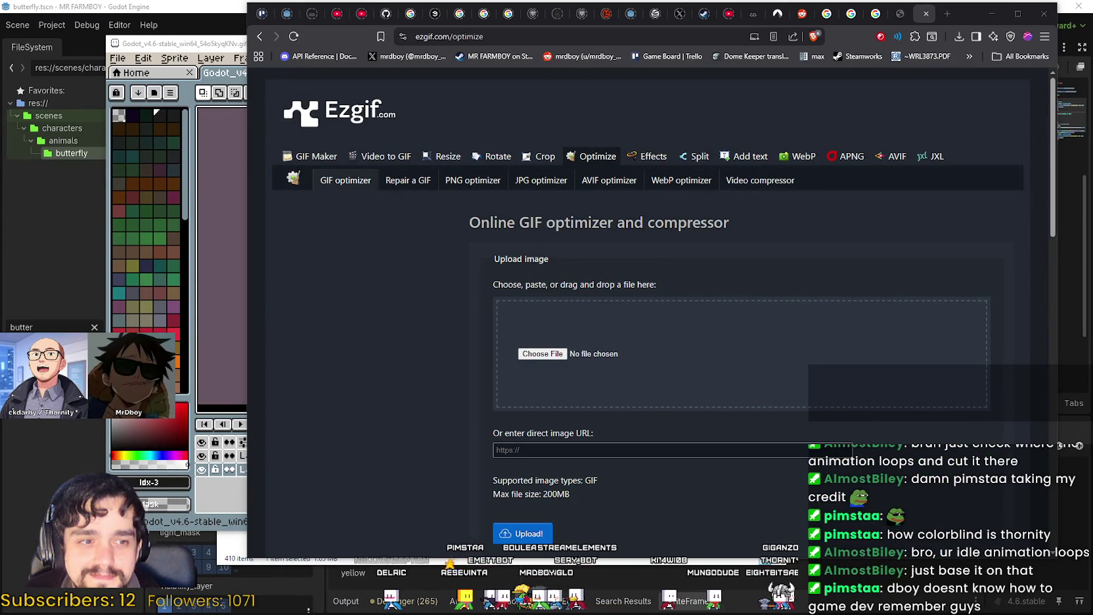
left_click_drag(737, 382, 749, 358)
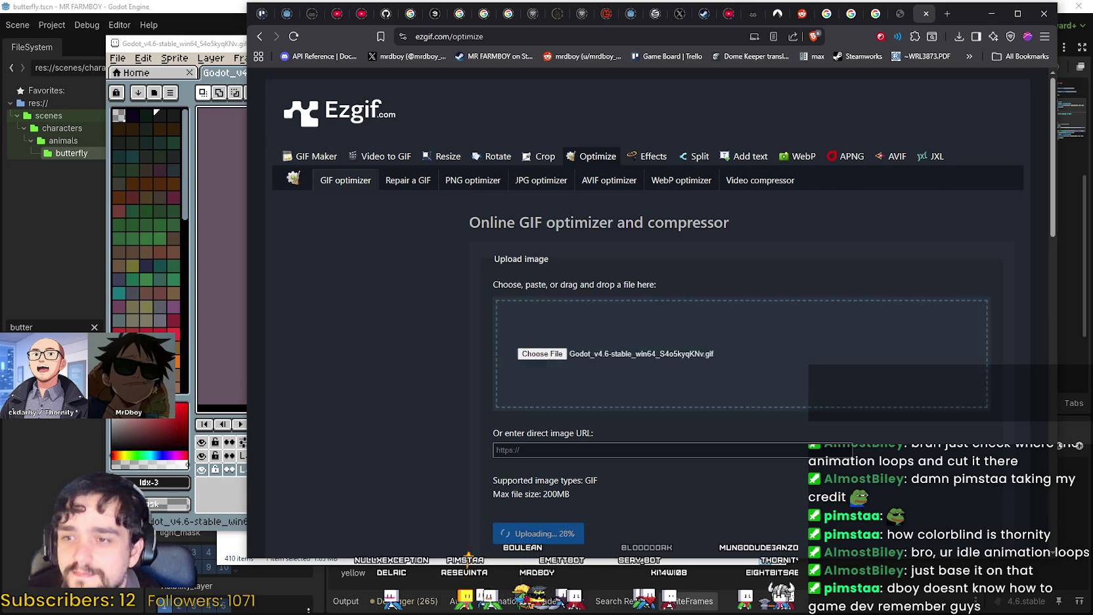
scroll(722, 368, "down", 4)
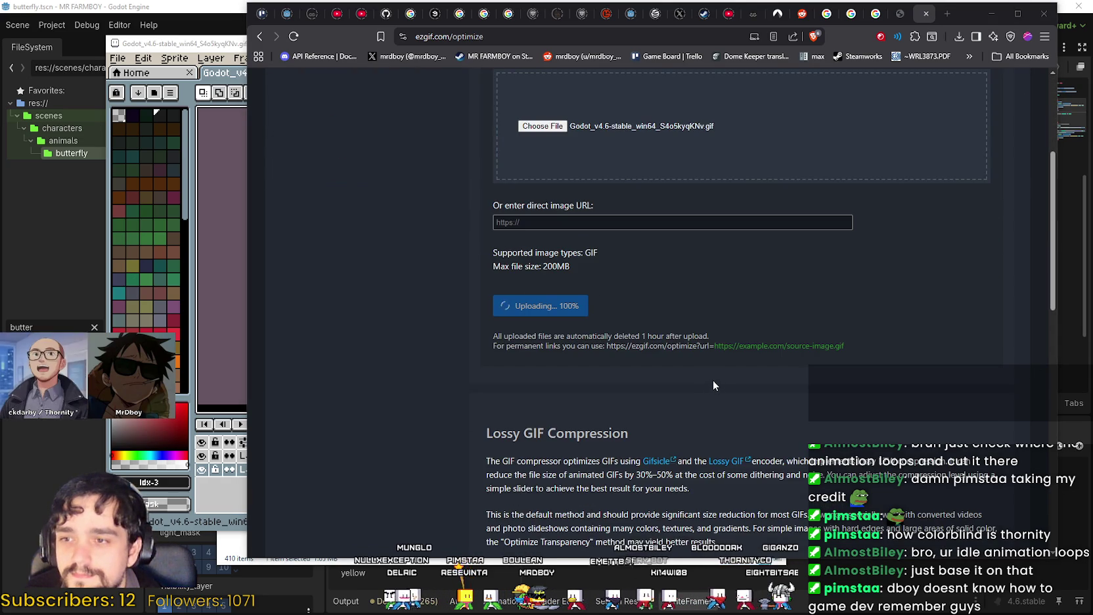
scroll(716, 295, "down", 3)
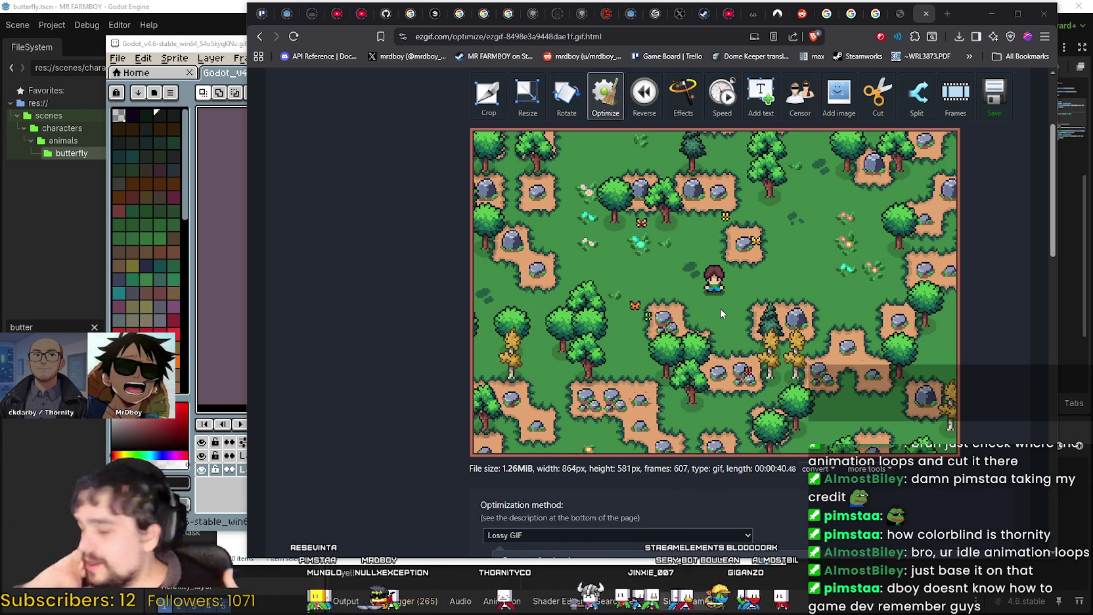
Choose 'Remove every 2nd frame' as the optimization method and run Optimize GIF on the 607-frame upload
scroll(719, 328, "down", 1)
scroll(719, 341, "up", 1)
scroll(719, 333, "up", 1)
scroll(719, 334, "down", 1)
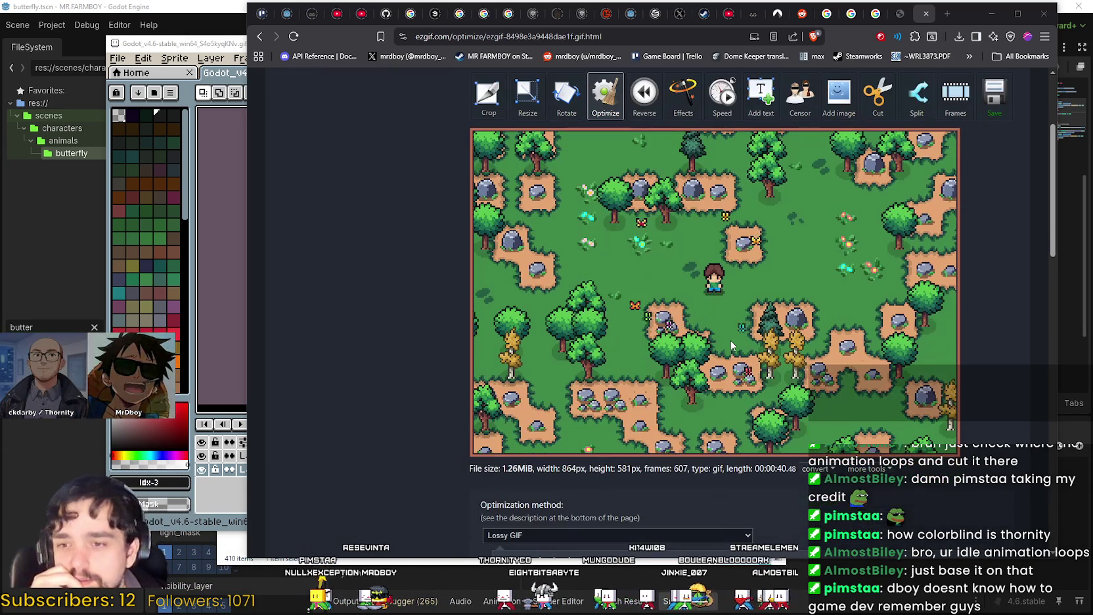
scroll(778, 403, "down", 1)
scroll(778, 403, "down", 3)
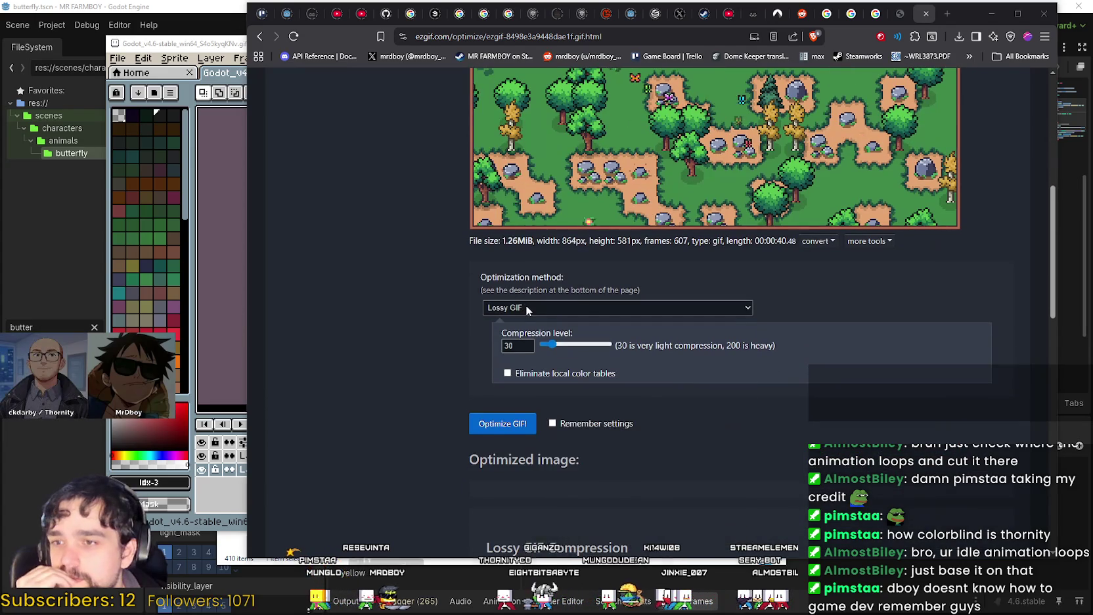
left_click(527, 309)
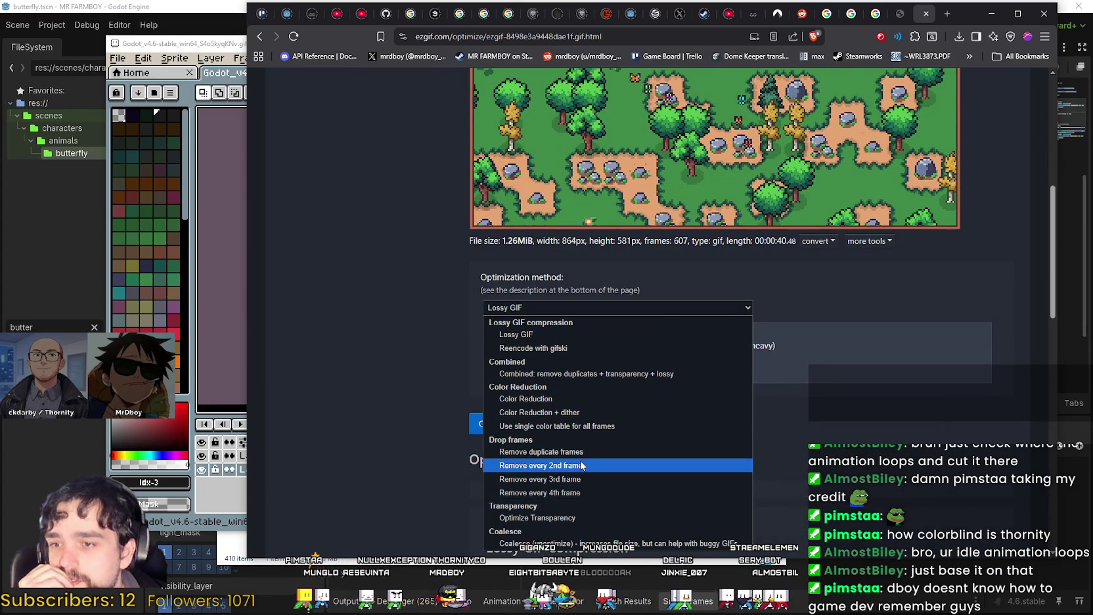
left_click(581, 465)
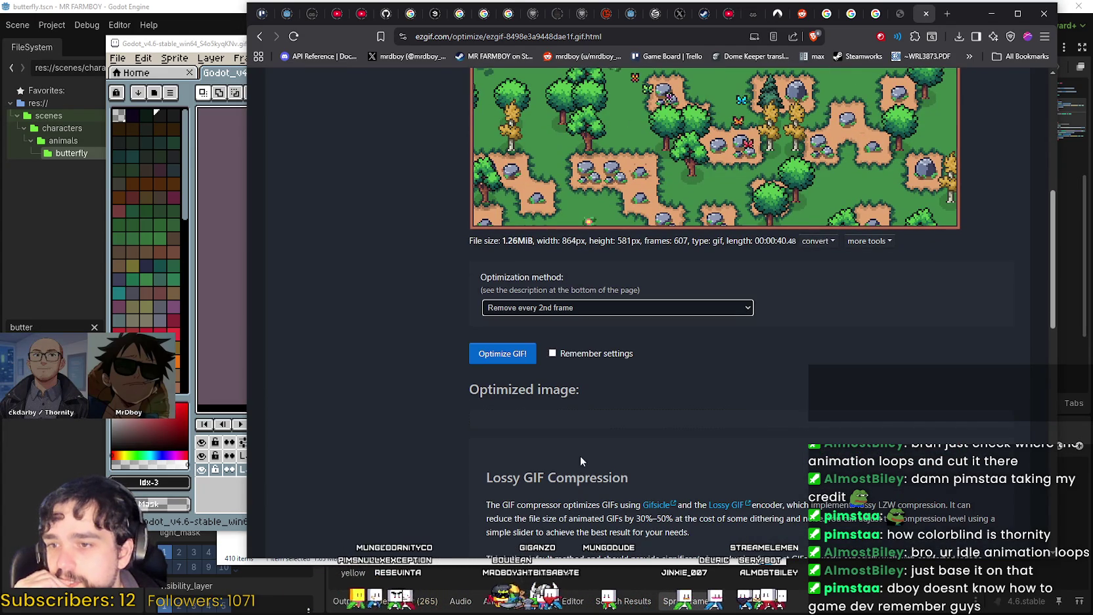
left_click(488, 363)
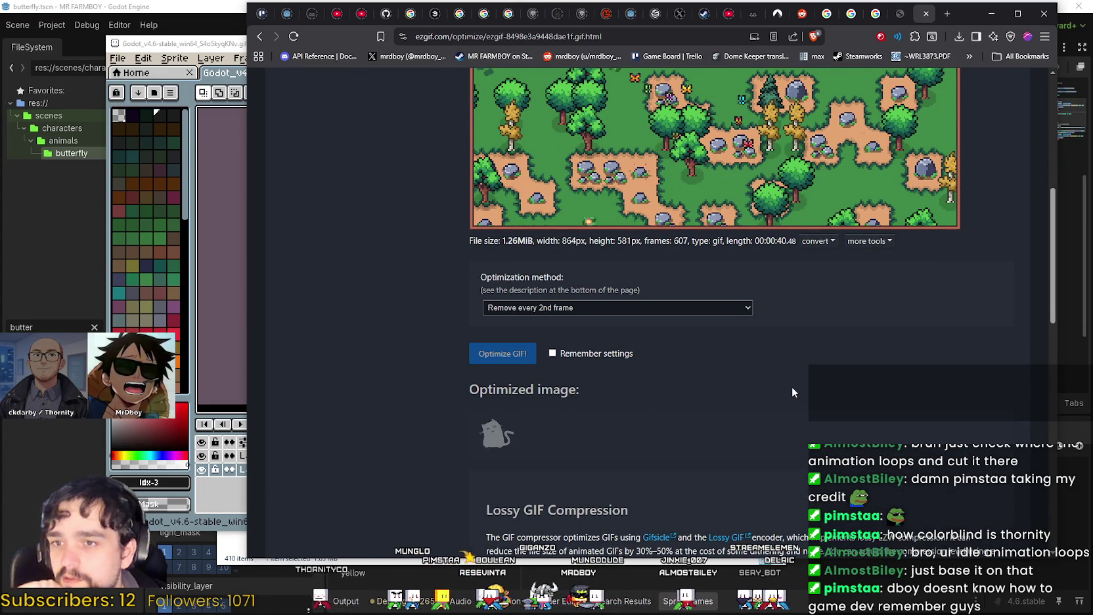
scroll(792, 386, "up", 3)
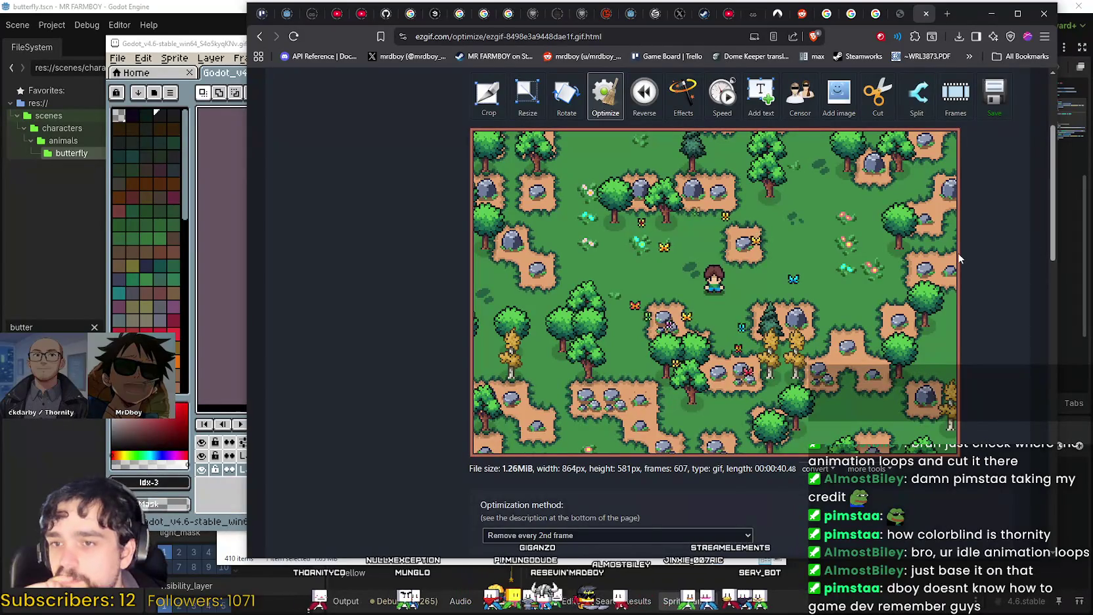
scroll(959, 257, "down", 6)
scroll(958, 252, "up", 7)
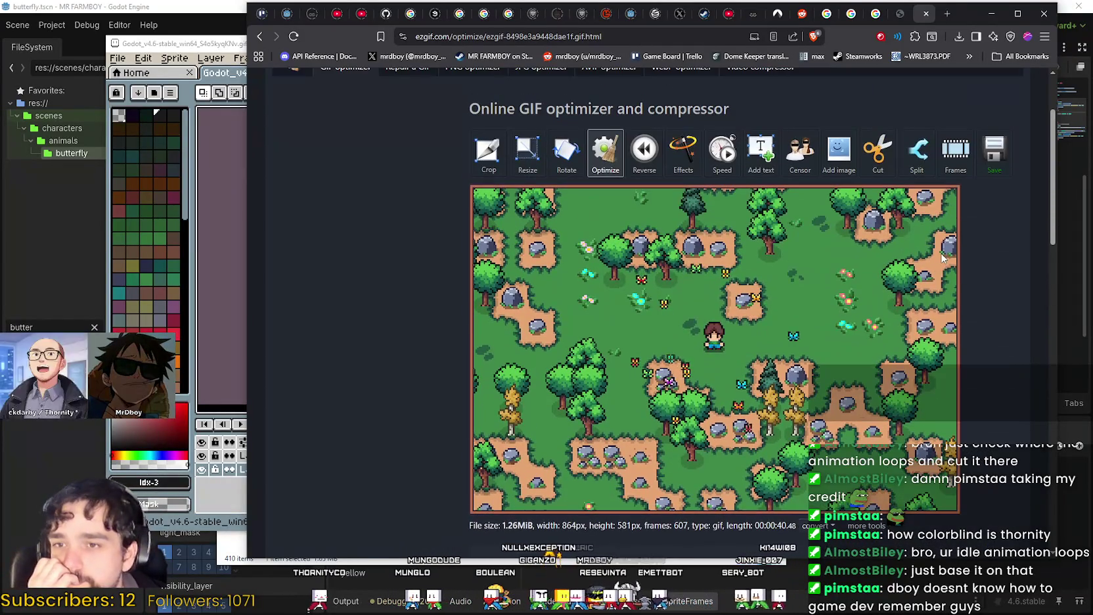
scroll(937, 250, "down", 7)
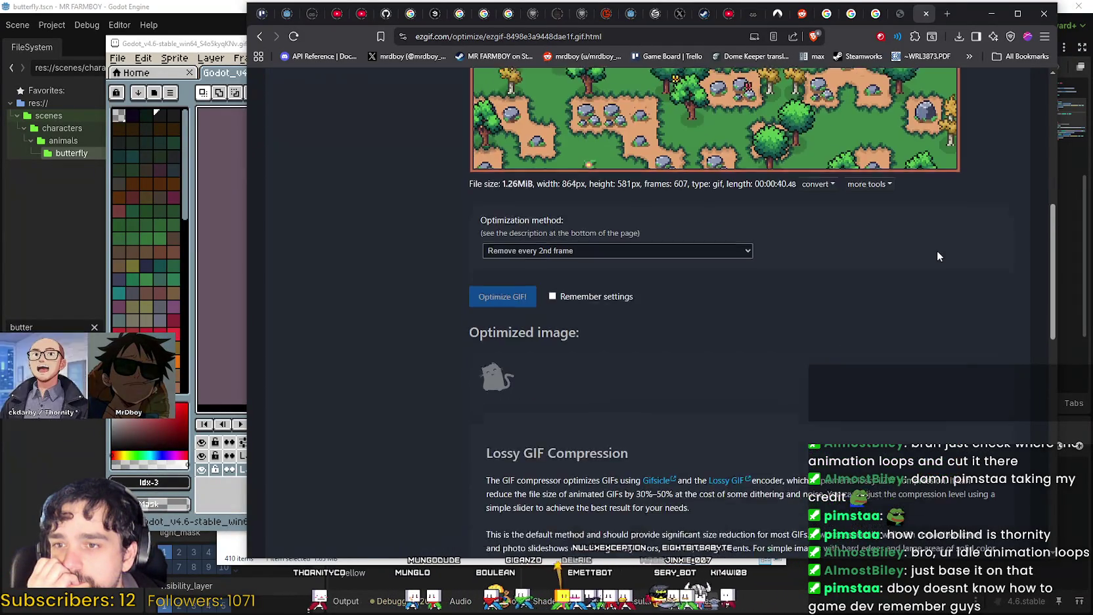
scroll(933, 251, "up", 6)
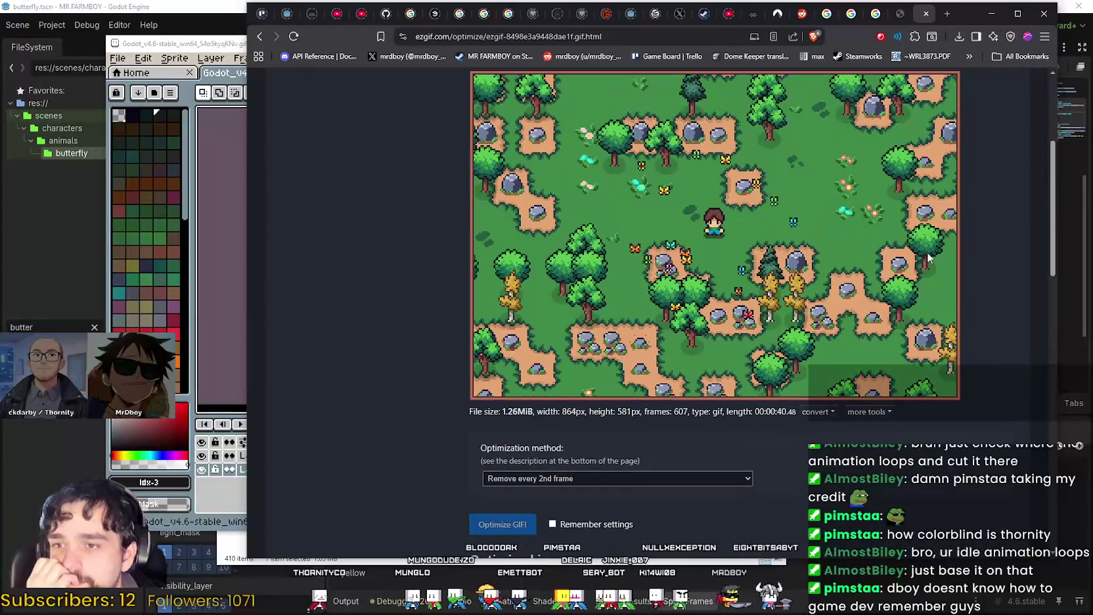
scroll(928, 258, "down", 4)
scroll(928, 258, "up", 3)
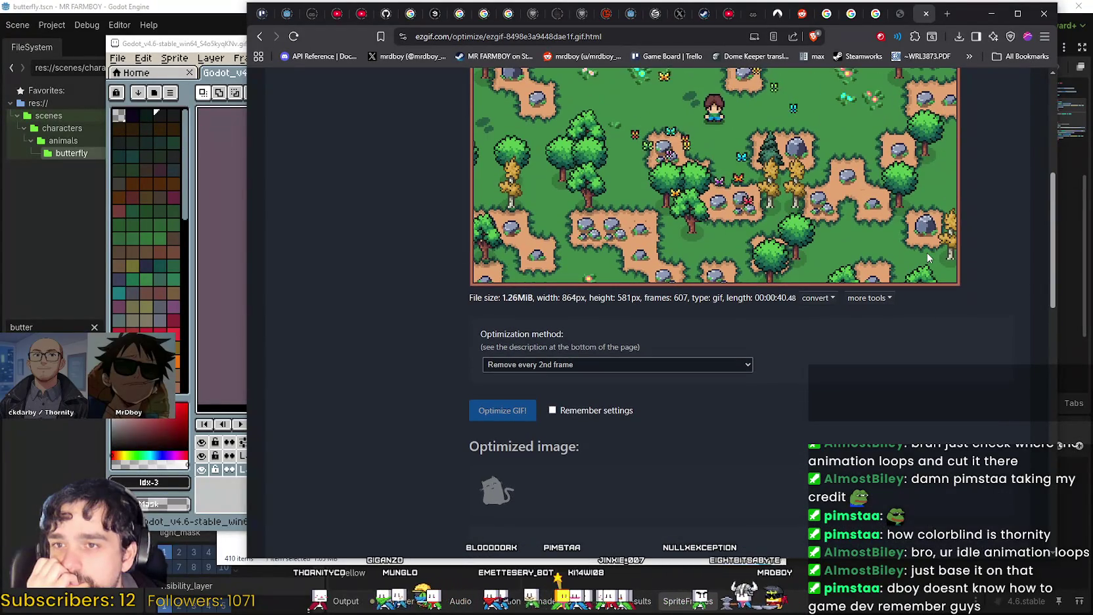
scroll(919, 248, "down", 3)
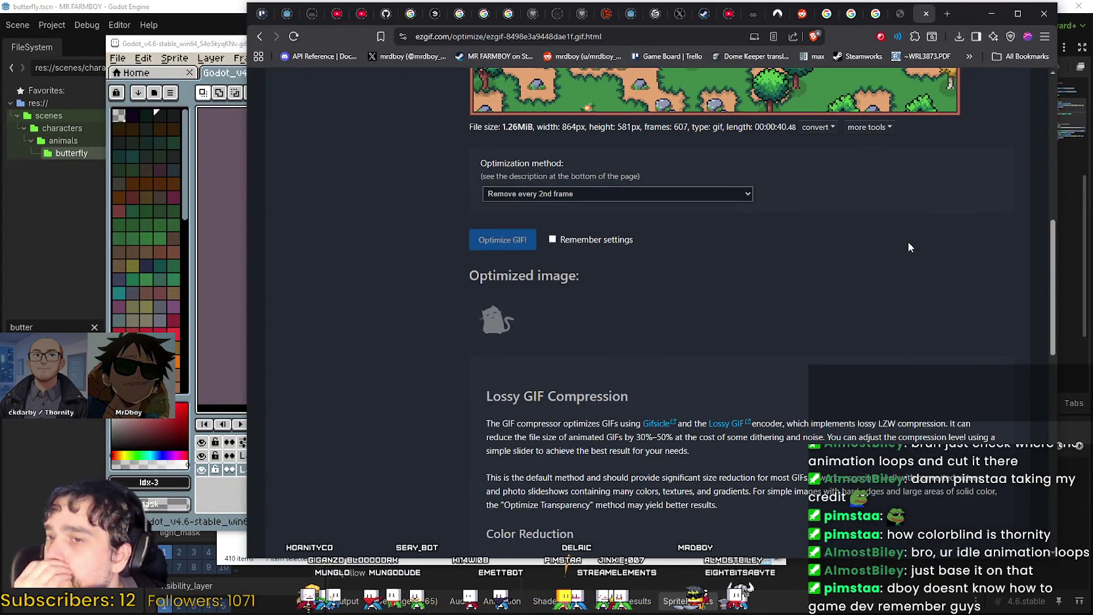
scroll(908, 246, "down", 4)
scroll(900, 241, "up", 5)
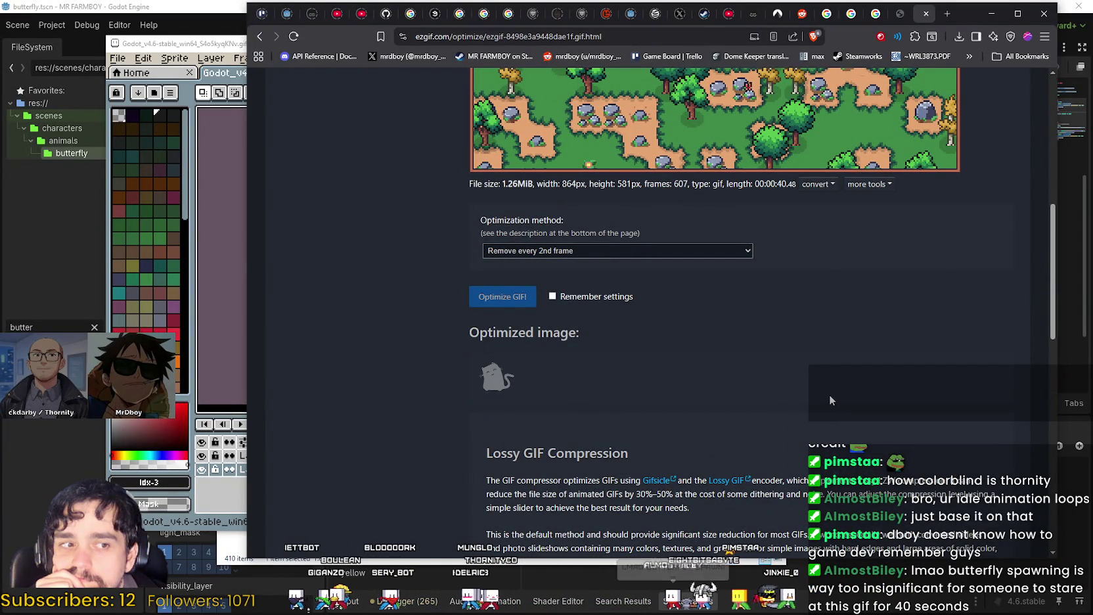
scroll(829, 395, "down", 9)
scroll(829, 391, "up", 13)
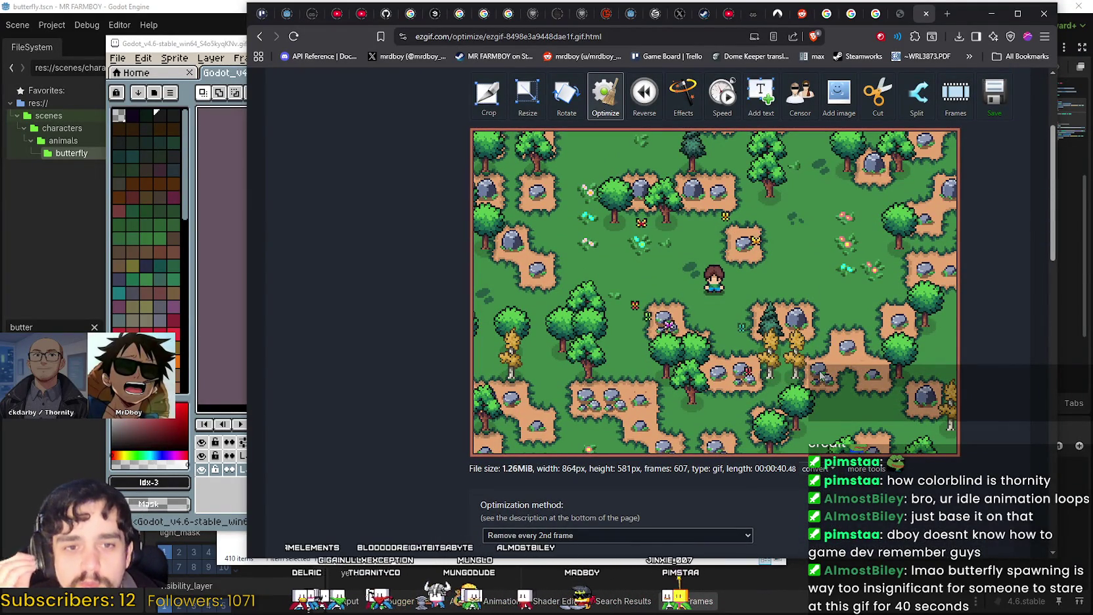
scroll(818, 372, "down", 3)
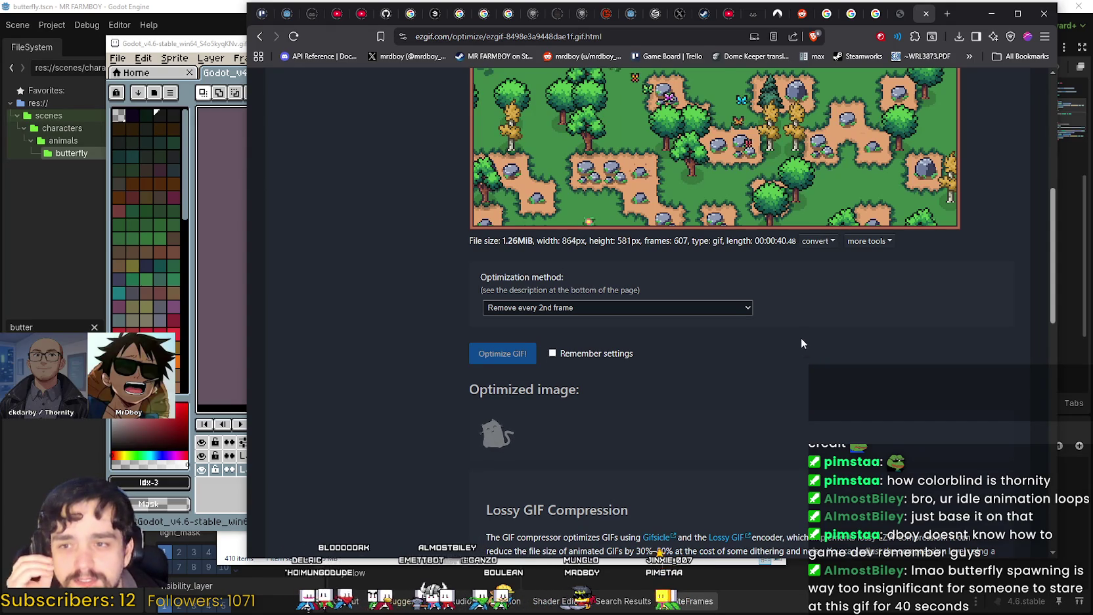
scroll(794, 361, "up", 3)
scroll(762, 348, "down", 4)
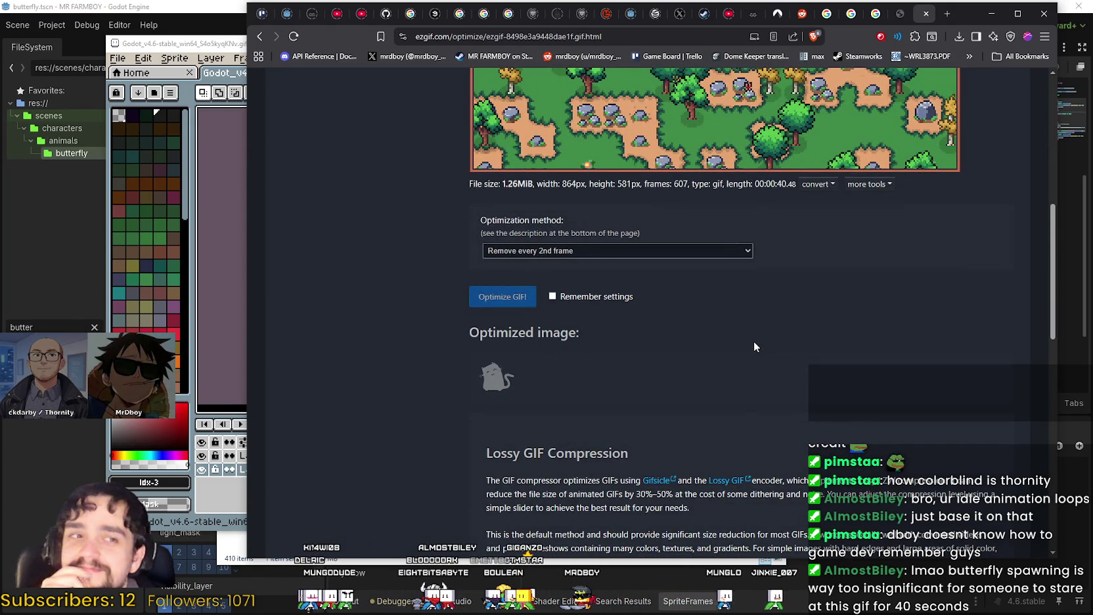
scroll(752, 341, "down", 1)
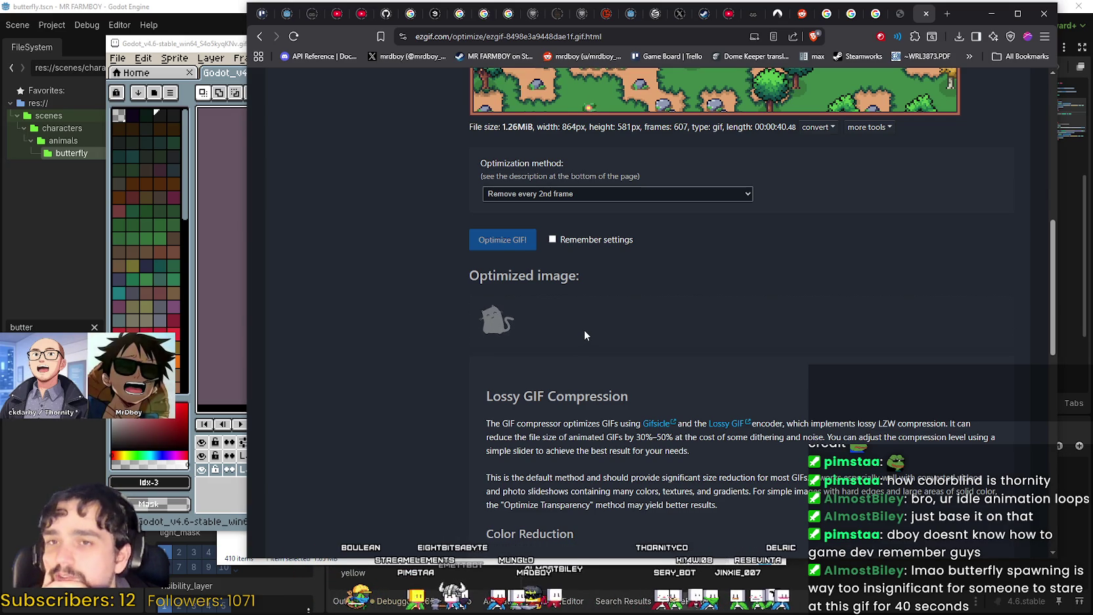
scroll(587, 333, "down", 1)
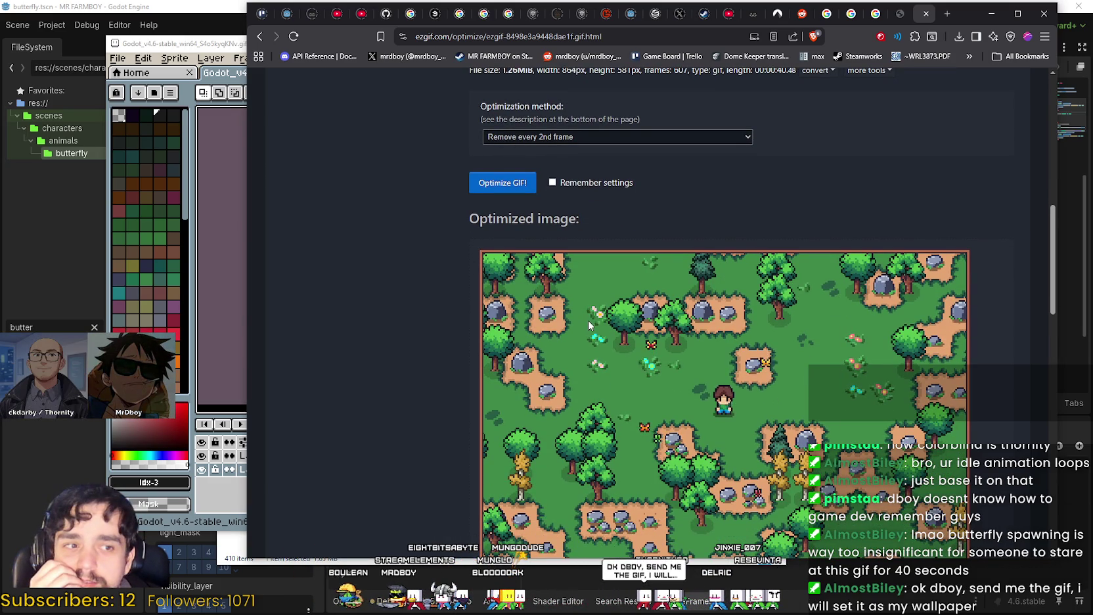
scroll(587, 320, "down", 5)
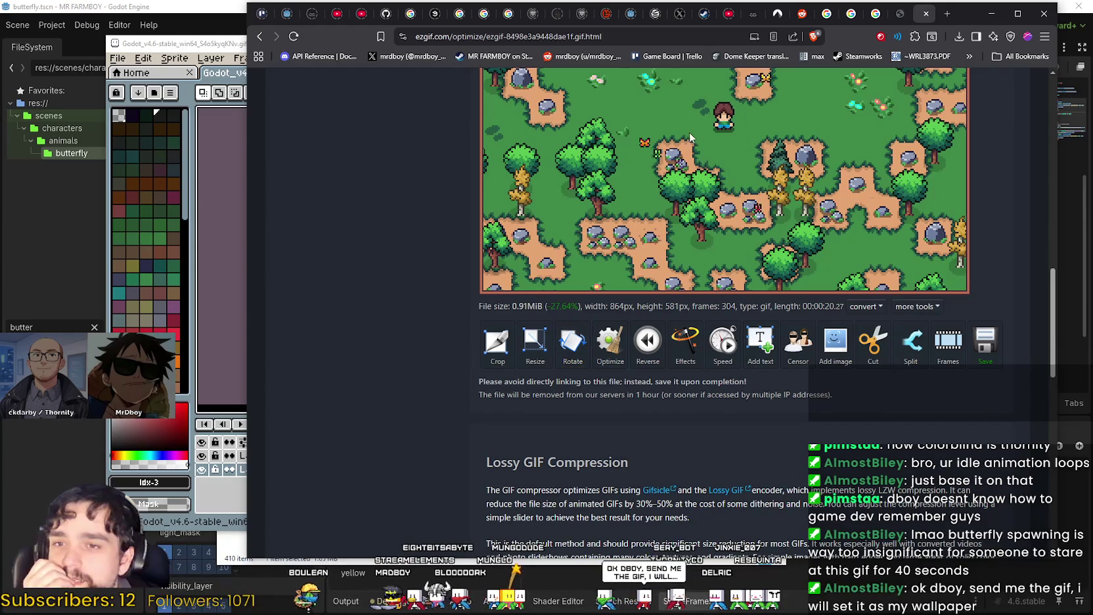
scroll(861, 399, "up", 3)
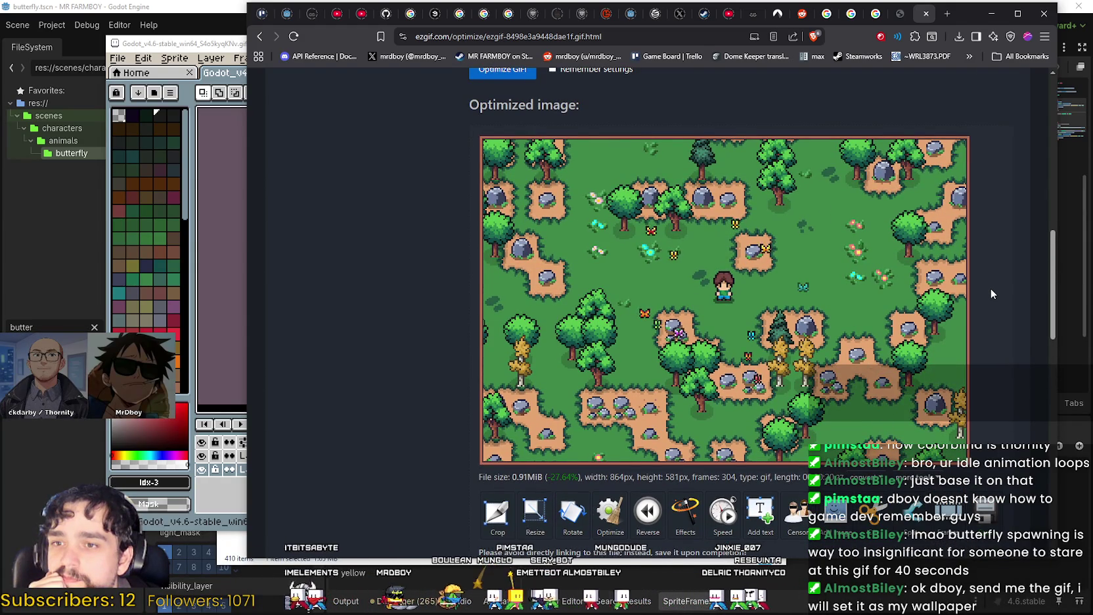
scroll(984, 293, "down", 10)
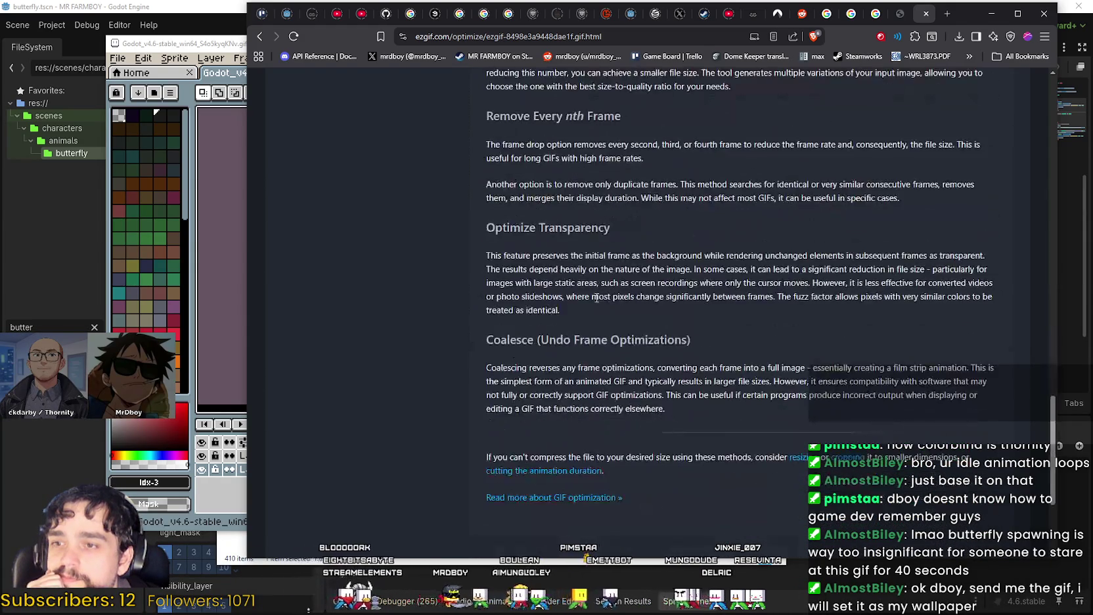
scroll(608, 336, "up", 5)
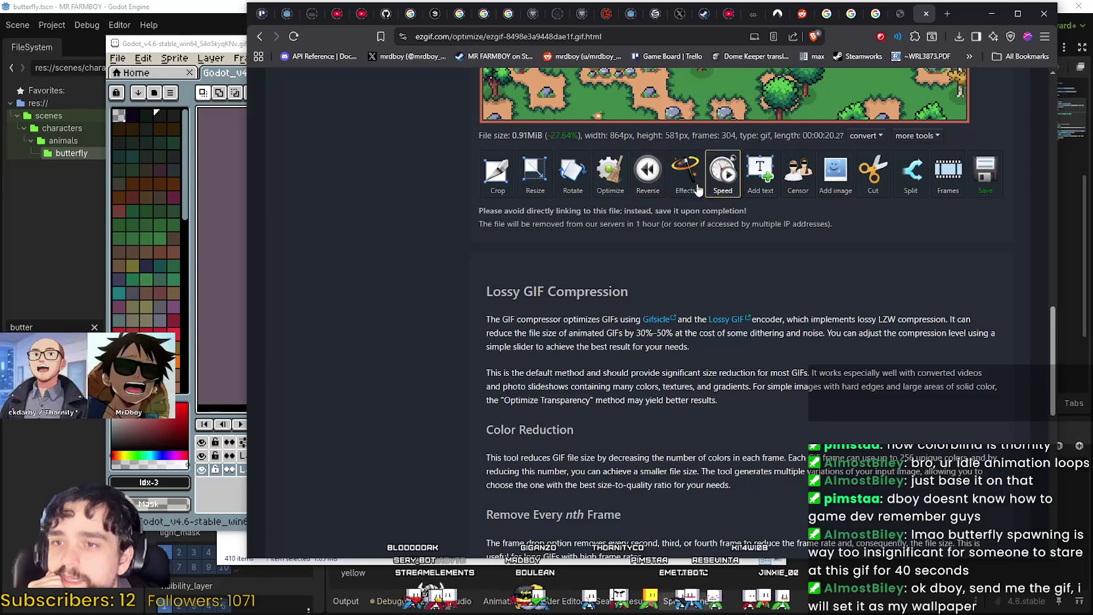
left_click(619, 190)
Optimize again with 'Remove every 2nd frame', producing a 152-frame, 597.22 KiB, 10-second GIF
scroll(630, 410, "down", 5)
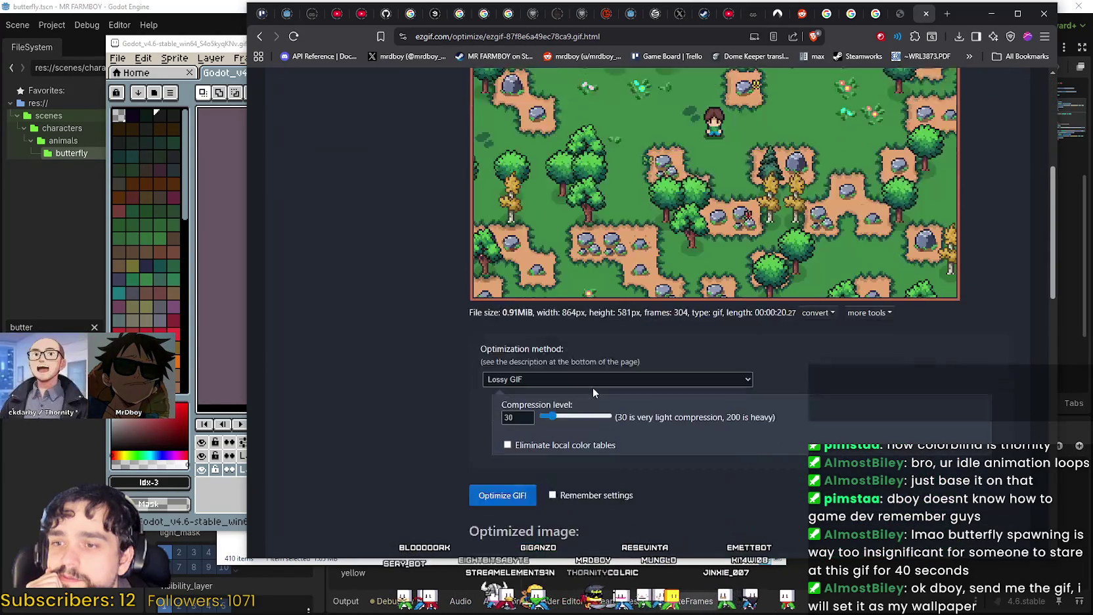
left_click(510, 309)
left_click(550, 462)
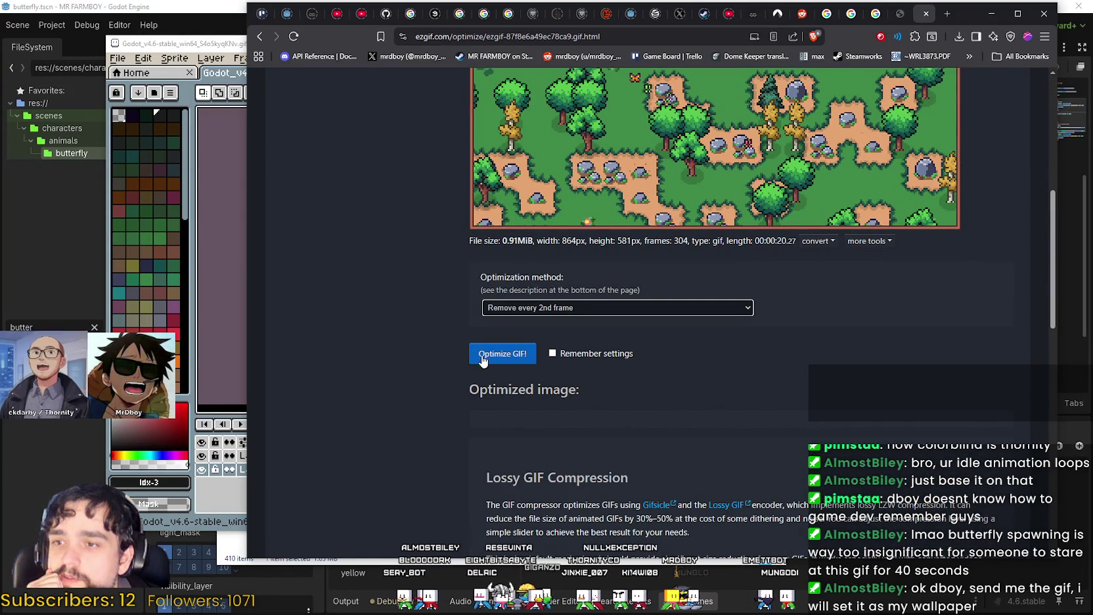
left_click(502, 354)
scroll(378, 374, "down", 3)
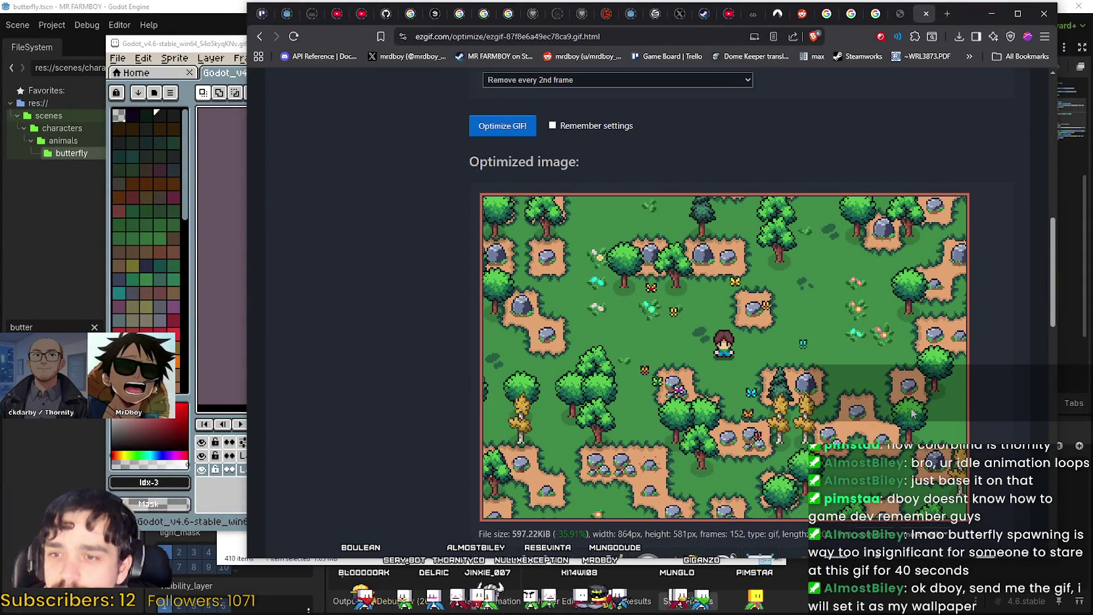
scroll(884, 388, "down", 6)
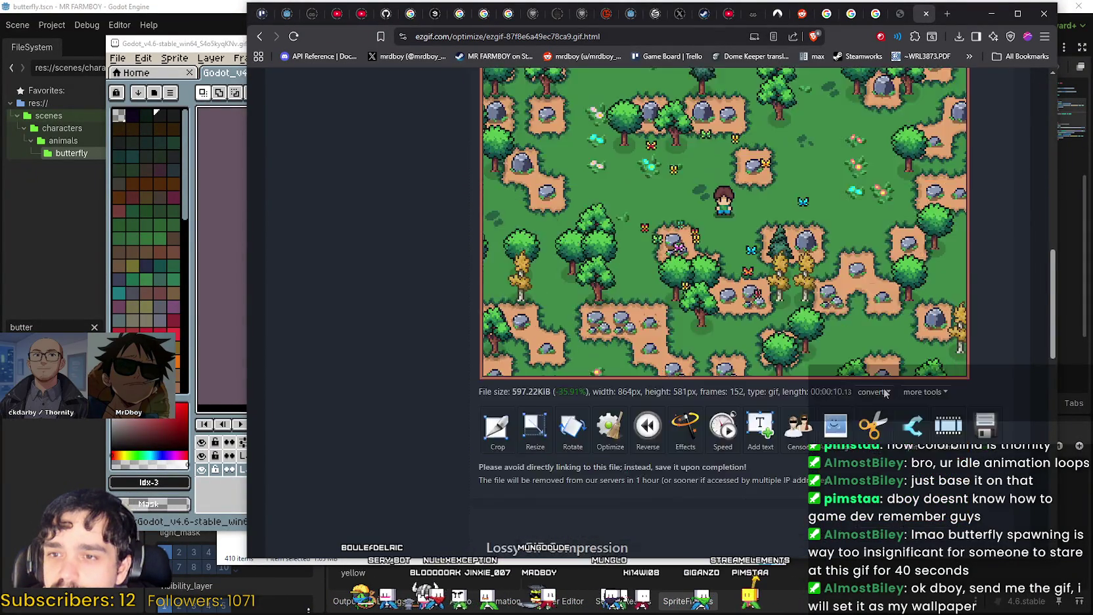
scroll(884, 388, "up", 1)
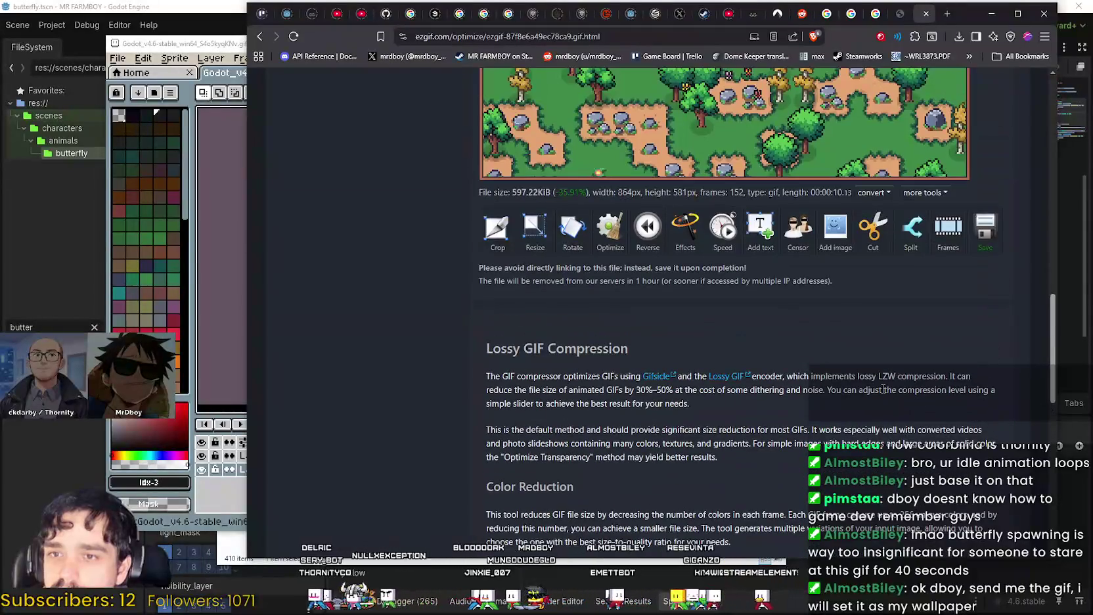
left_click(983, 253)
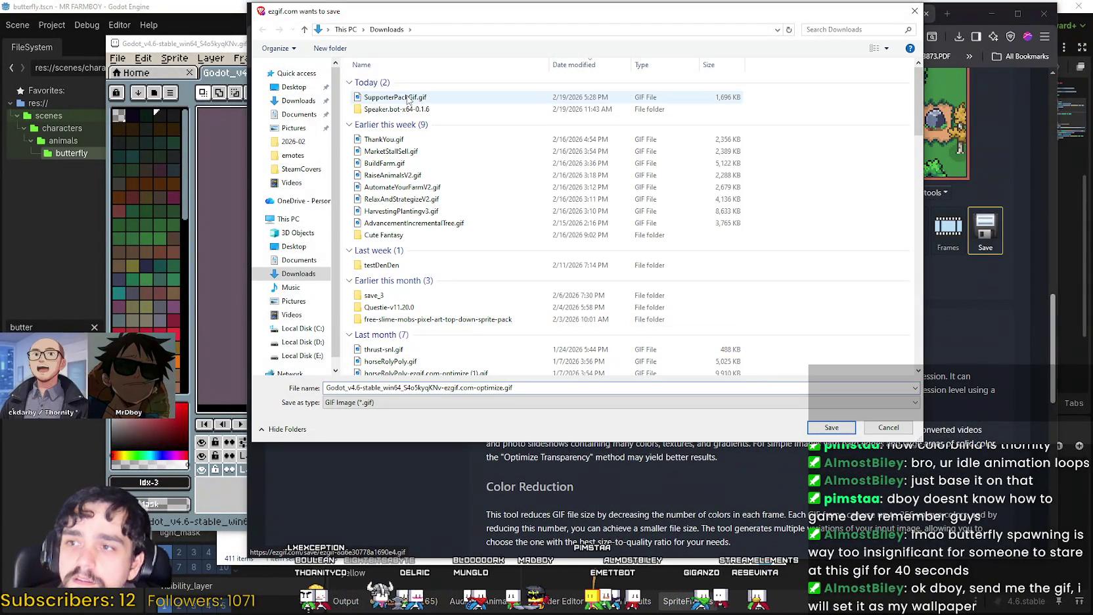
Save the optimized GIF in Downloads as SupporterPackGif.gif, replacing the older file
left_click(395, 97)
left_click(819, 427)
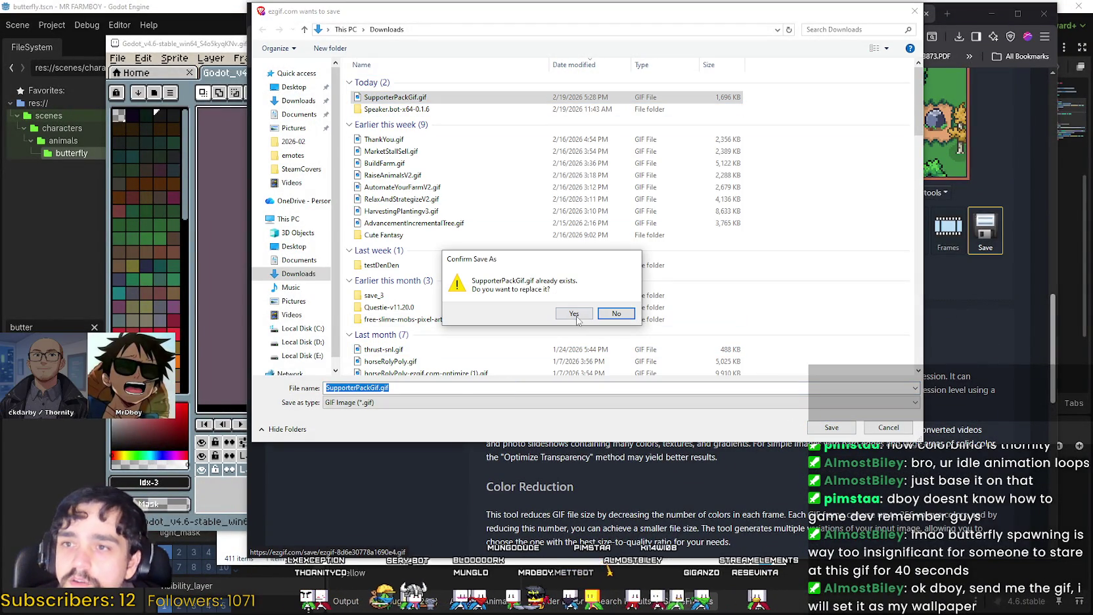
key("Escape")
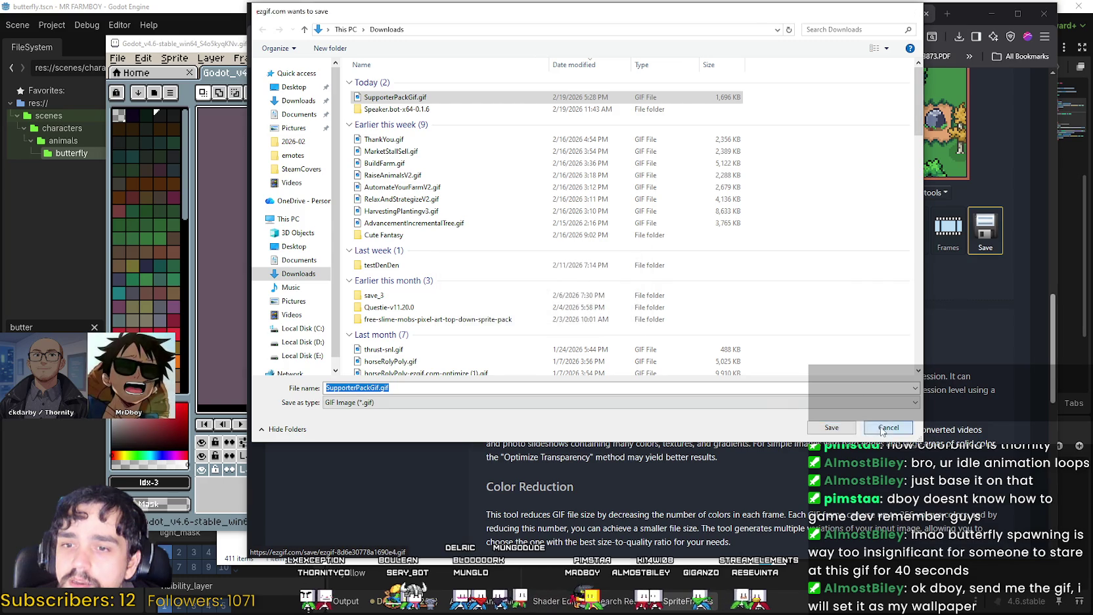
left_click(884, 427)
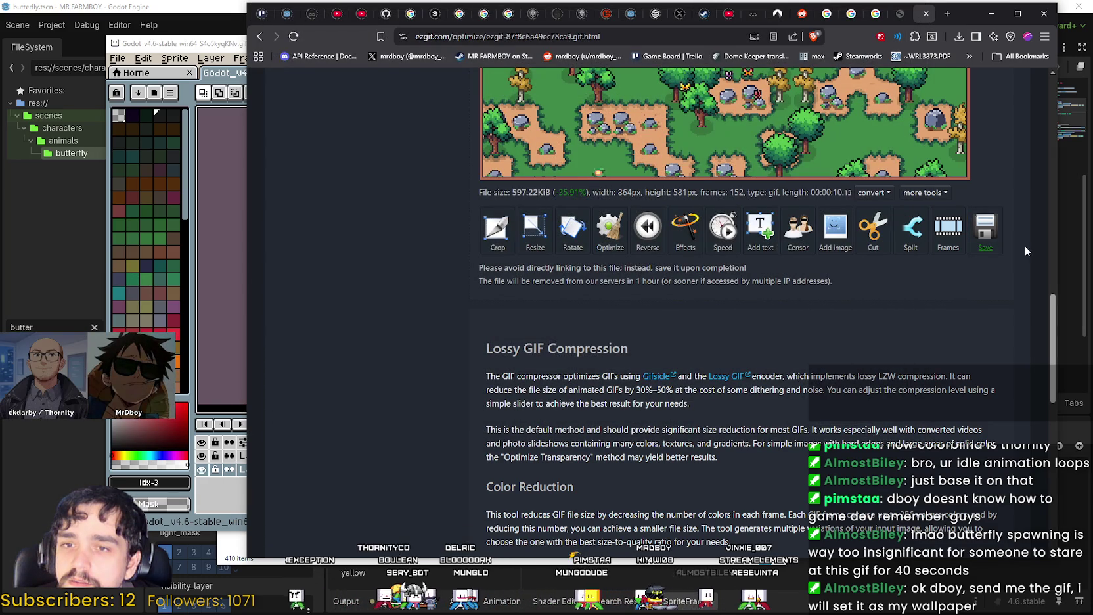
left_click(985, 229)
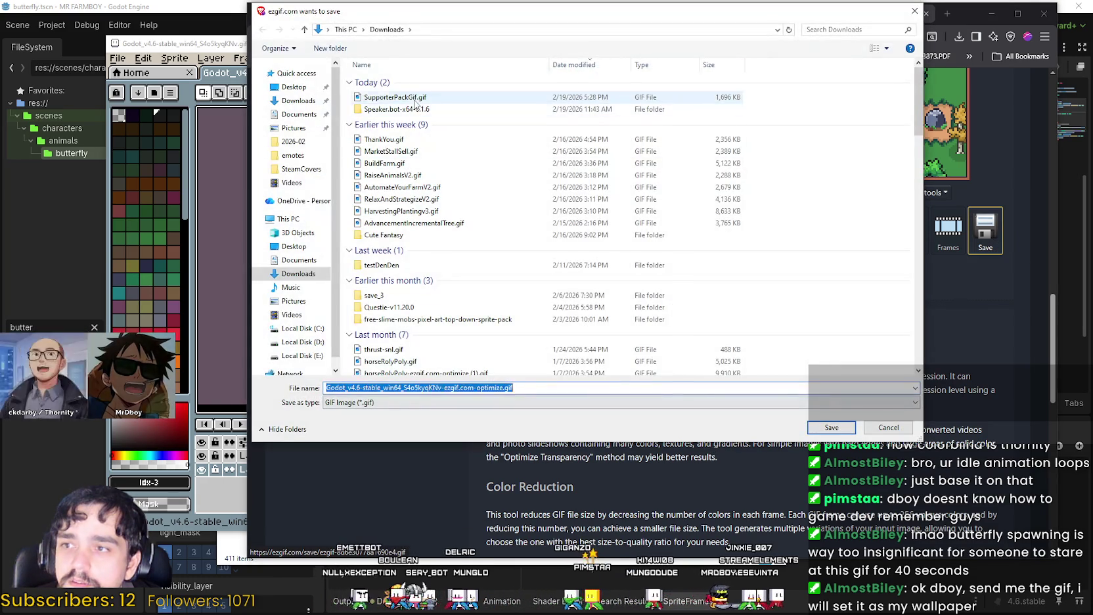
left_click(421, 97)
left_click(829, 429)
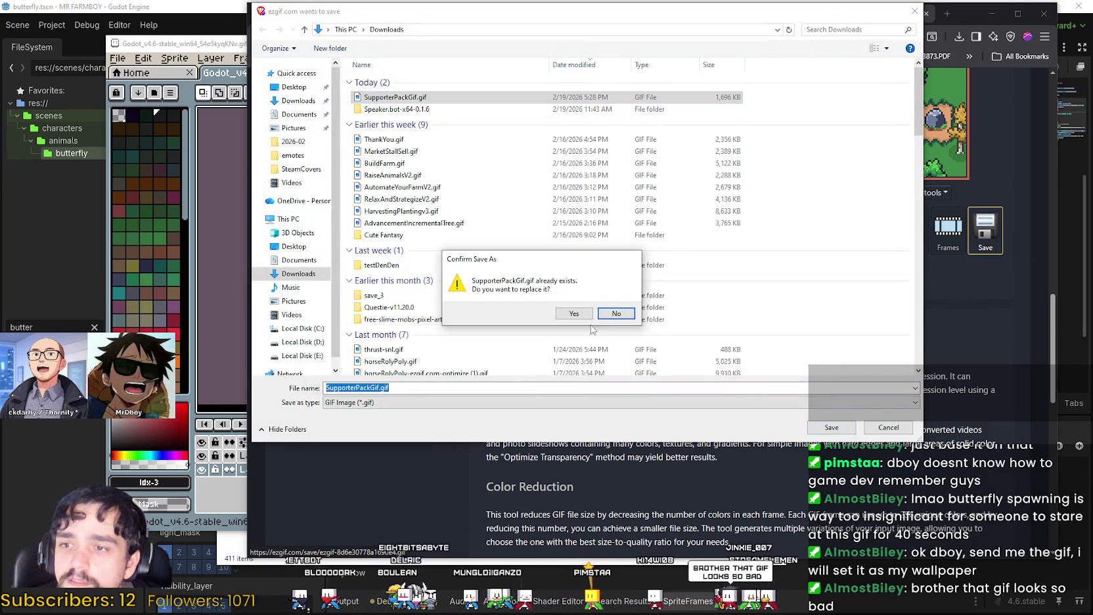
left_click(576, 314)
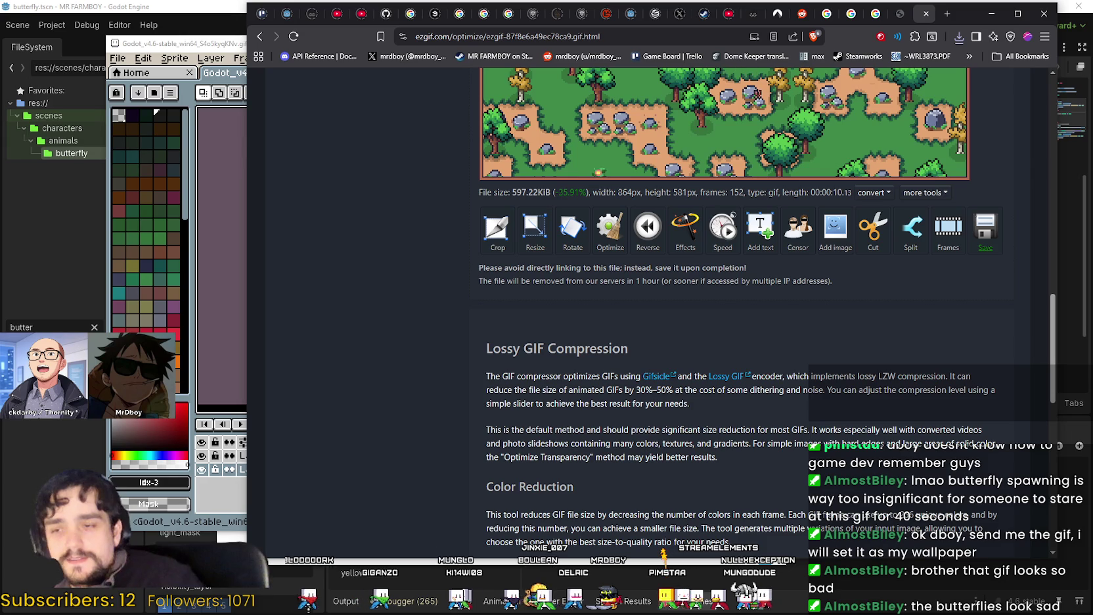
Scroll back to the optimized GIF preview and open the Downloads folder in File Explorer
scroll(543, 392, "down", 5)
scroll(542, 392, "up", 3)
scroll(541, 382, "down", 2)
scroll(674, 448, "down", 2)
scroll(665, 460, "up", 5)
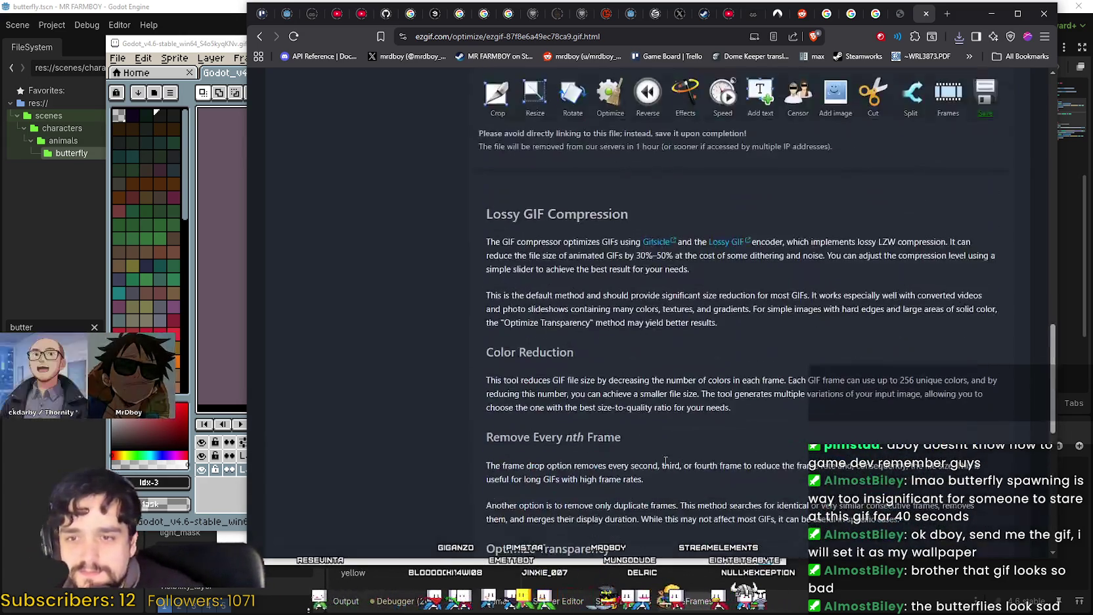
scroll(666, 460, "up", 5)
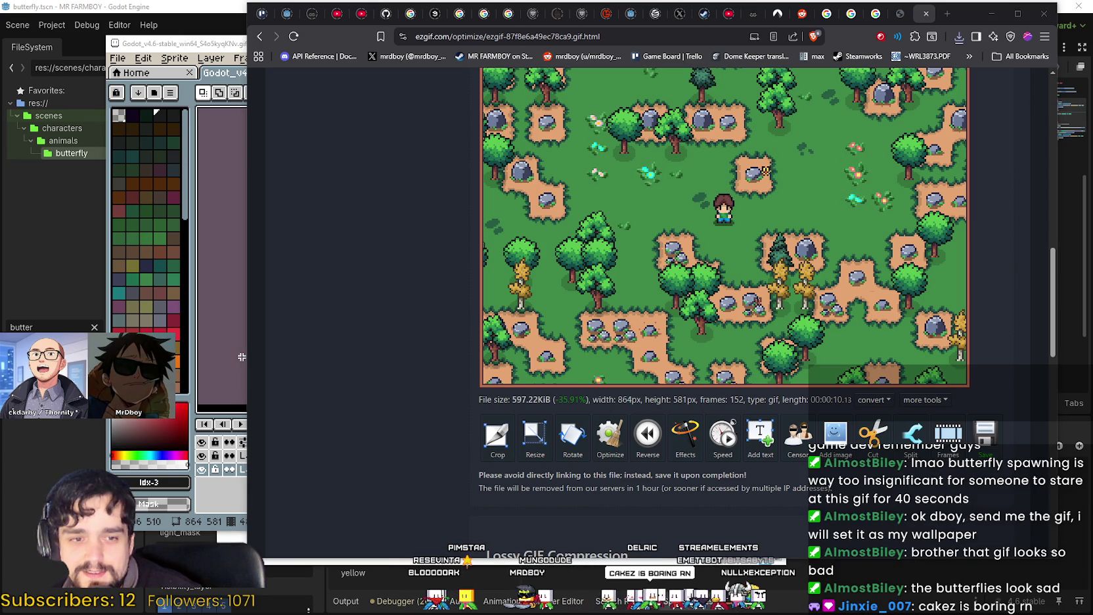
key("super+e")
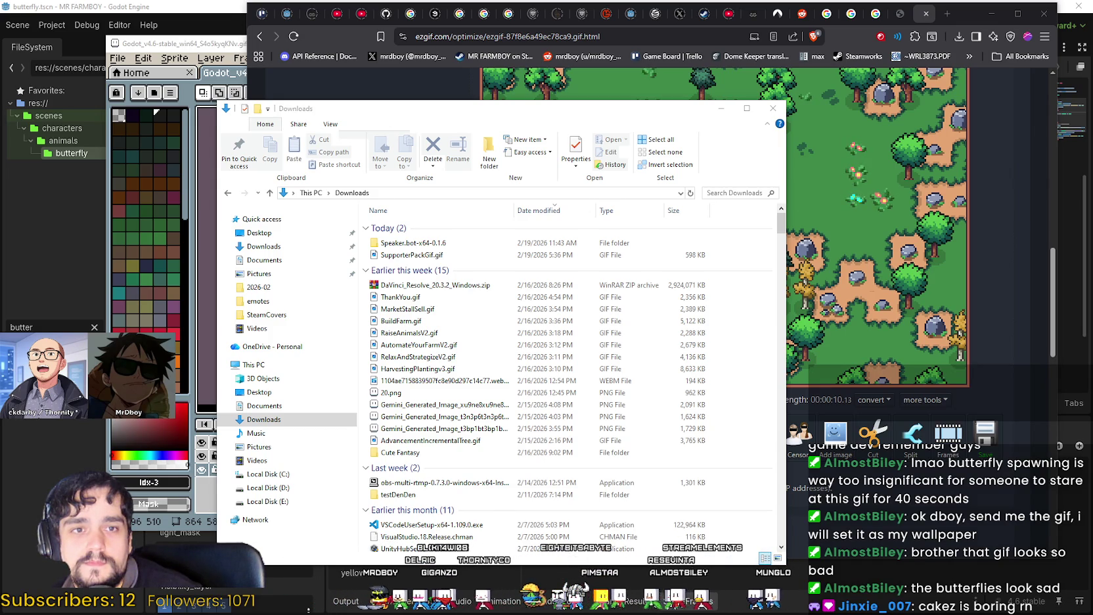
left_click(384, 255)
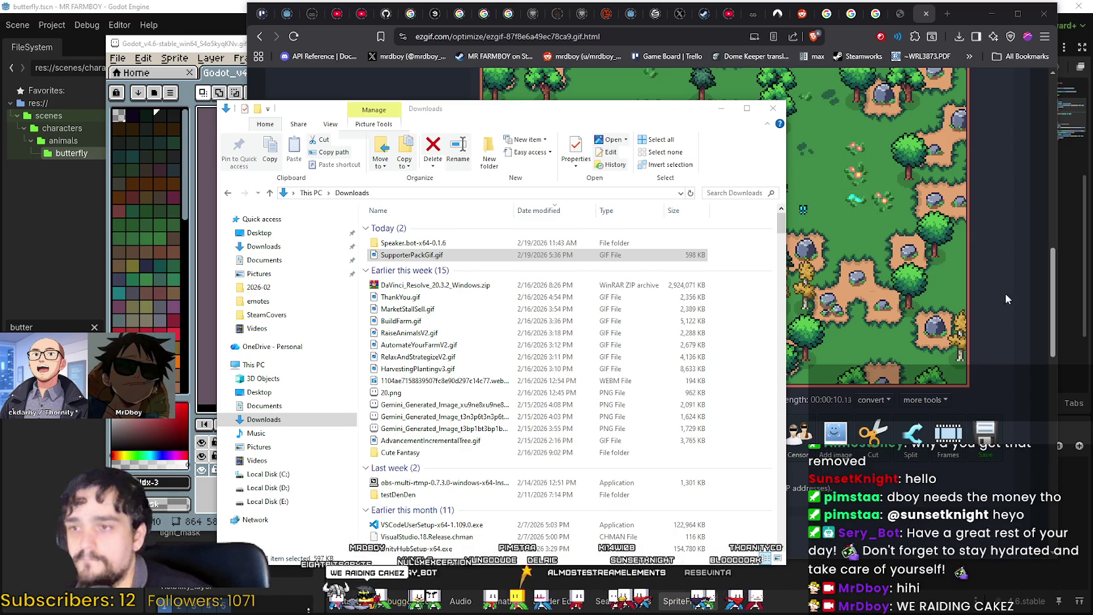
Switch back to Aseprite, pan the gameplay GIF canvas slightly, and move the window right
left_click(1051, 319)
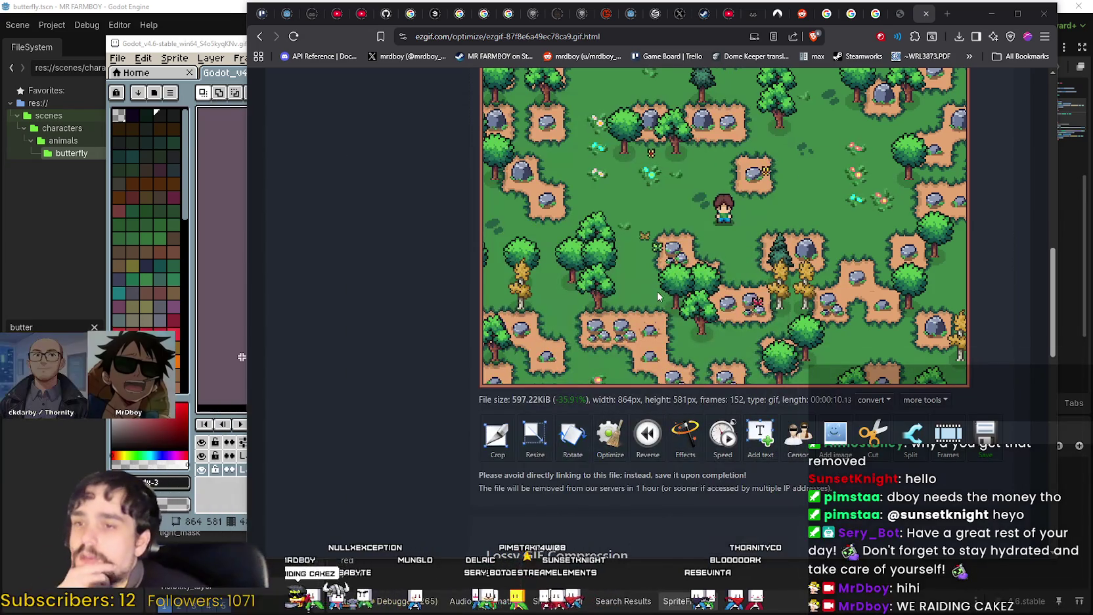
scroll(649, 291, "up", 1)
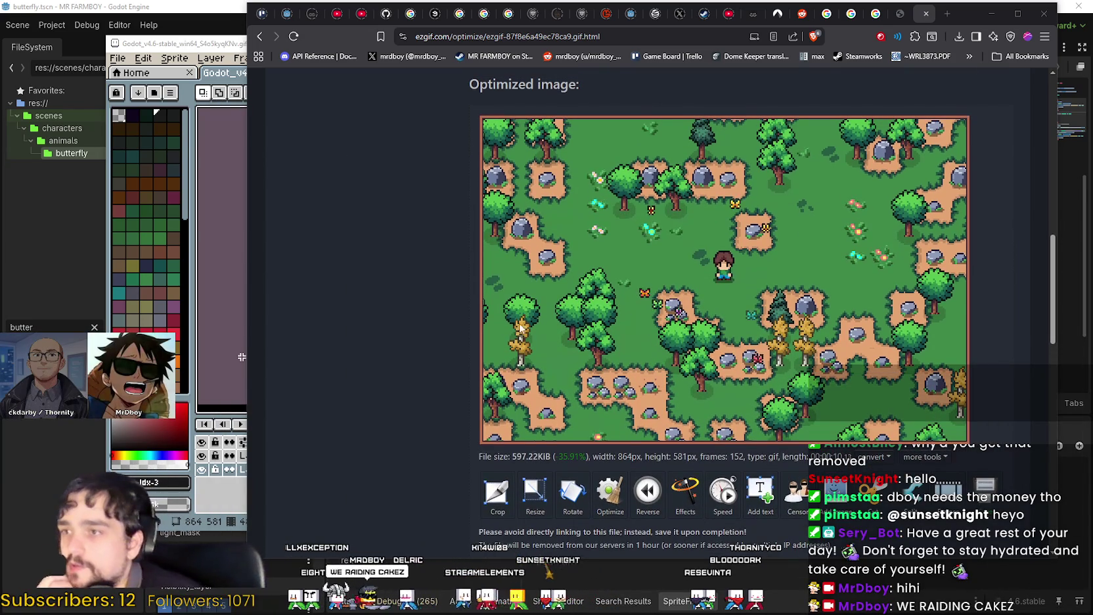
key("alt+Tab")
left_click_drag(581, 267, 595, 288)
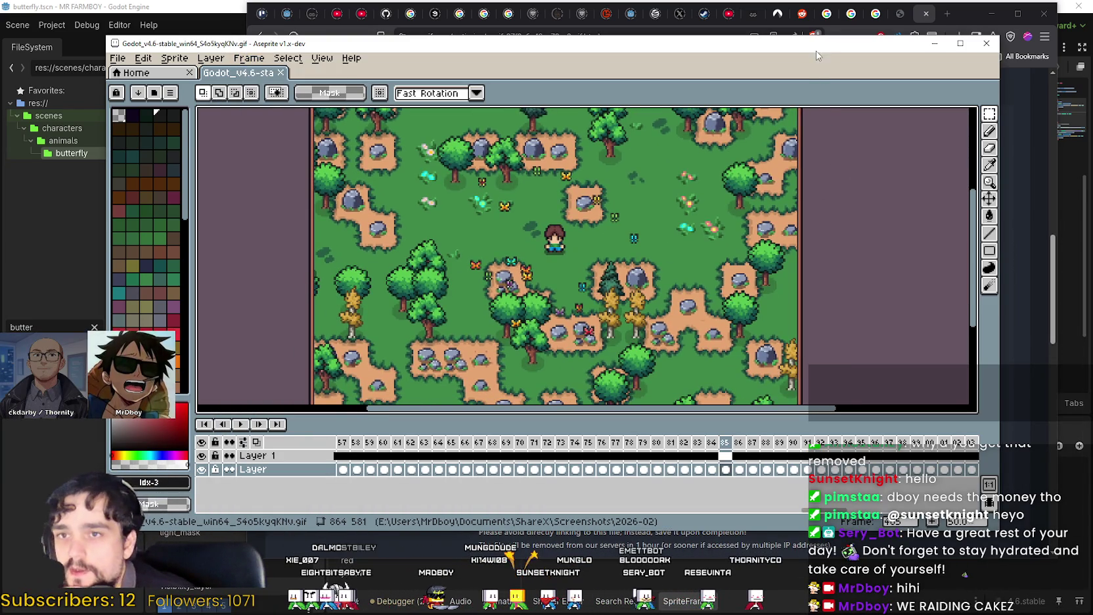
left_click_drag(817, 57, 917, 64)
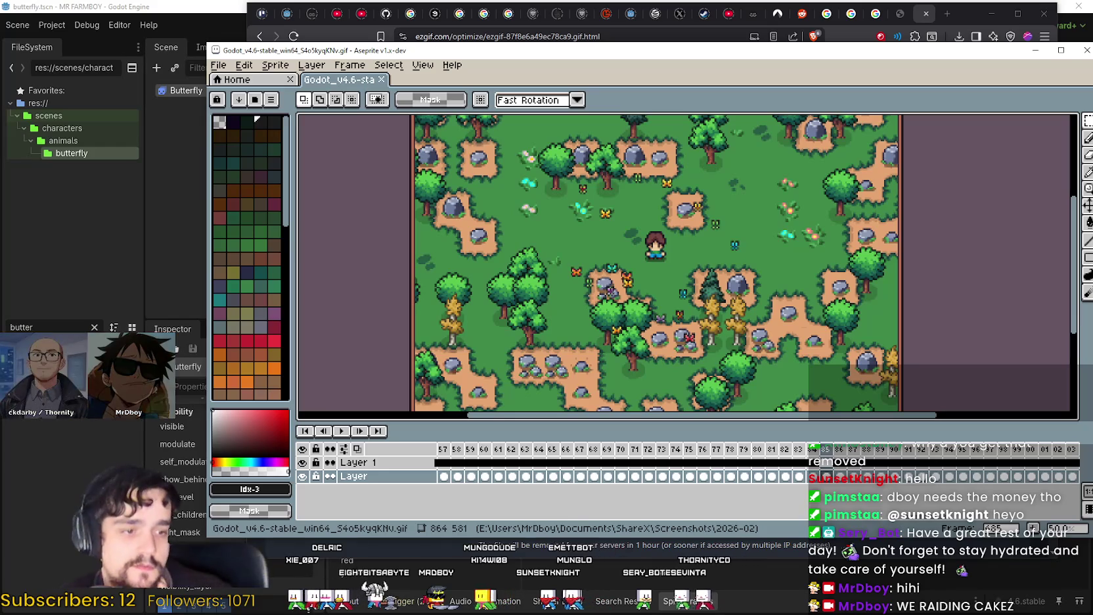